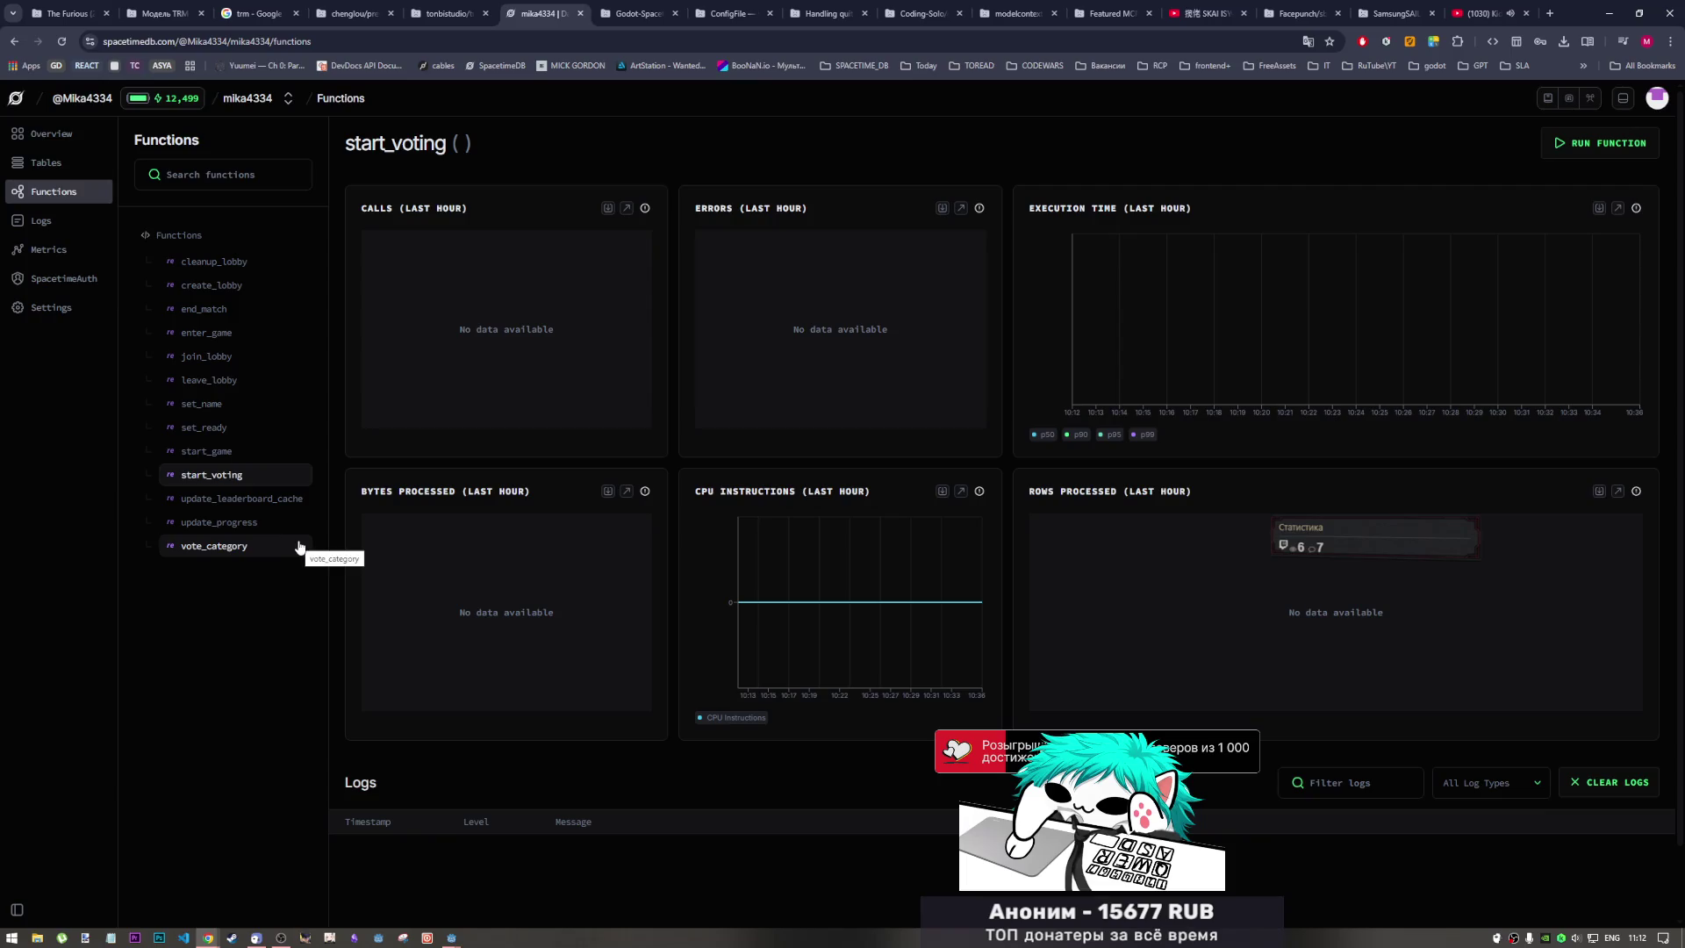
Open the vote_category reducer's run form and focus its categories String field
click(234, 545)
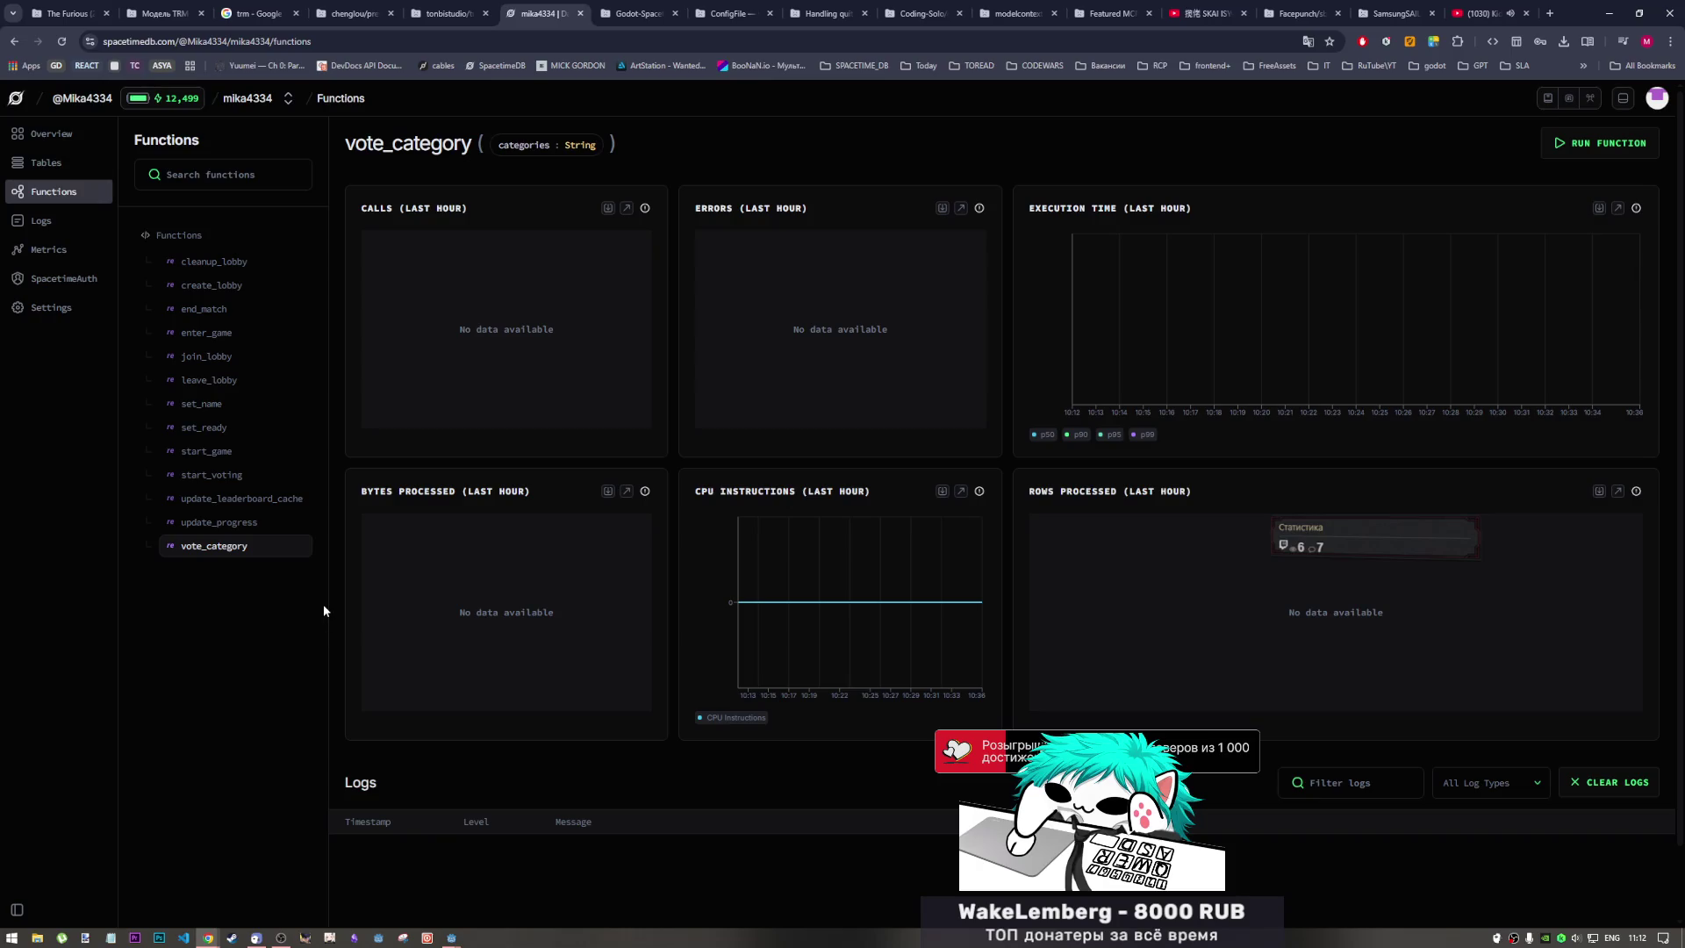
click(1599, 142)
click(214, 762)
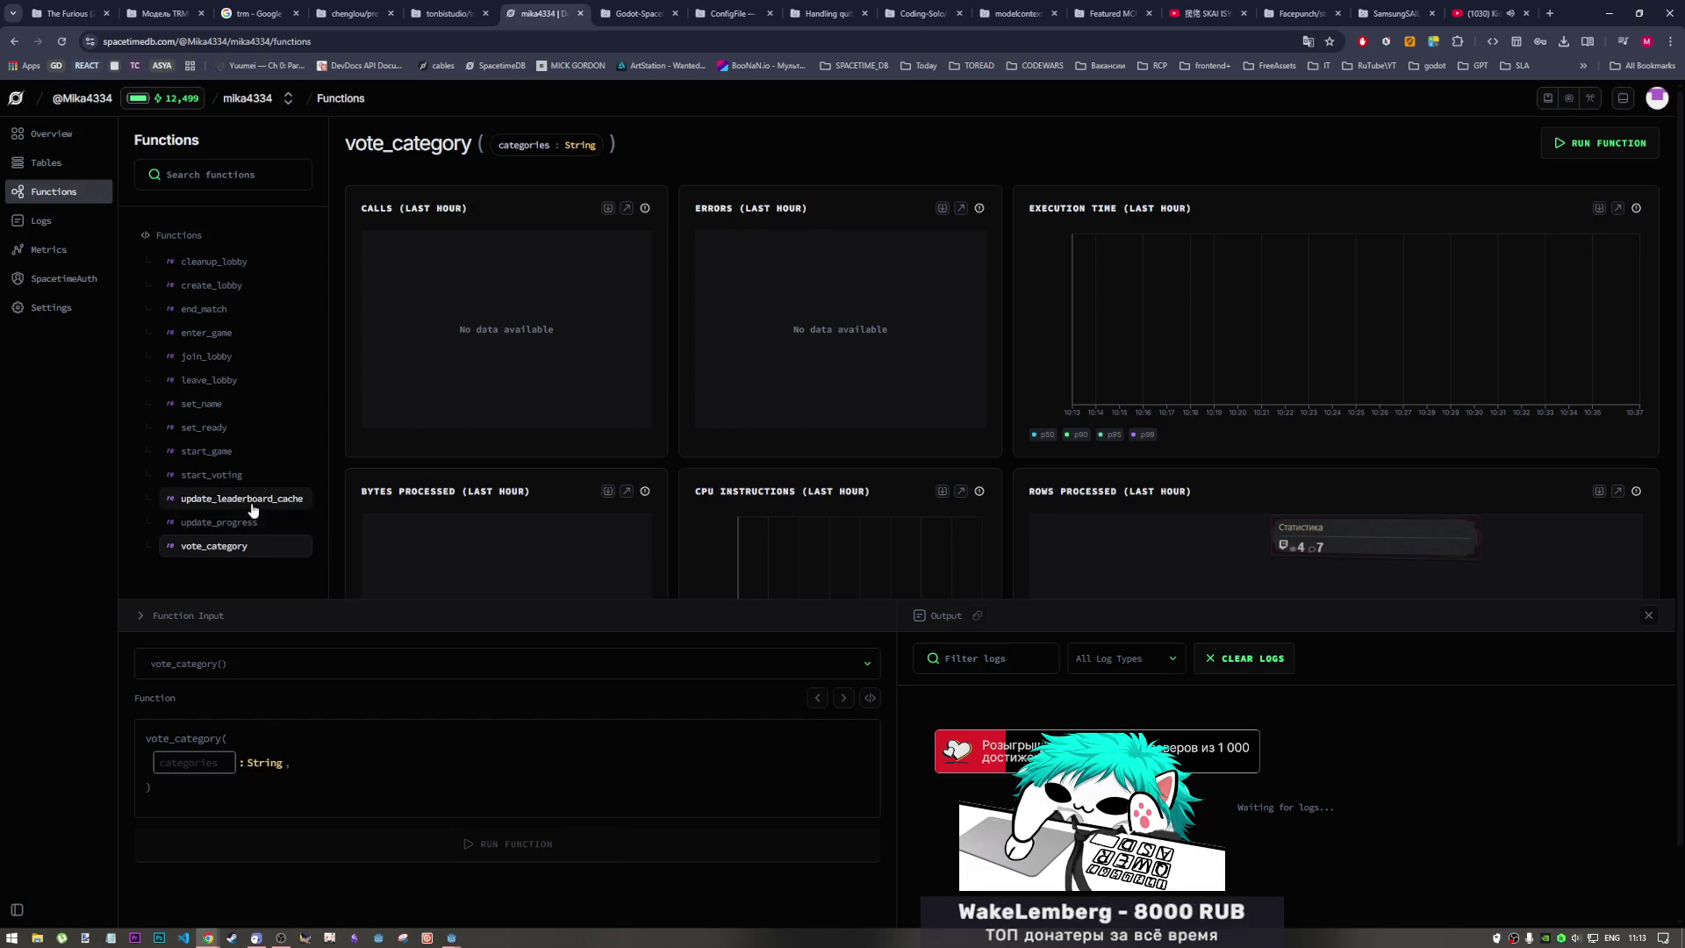
Compare update_progress, update_leaderboard_cache and start_game parameters, ending on the argument-free start_voting() form
click(255, 526)
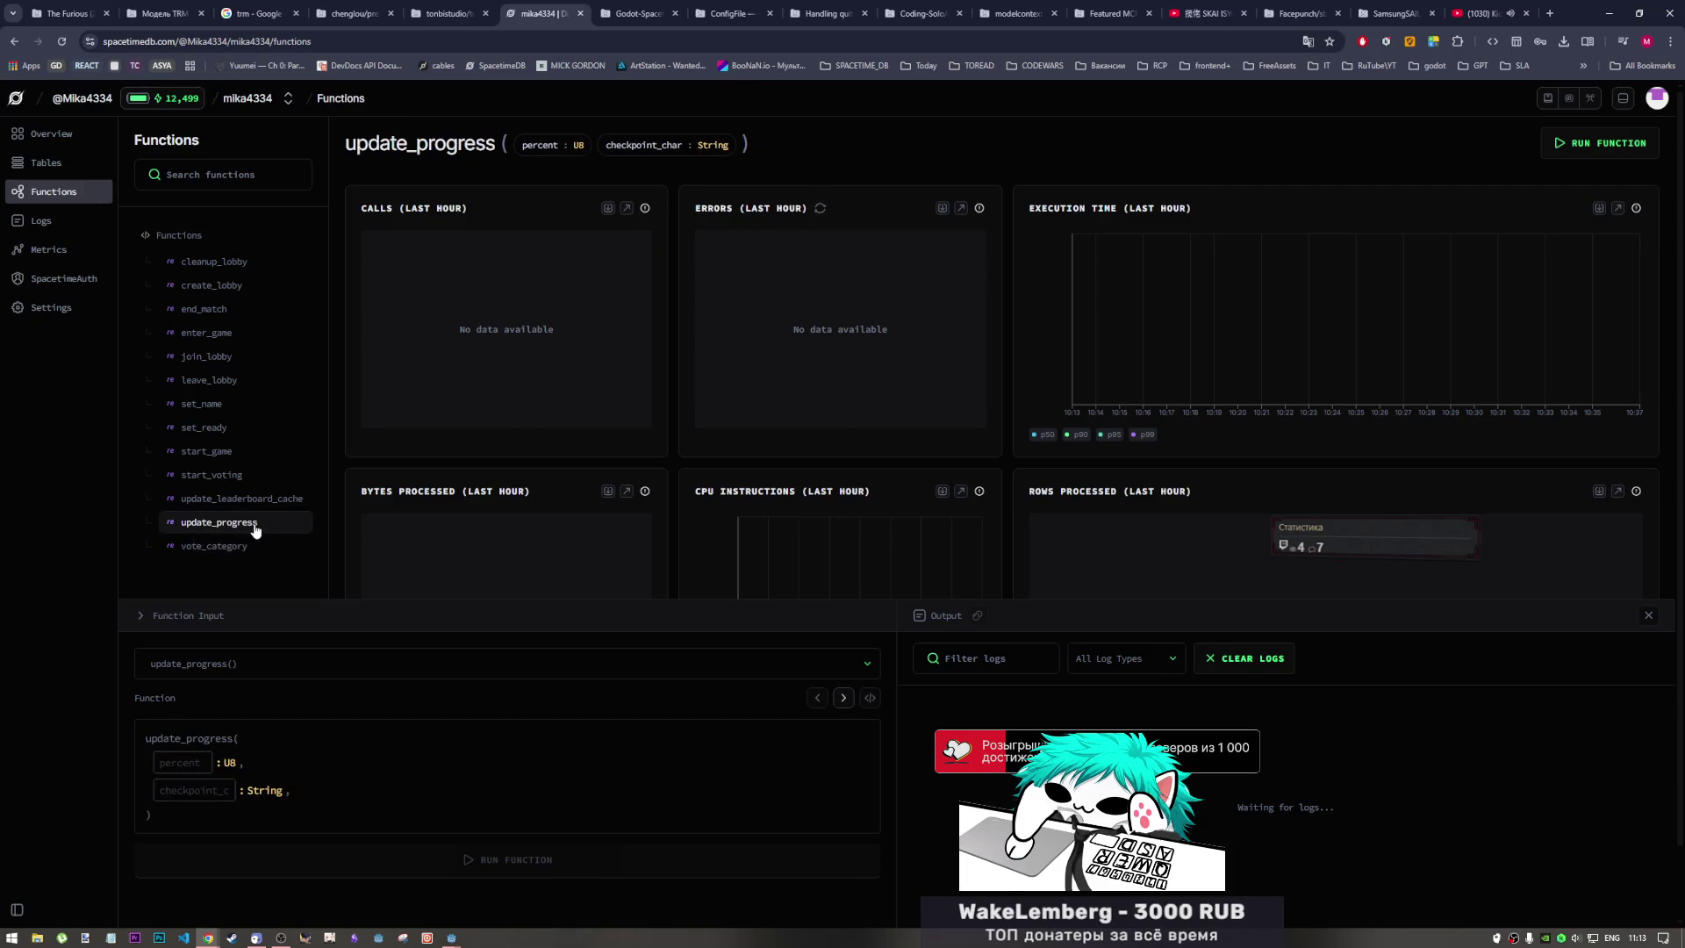
click(263, 501)
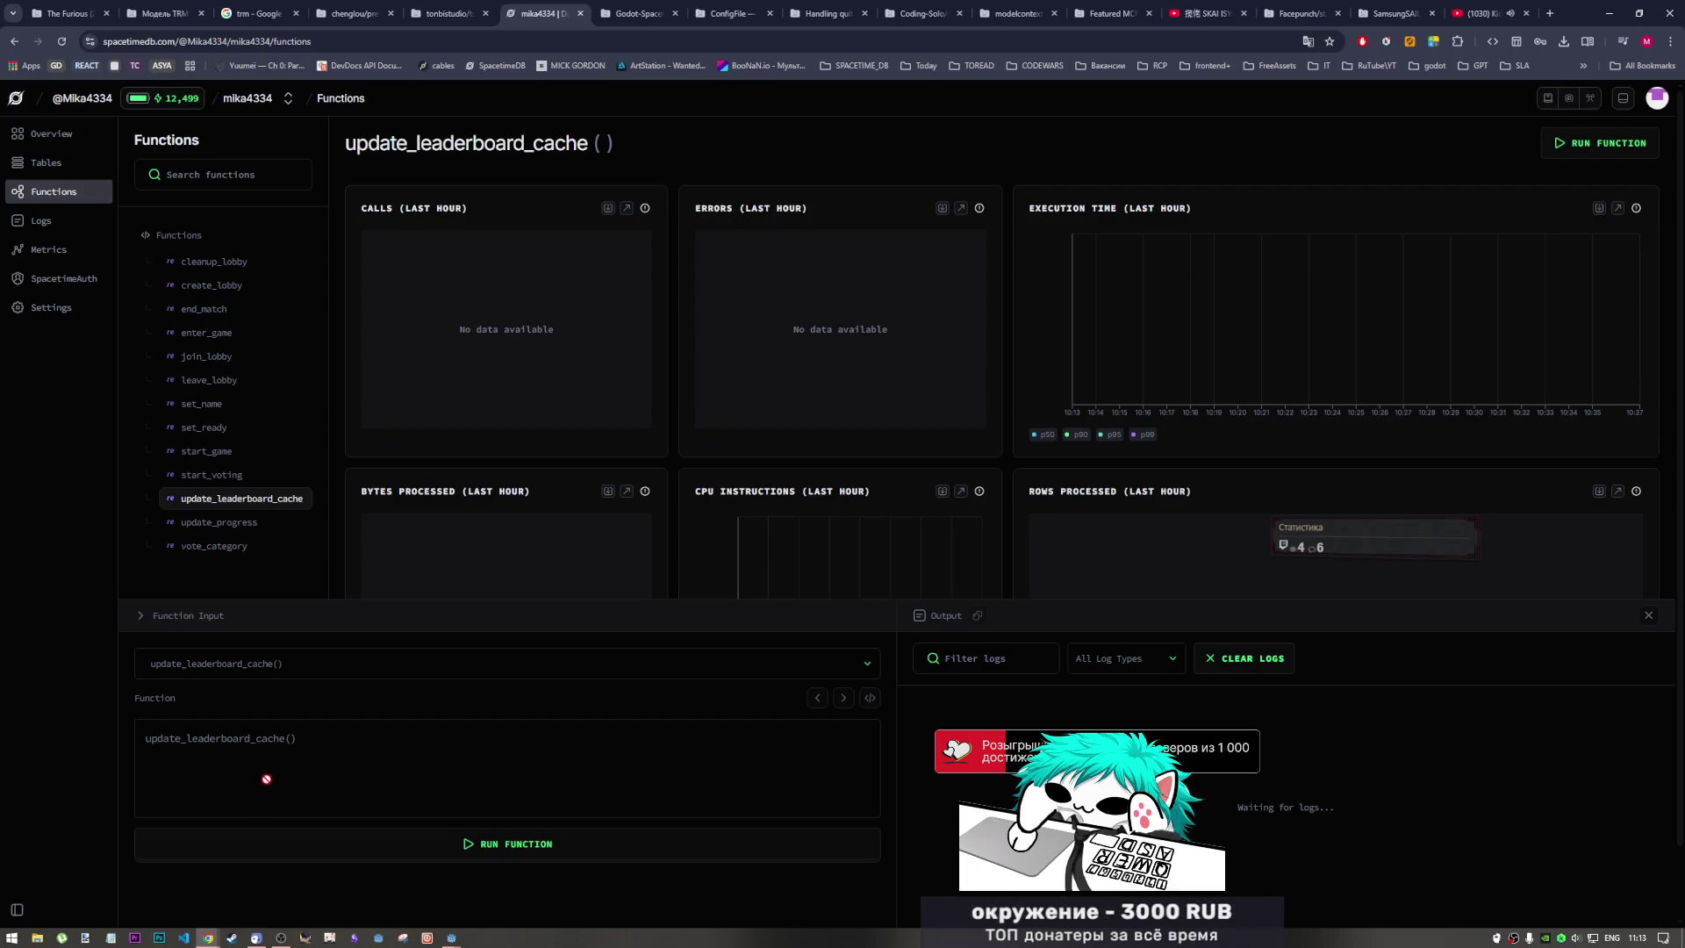
click(228, 476)
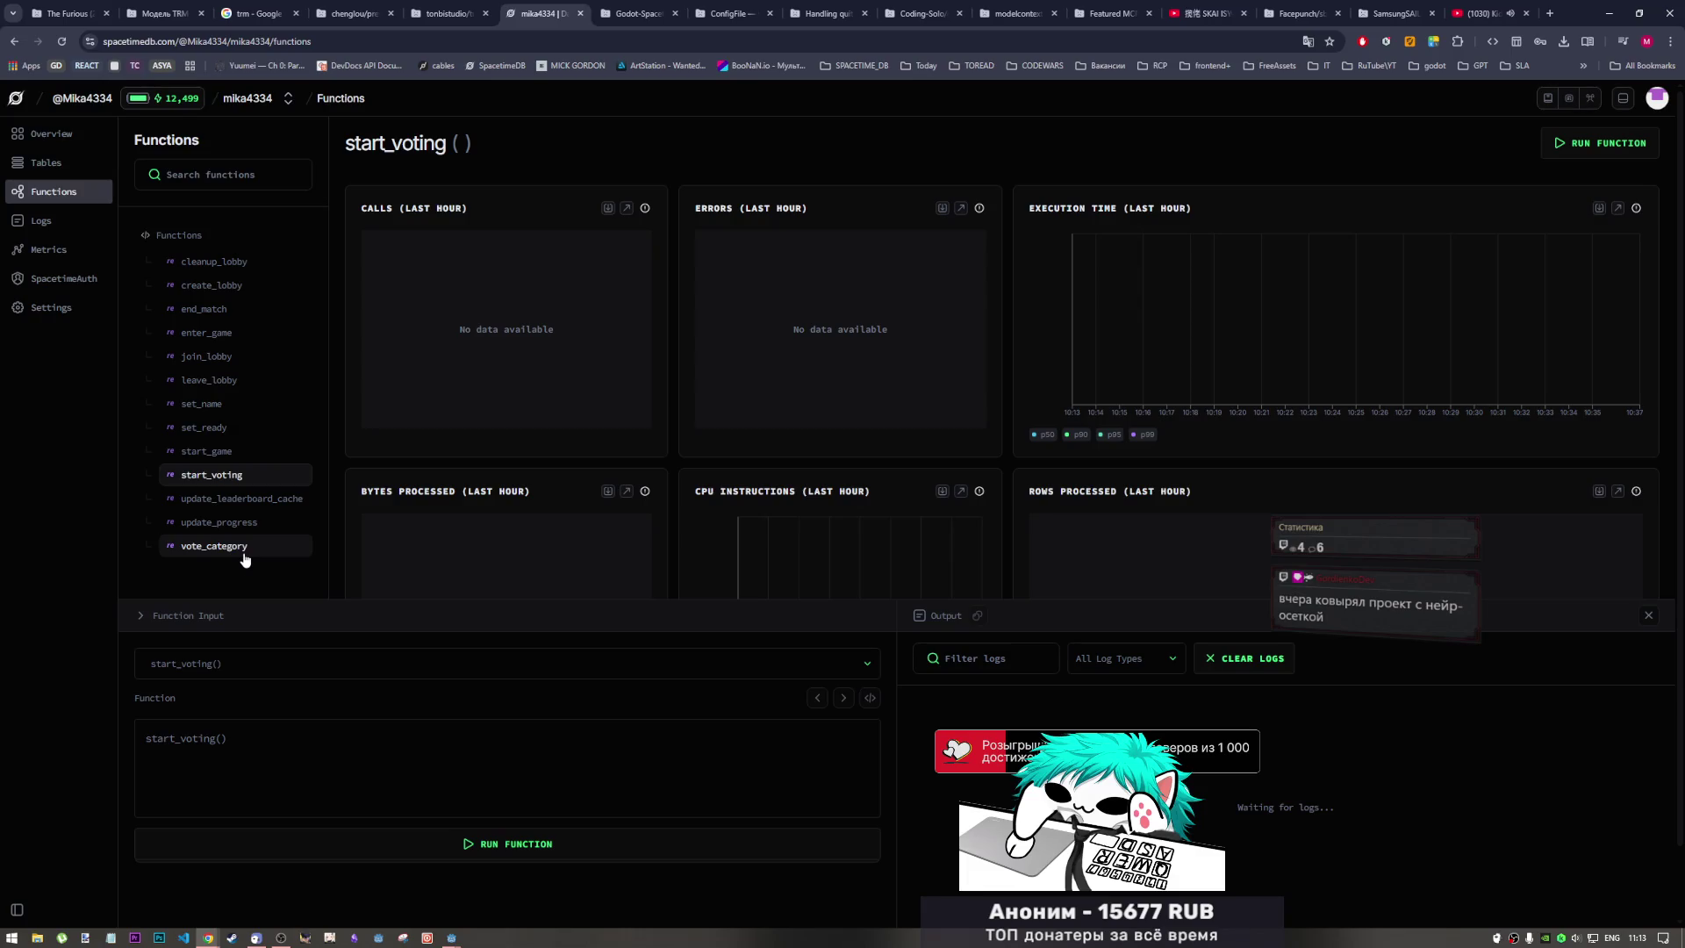
click(241, 453)
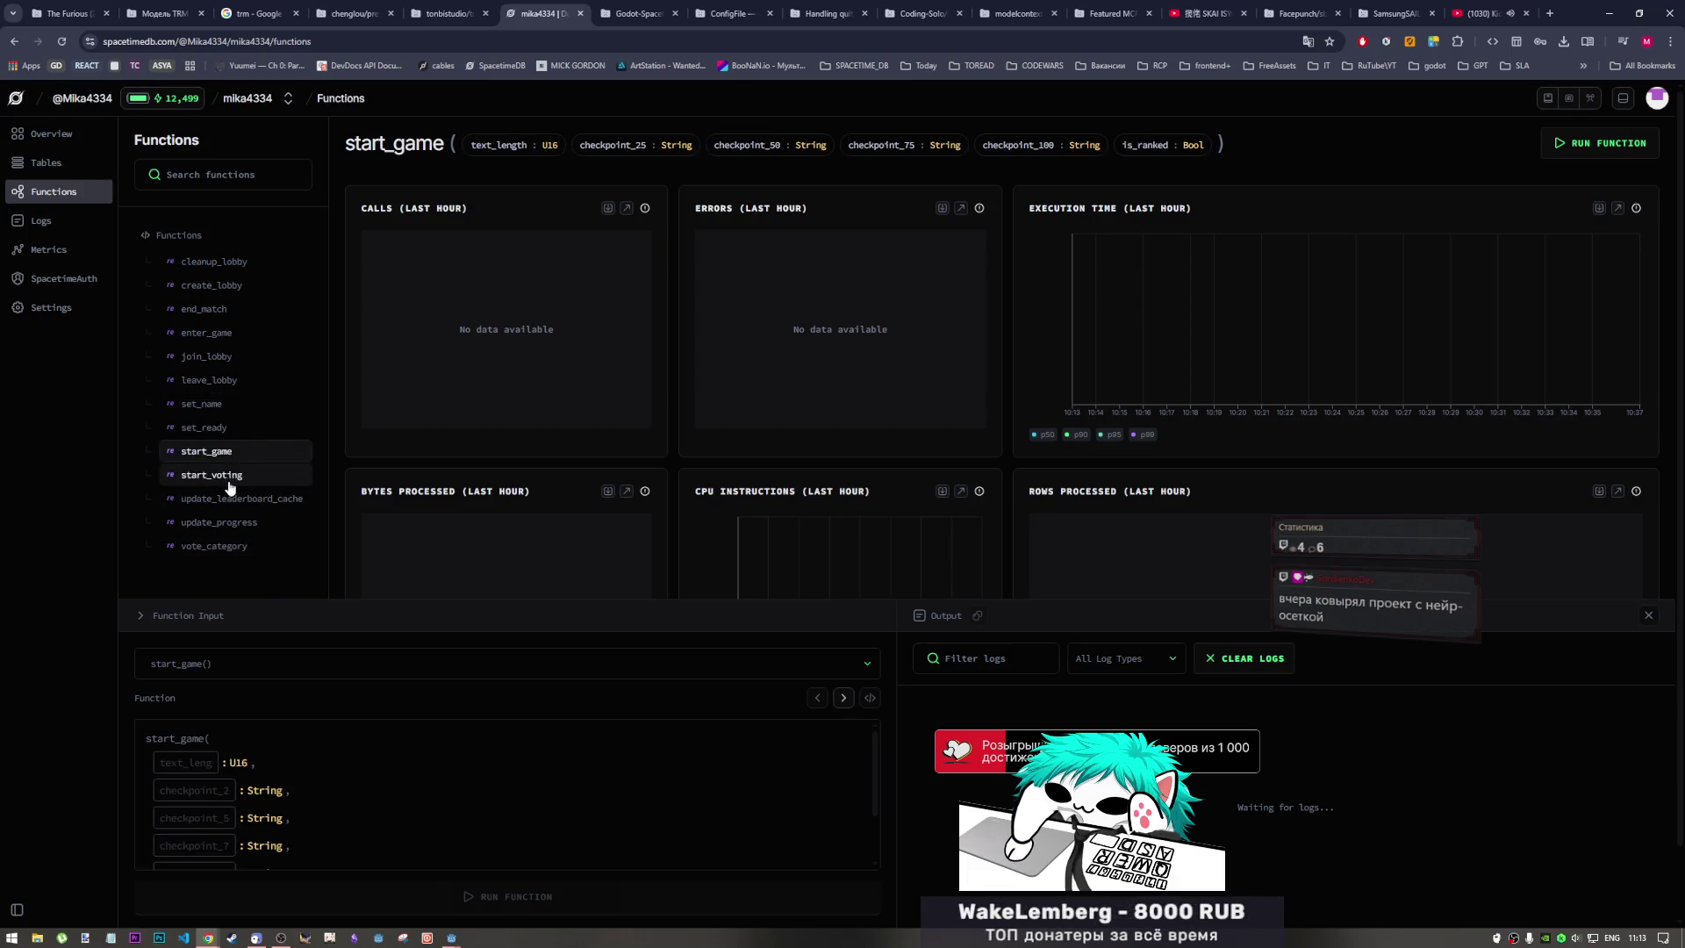
scroll(361, 765, down, 2)
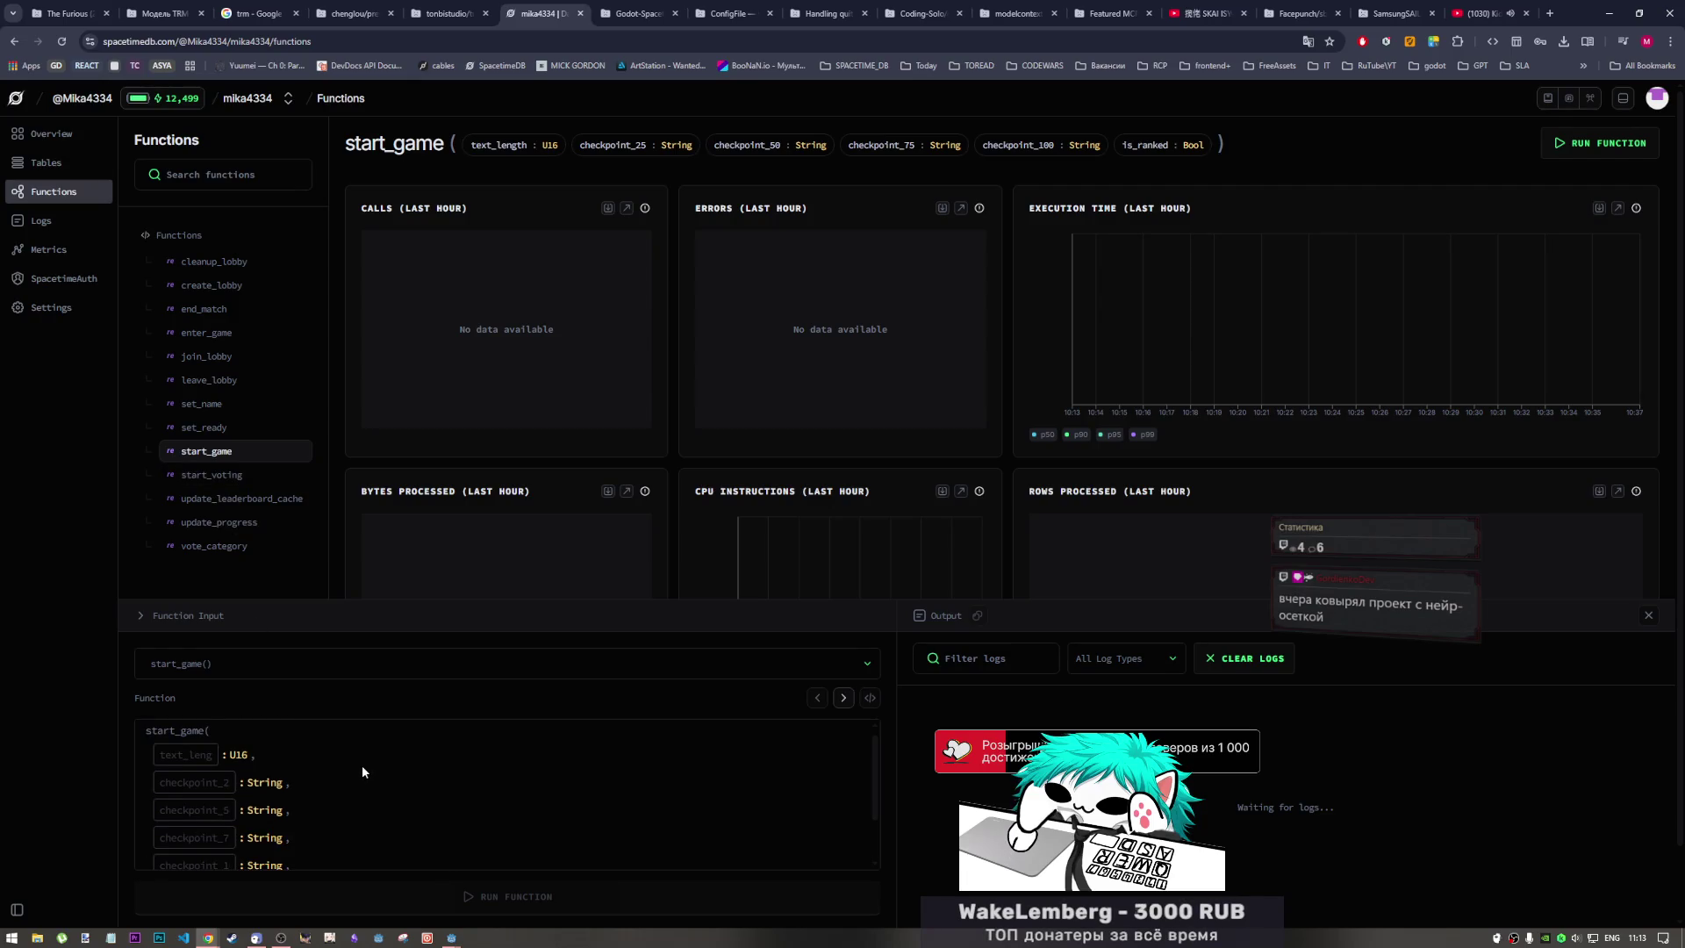
click(271, 528)
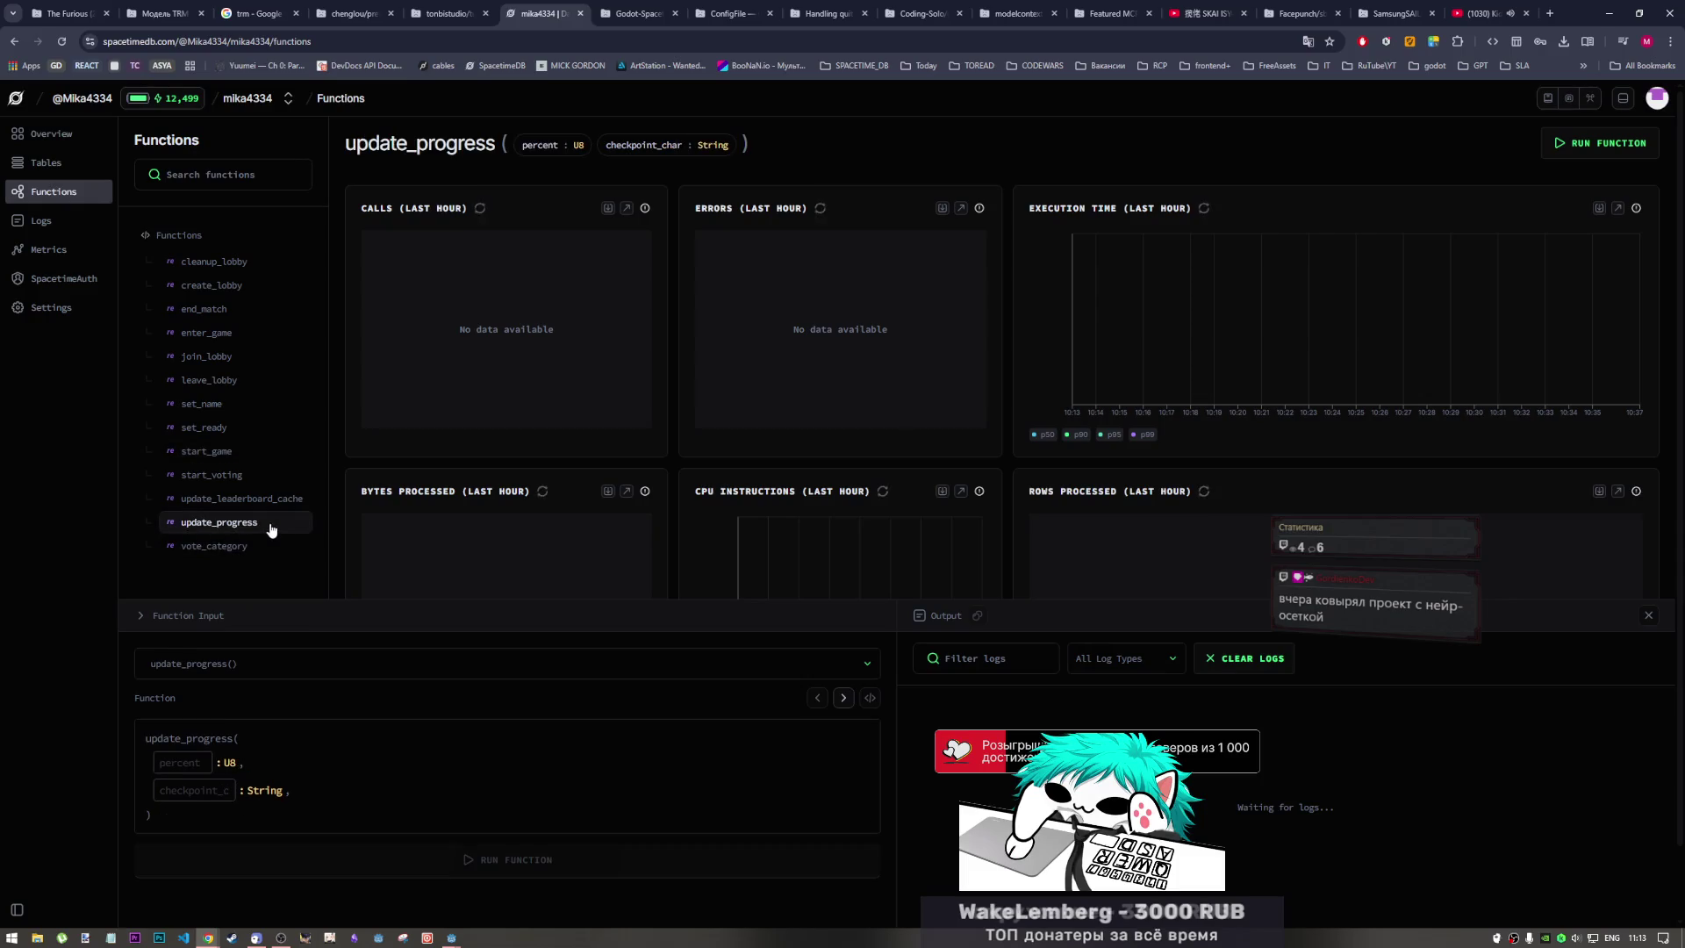
click(257, 476)
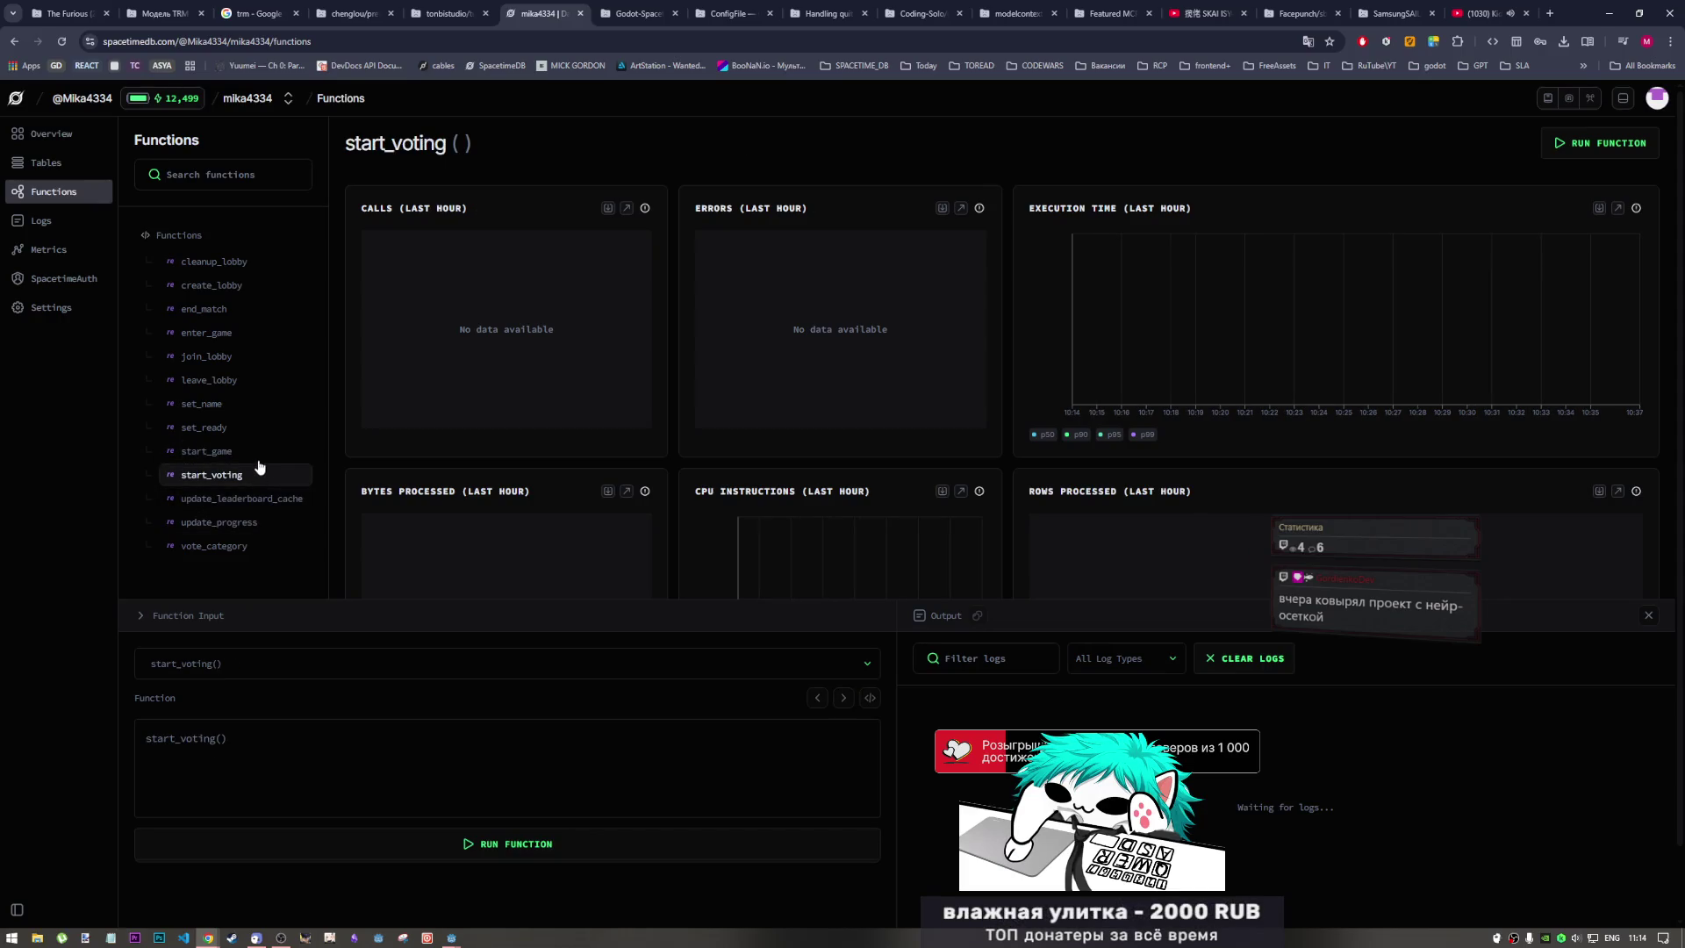
Check start_game's arguments, show set_ready with its single ready Bool, then check speaker volume
click(257, 455)
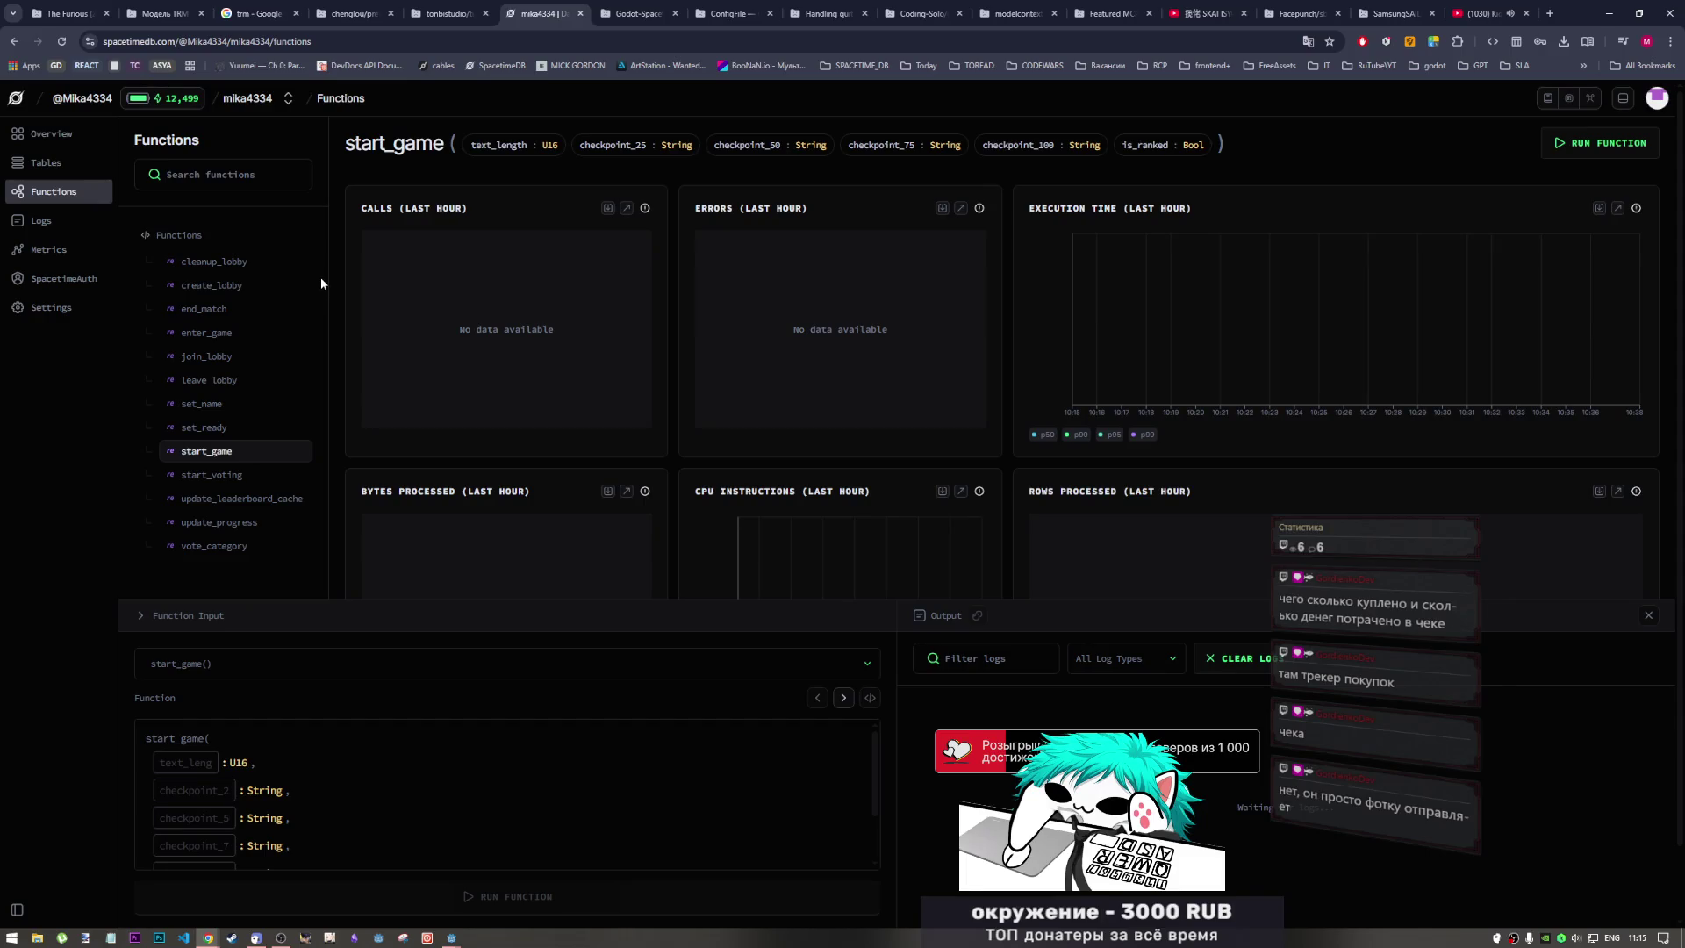
click(250, 427)
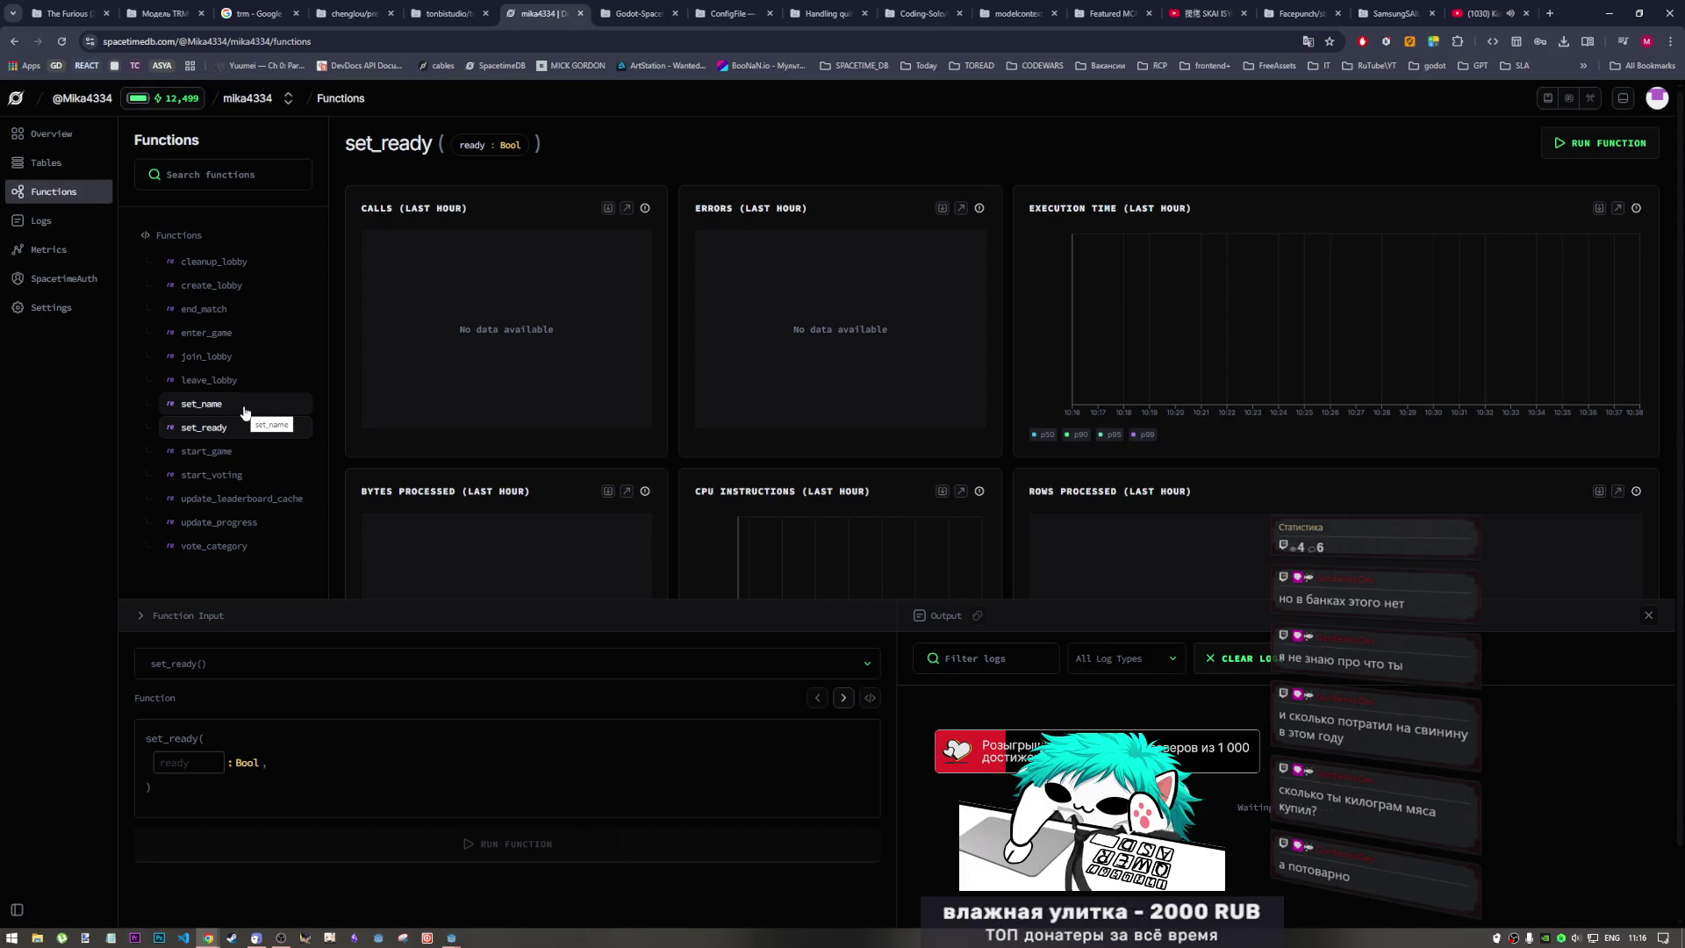
click(1577, 937)
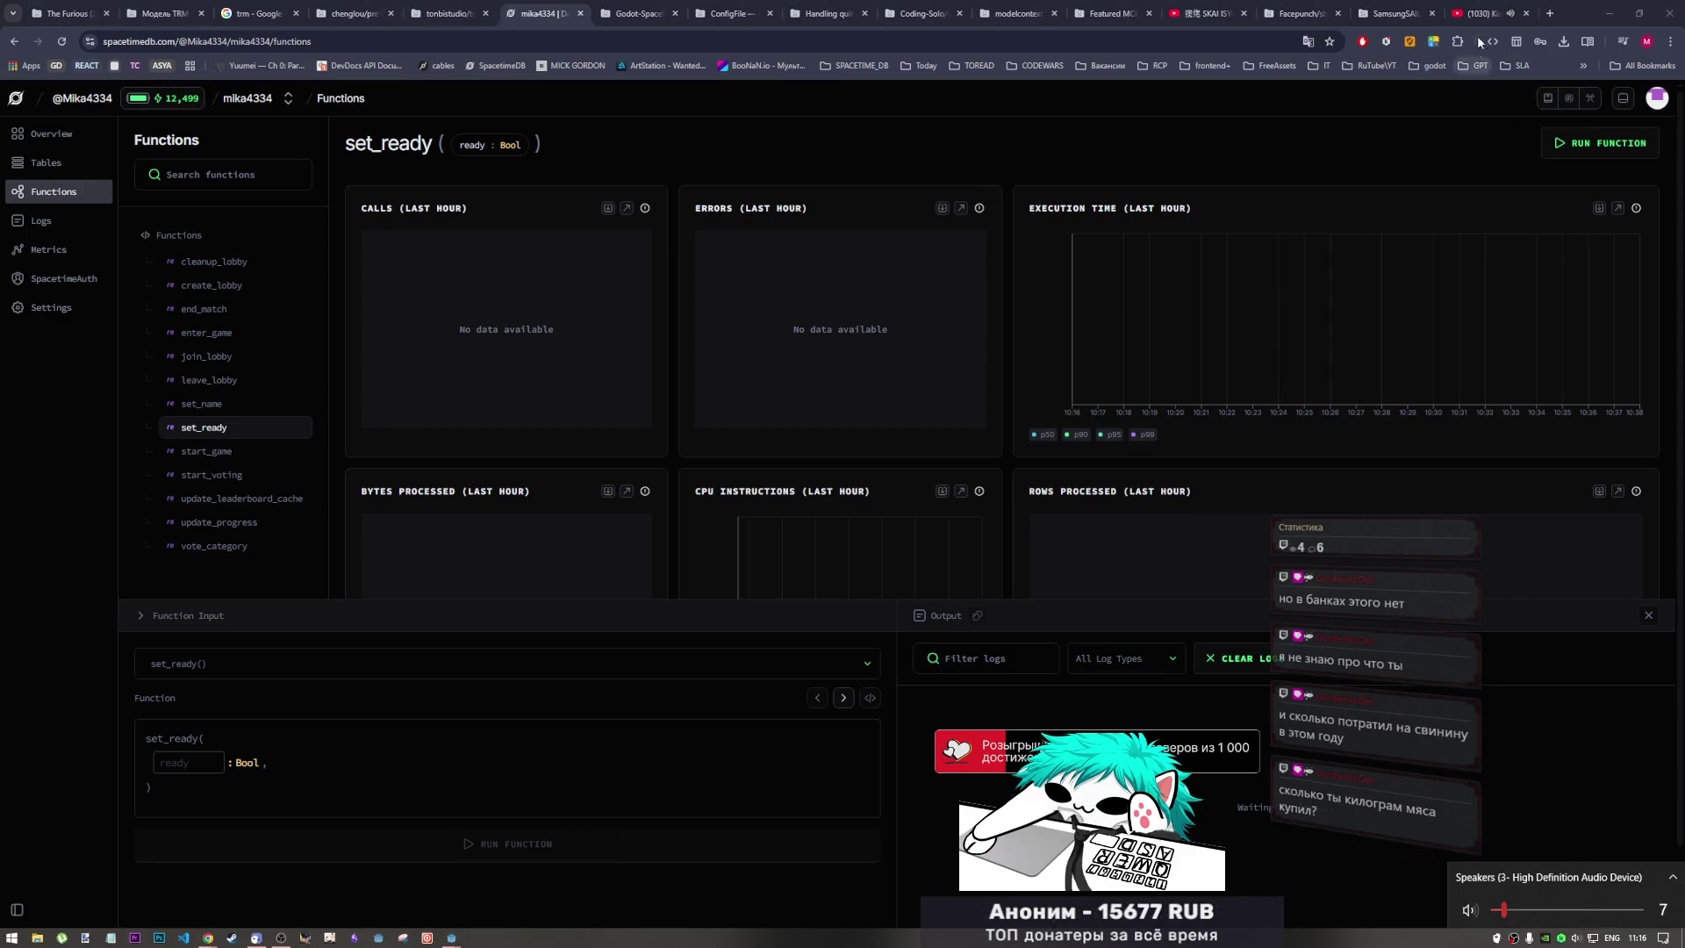
Switch to the YouTube tab playing deadmau5 & Kaskade 'I Remember (HQ)' and browse its page
click(1481, 13)
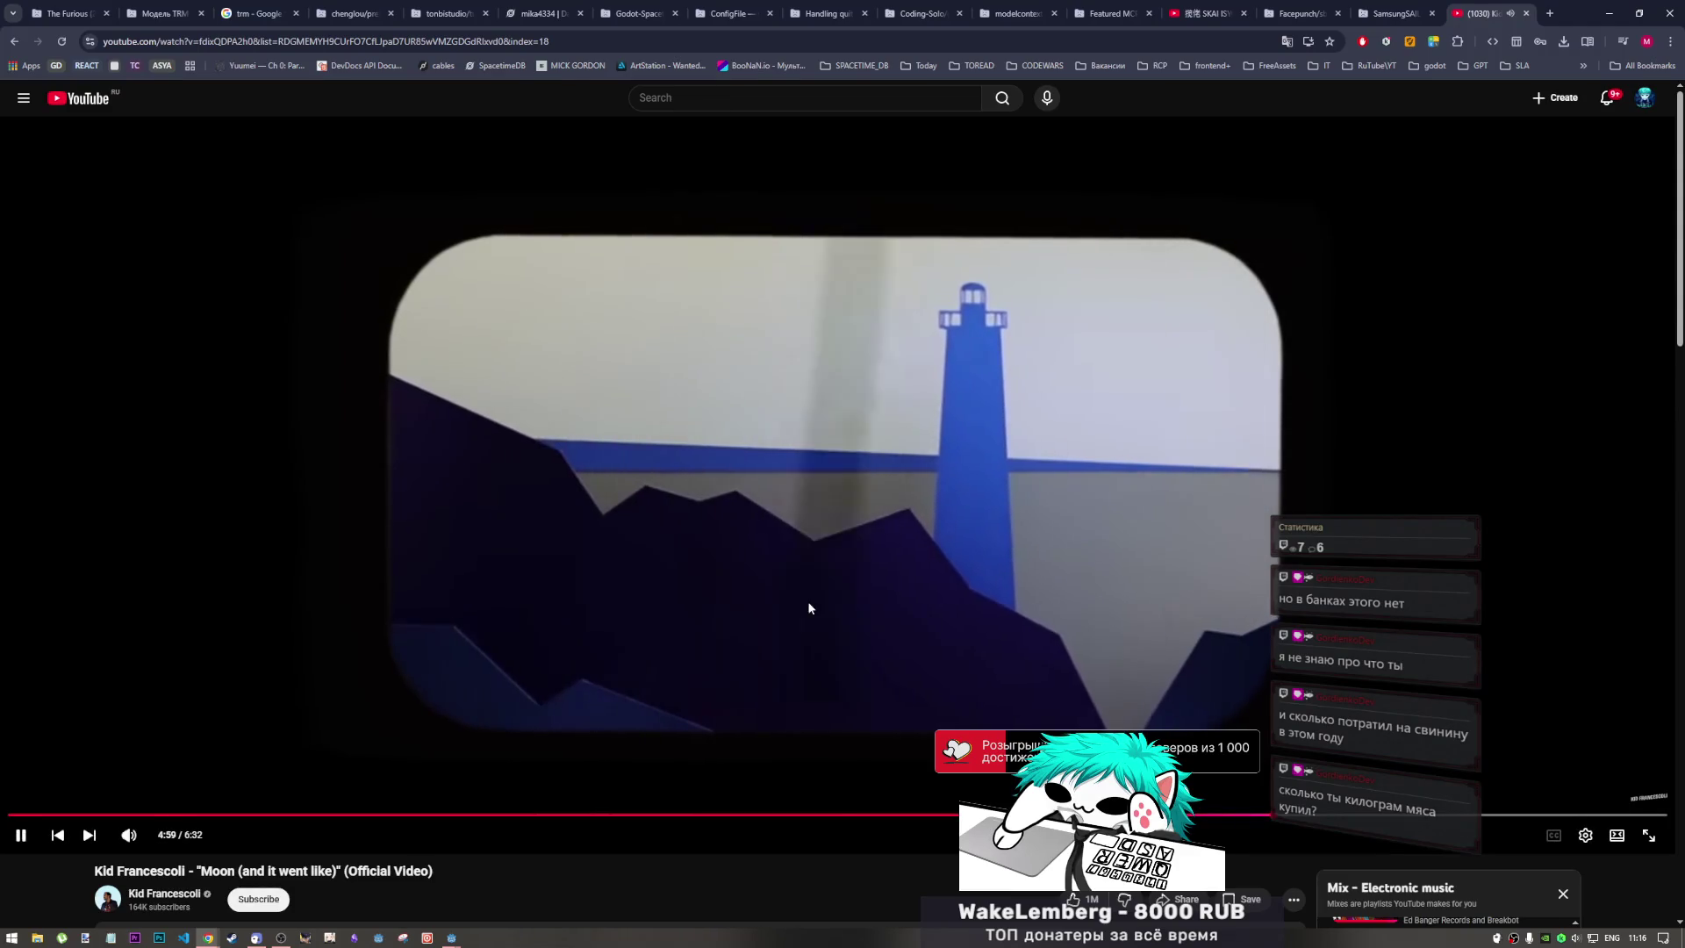
scroll(660, 618, down, 5)
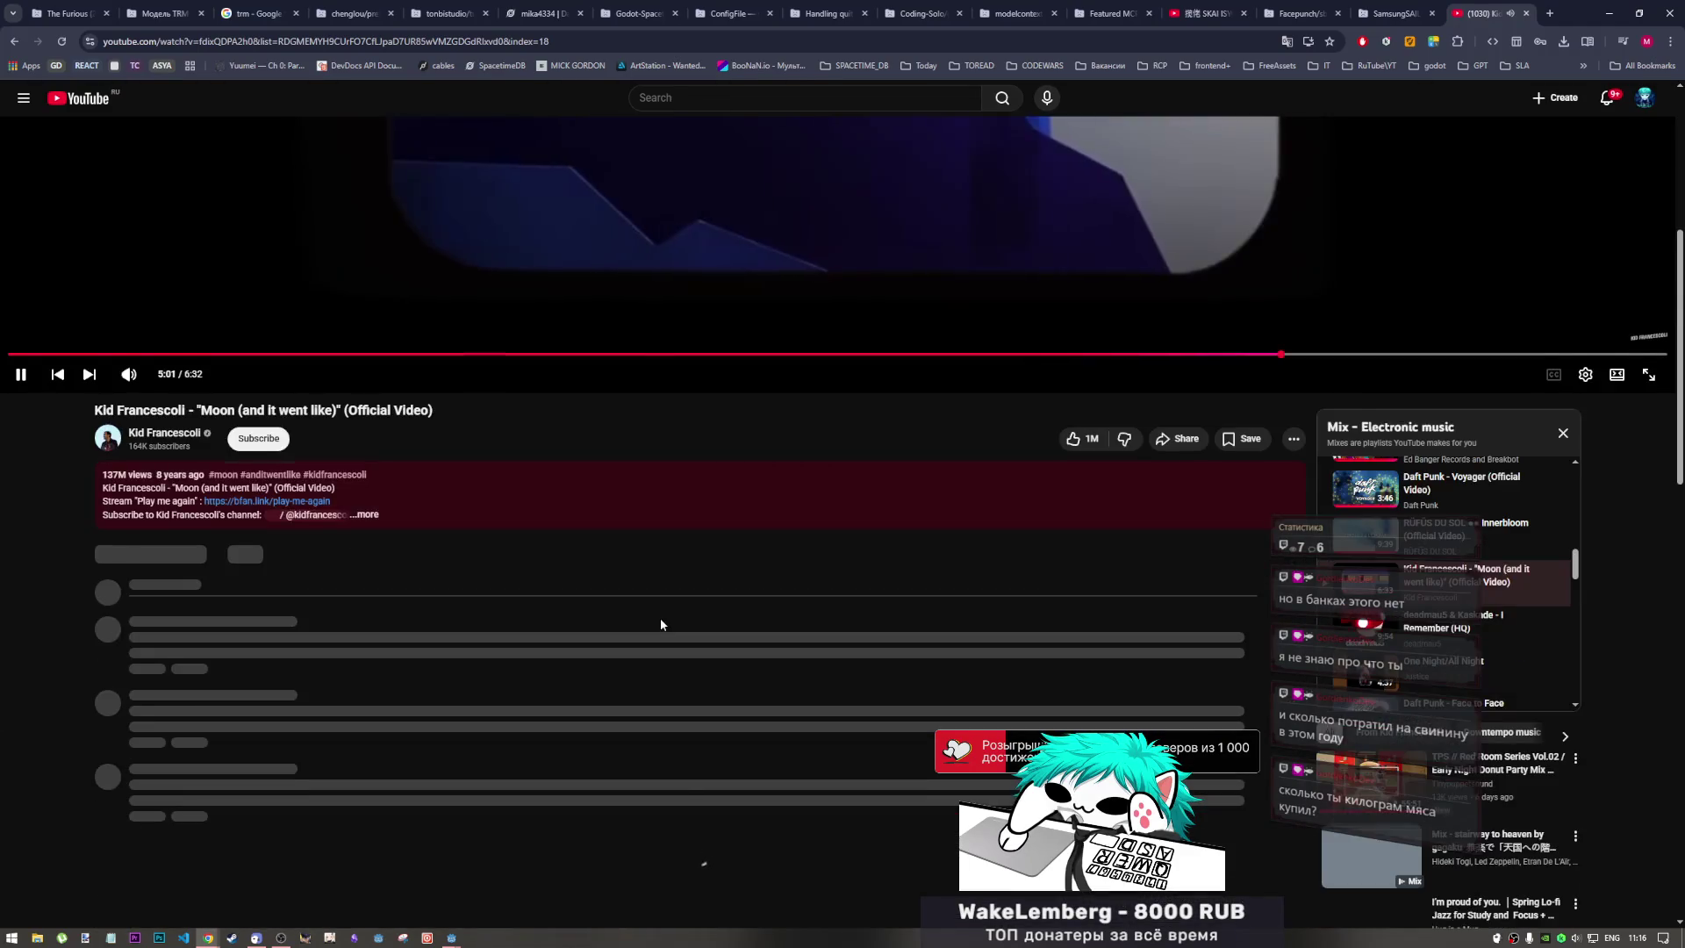
scroll(660, 618, down, 3)
scroll(1374, 363, down, 1)
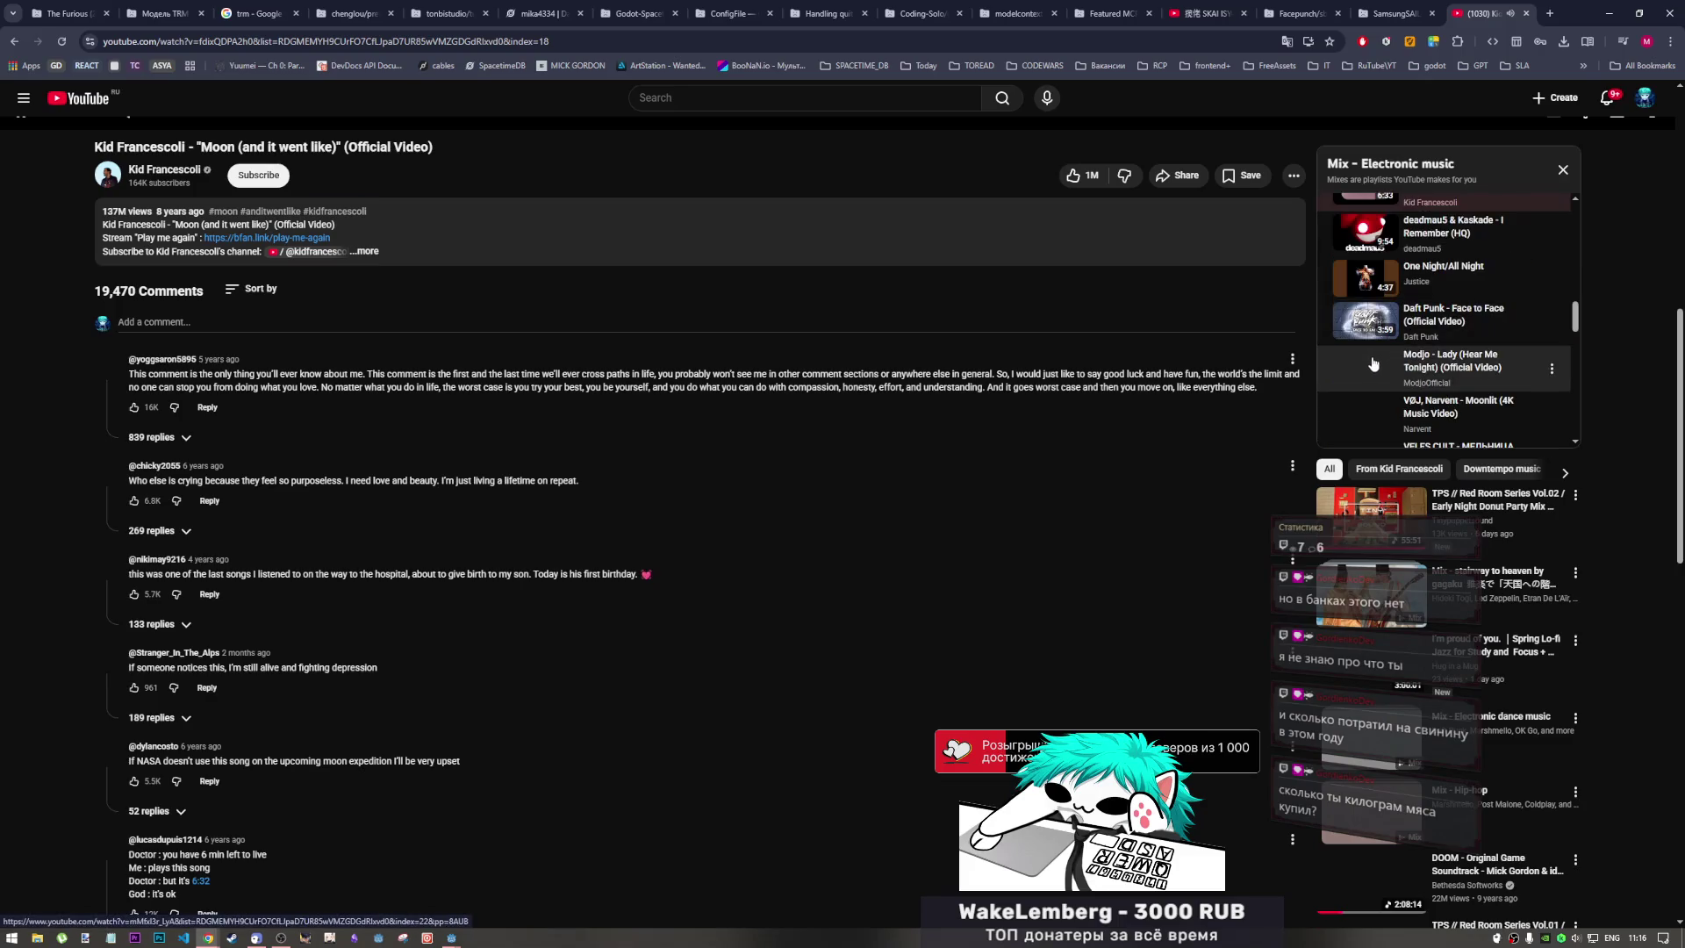
scroll(1159, 470, up, 8)
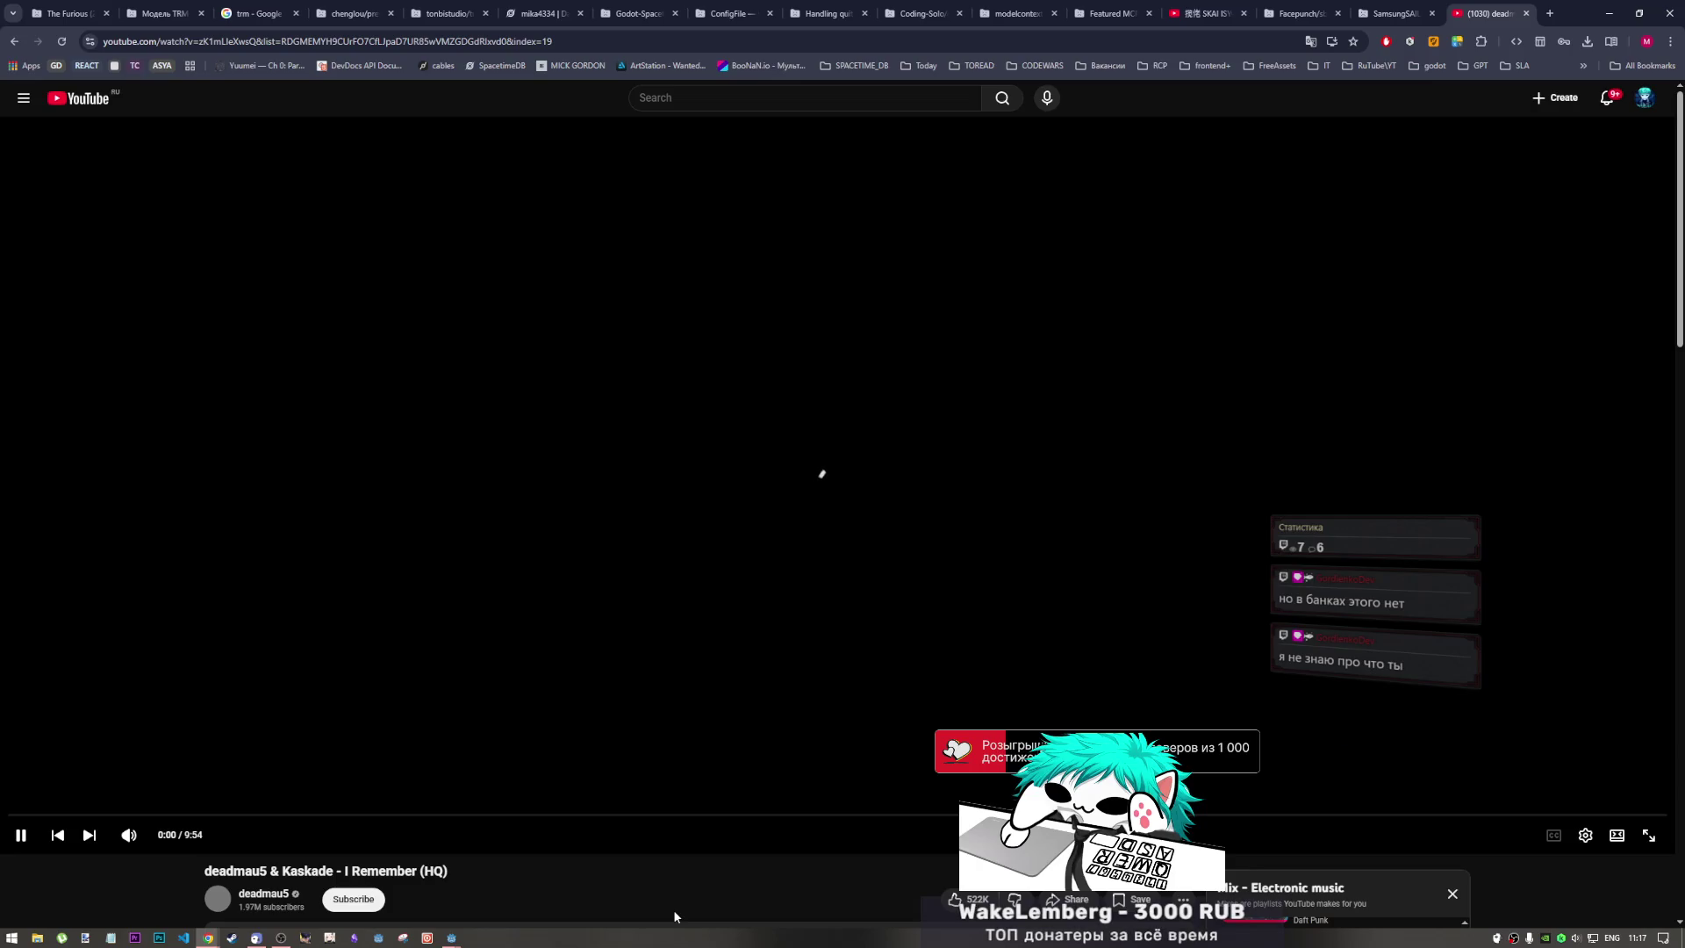
Bring up the print_cowboys Godot window and read phrases_stage.gd around lines 27–35
mouse_move(453, 941)
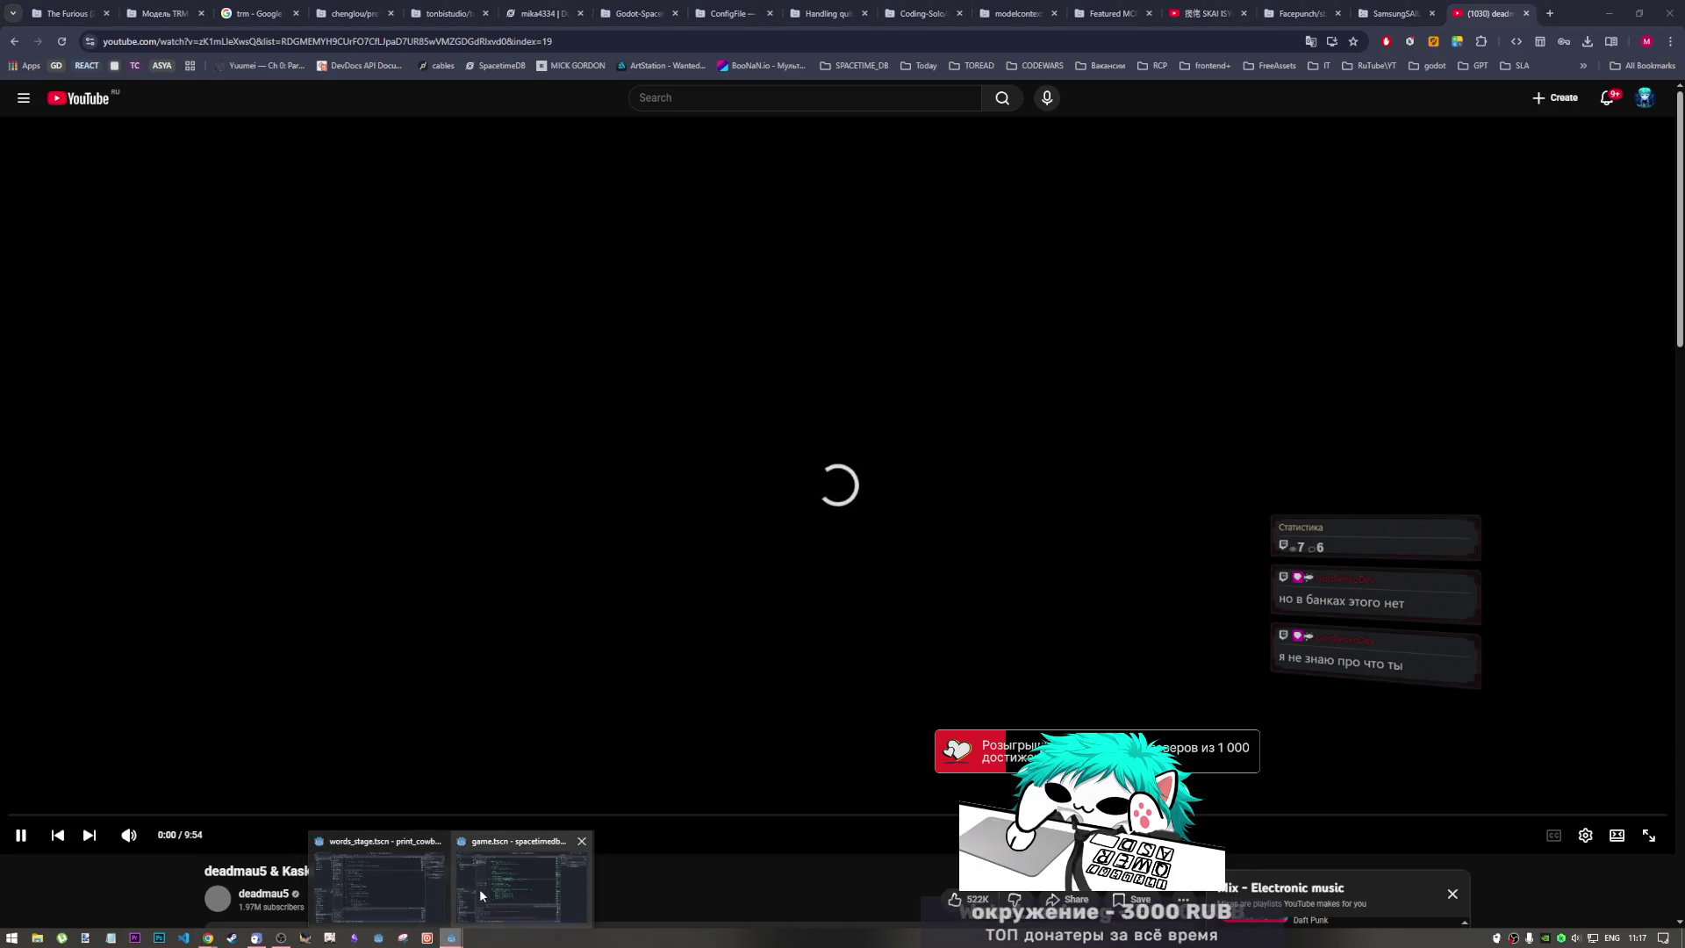
click(479, 889)
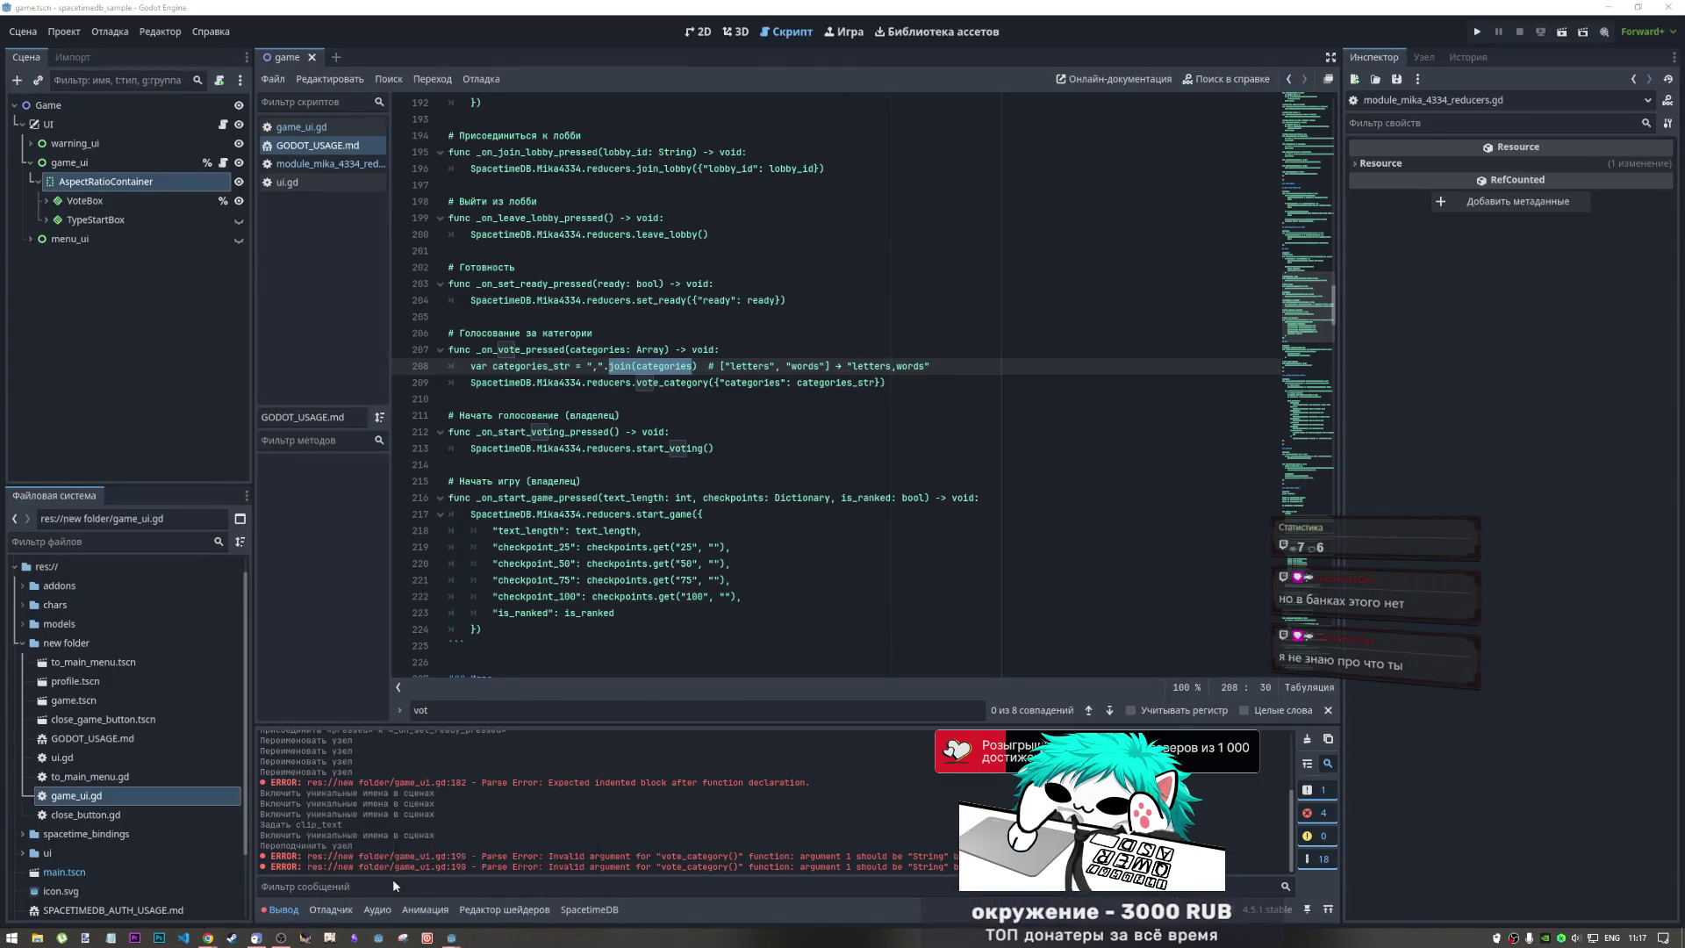
click(393, 879)
click(721, 620)
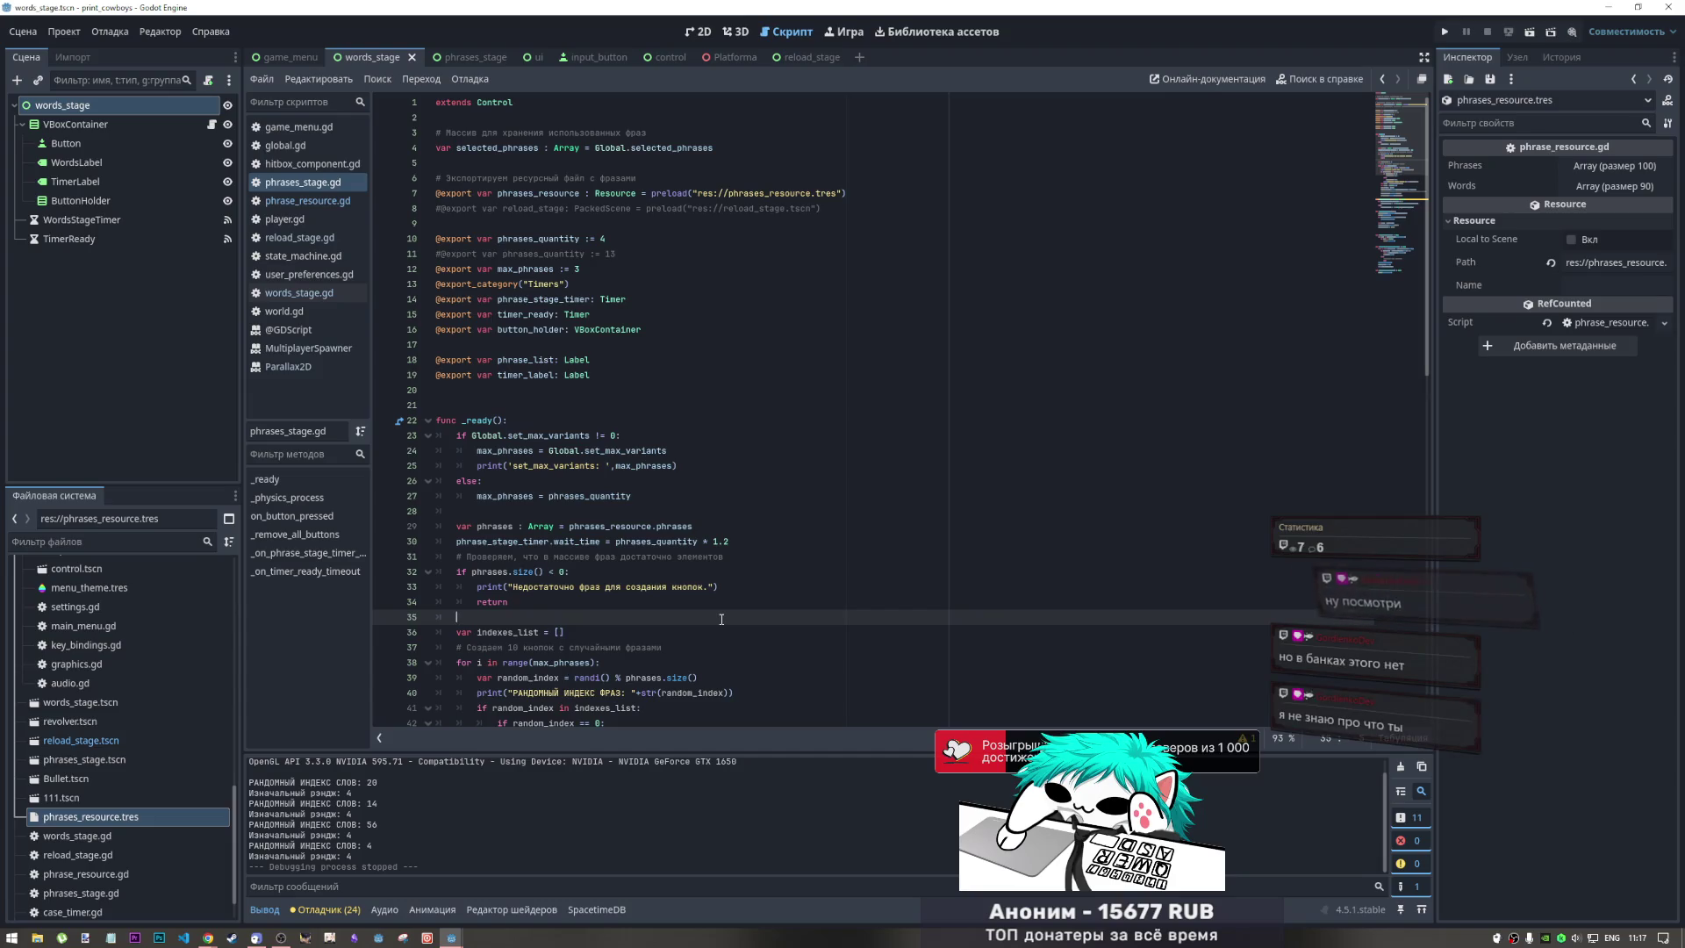
click(671, 497)
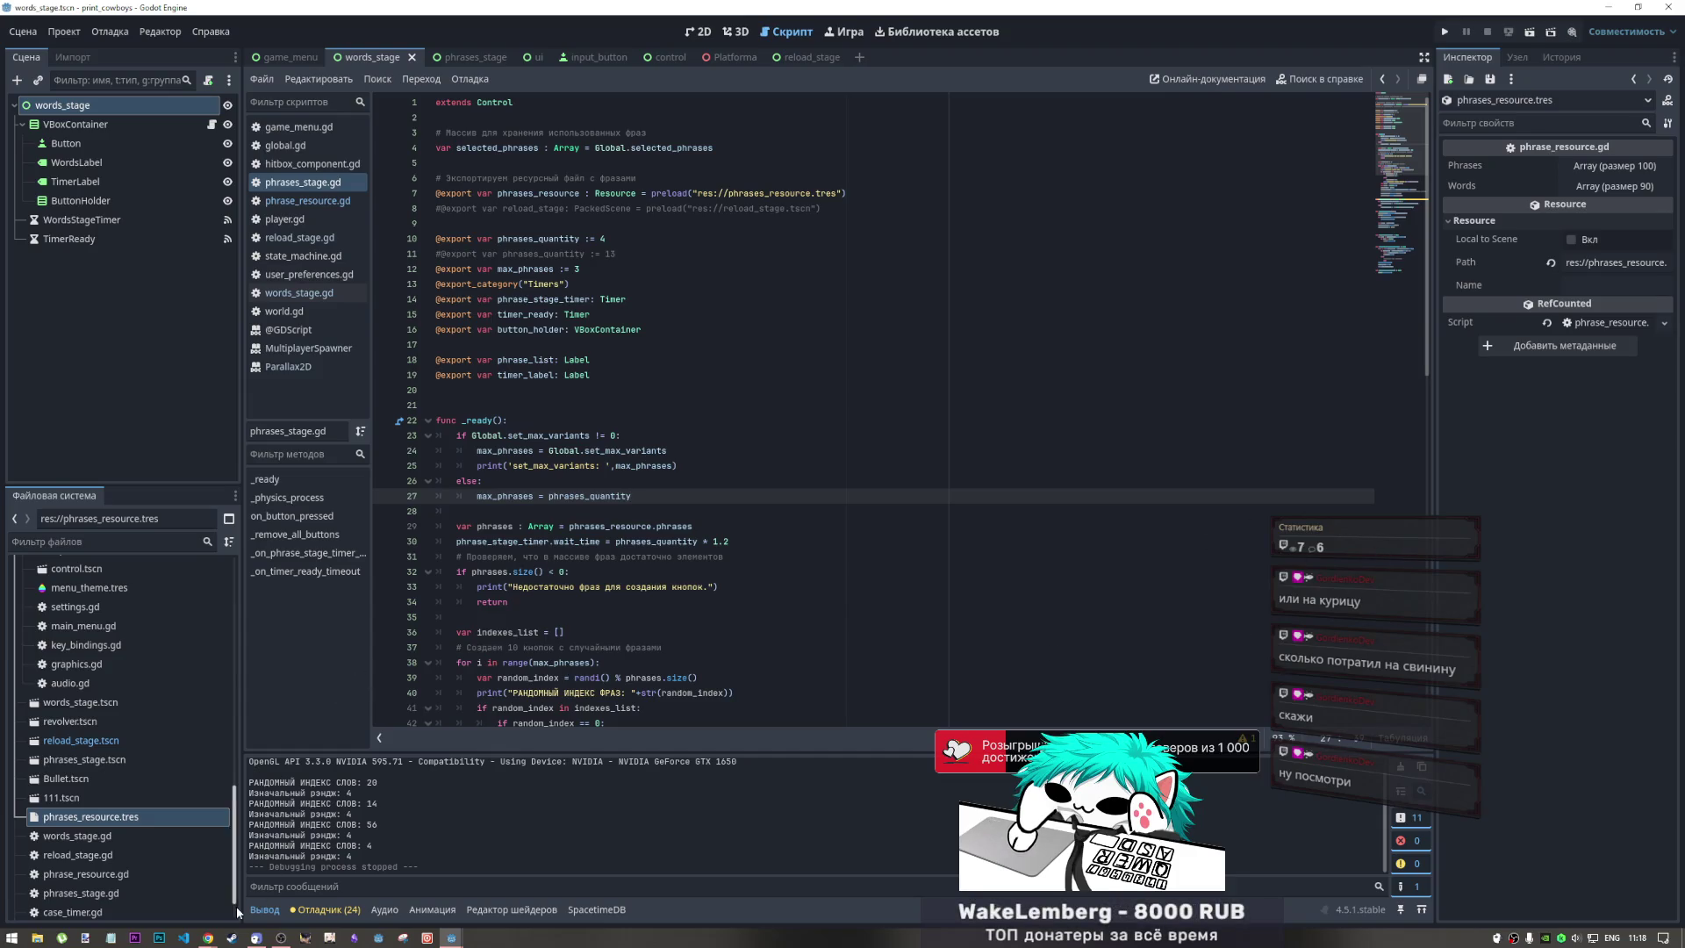
mouse_move(211, 938)
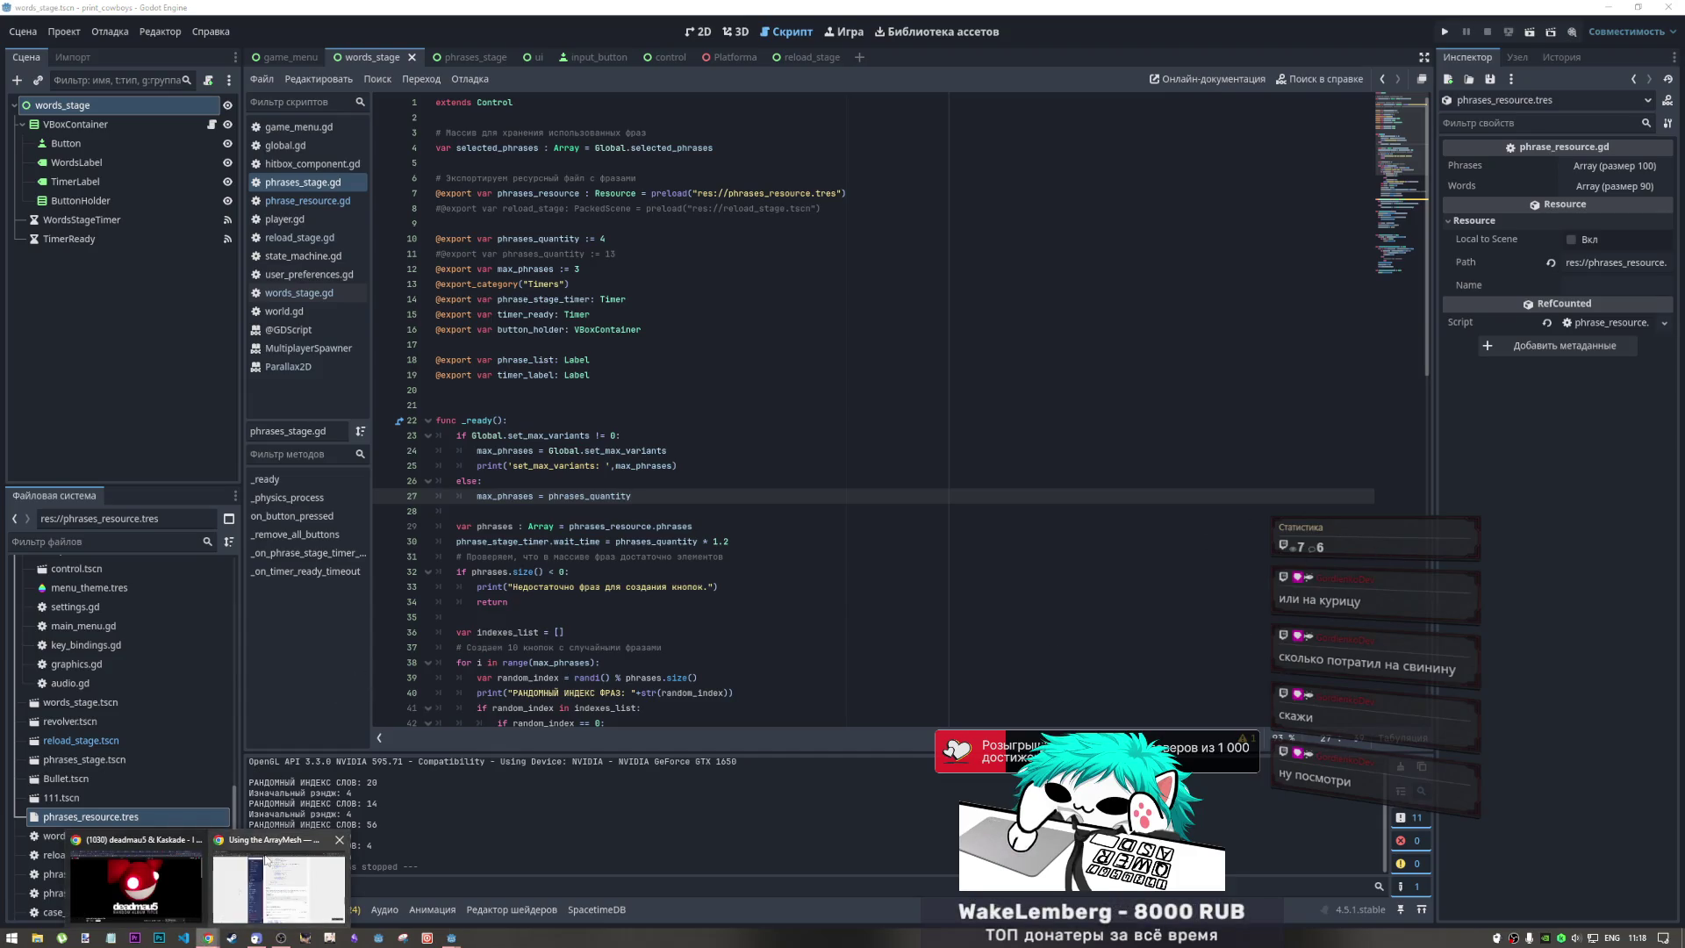
click(693, 570)
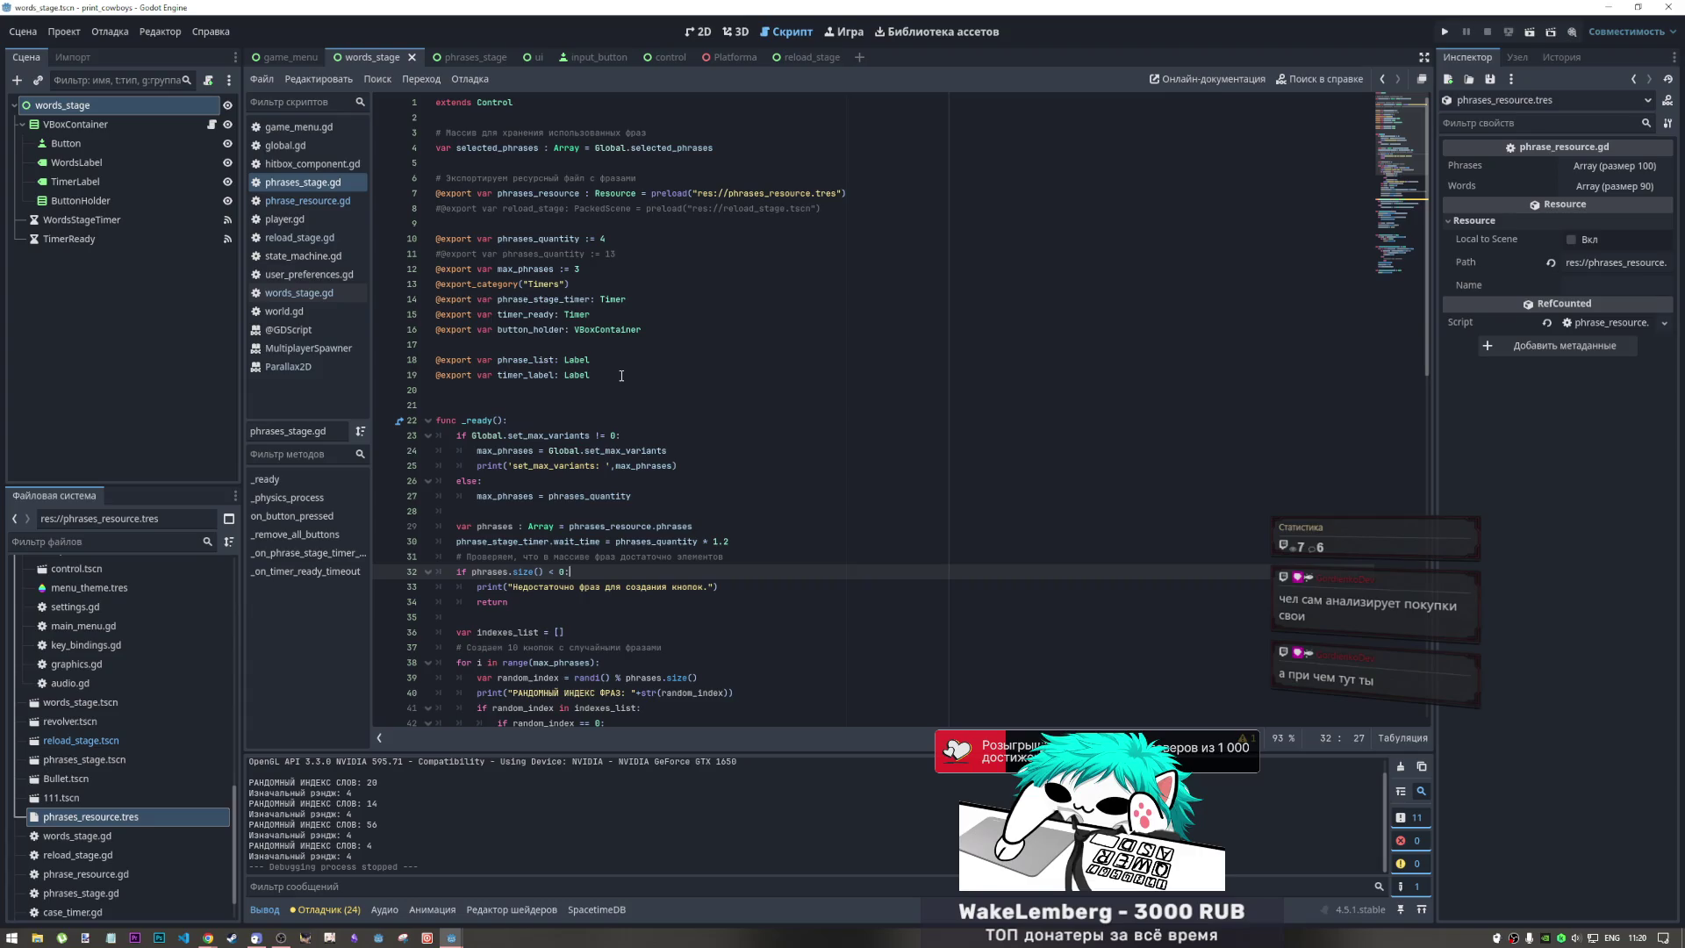
Scroll down through phrases_stage.gd in the Godot script editor
scroll(626, 391, down, 2)
Scroll to the _ready button loop and show the add_child documentation tooltip on line 52
scroll(626, 391, down, 5)
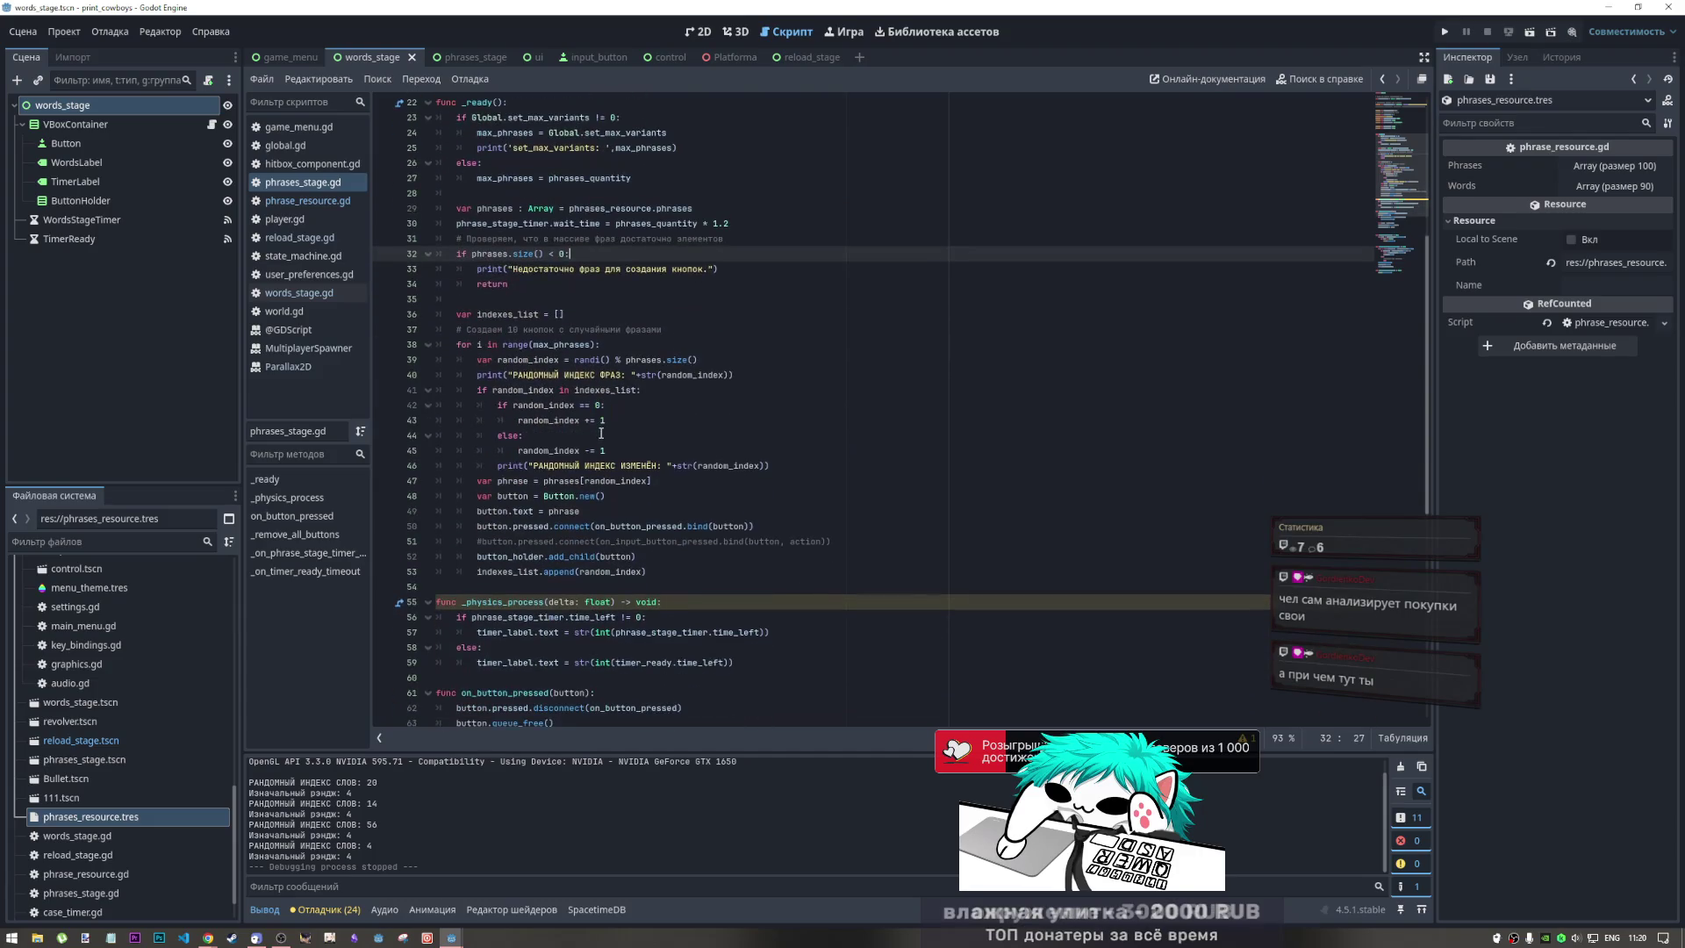
scroll(601, 433, down, 2)
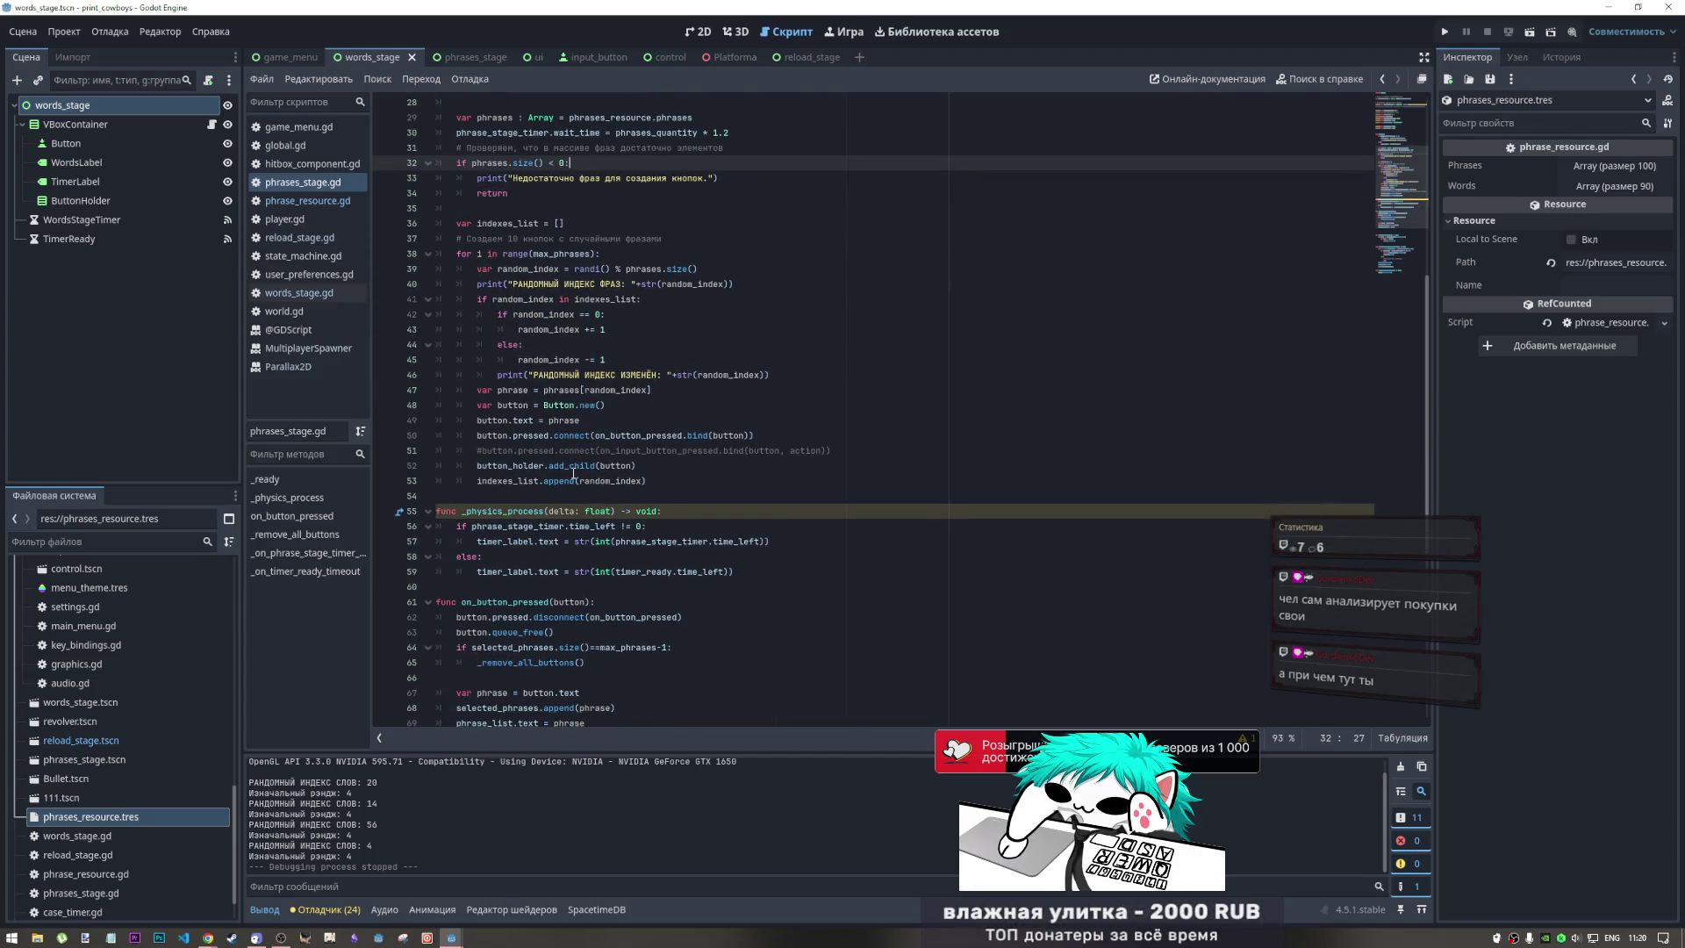
mouse_move(574, 473)
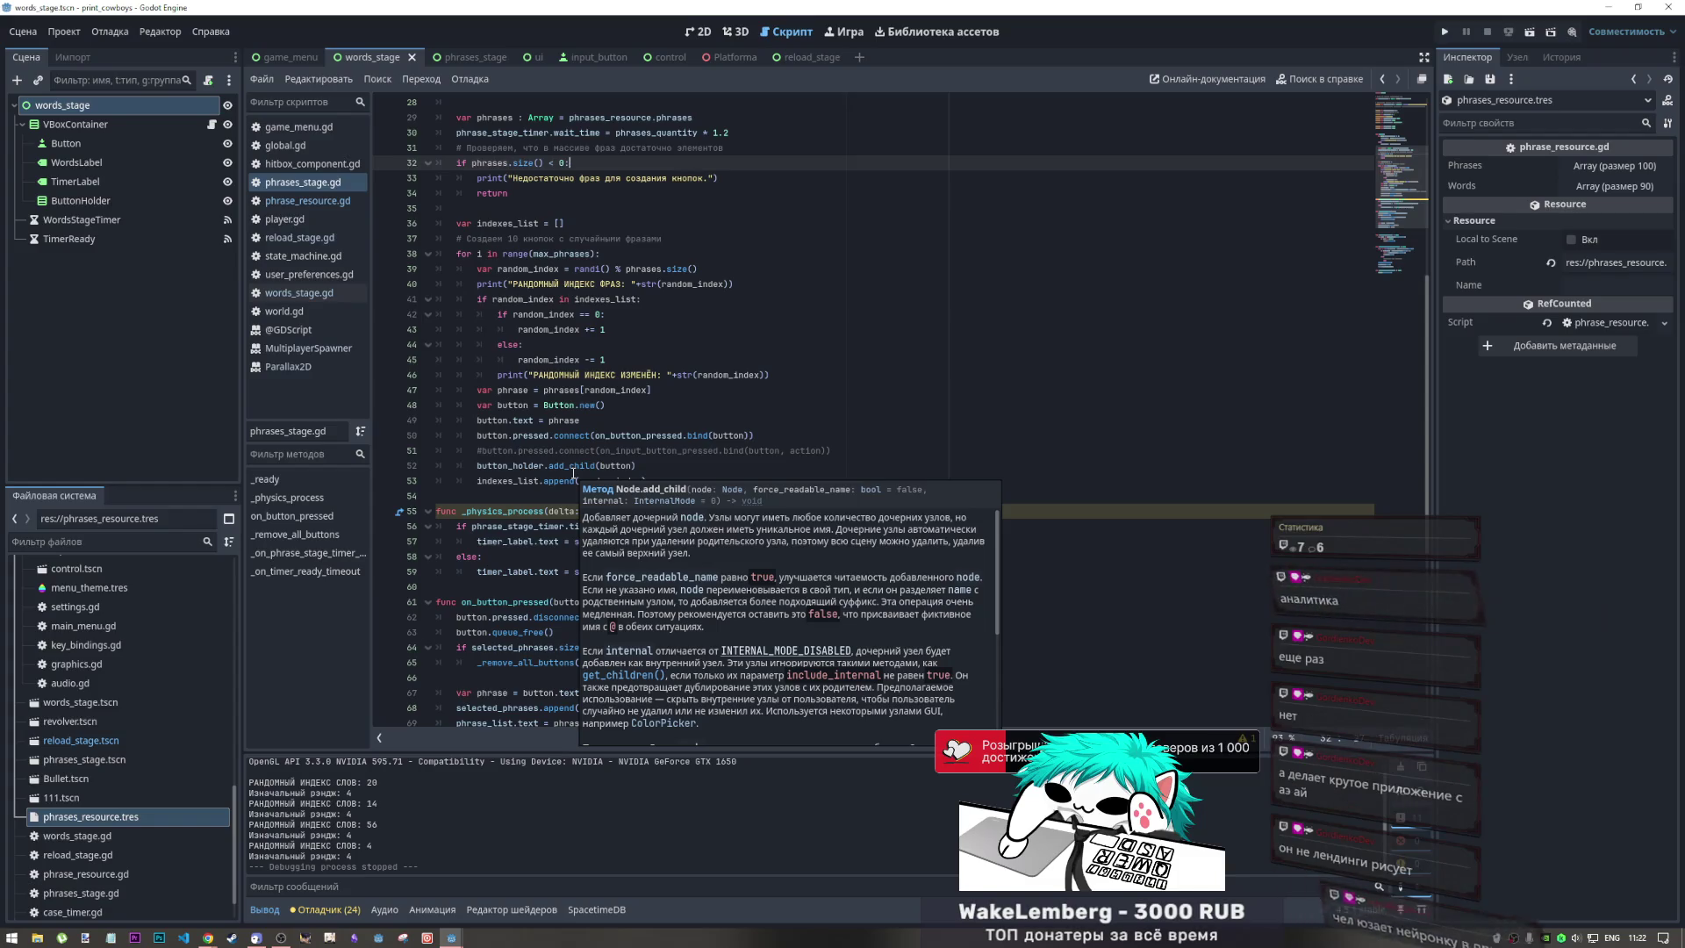
click(610, 343)
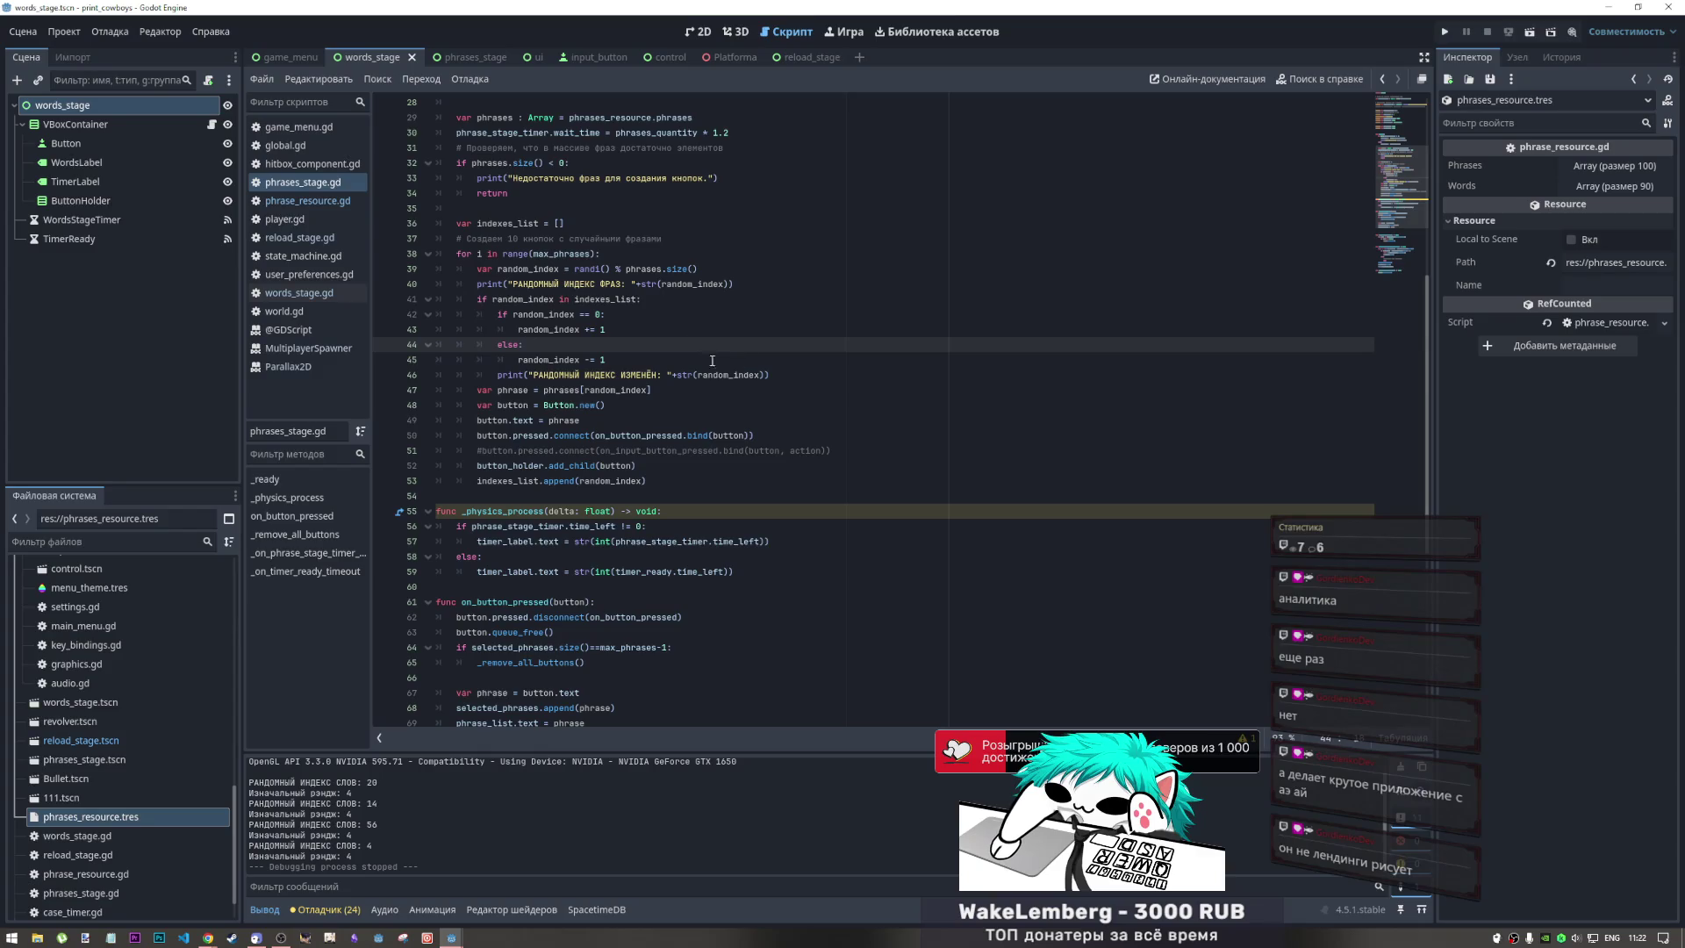
drag(610, 343, 640, 377)
click(640, 378)
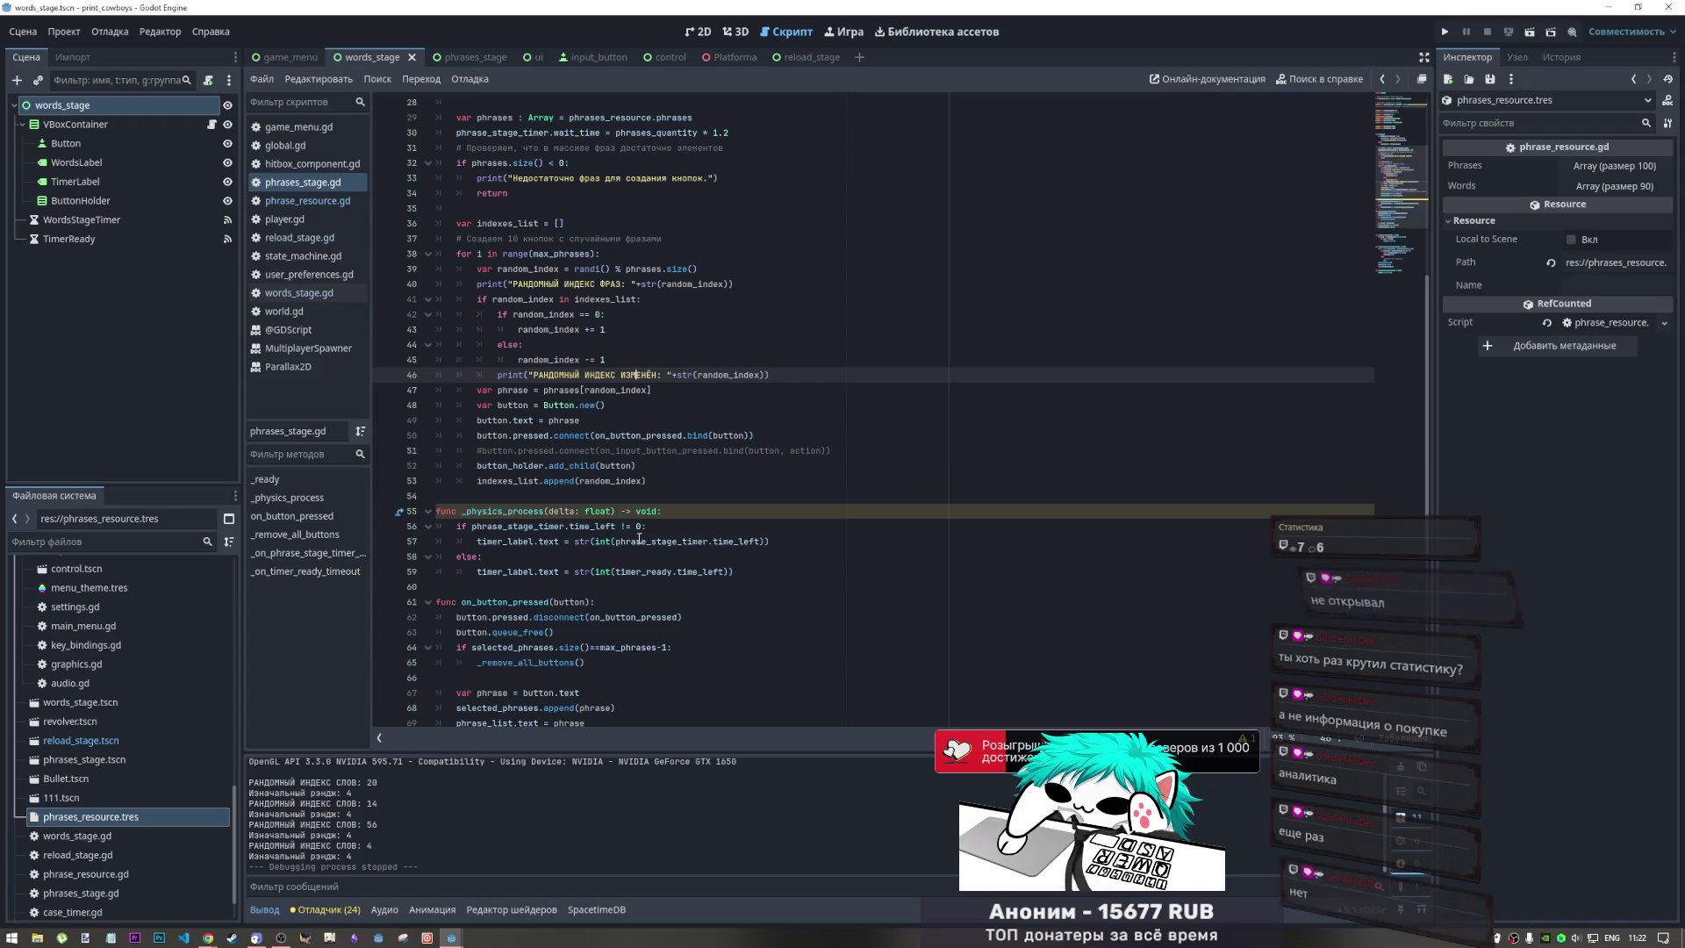
Review the lines computing the random phrase index, decrementing it and printing the change
scroll(639, 541, down, 4)
scroll(630, 550, down, 4)
scroll(631, 551, up, 10)
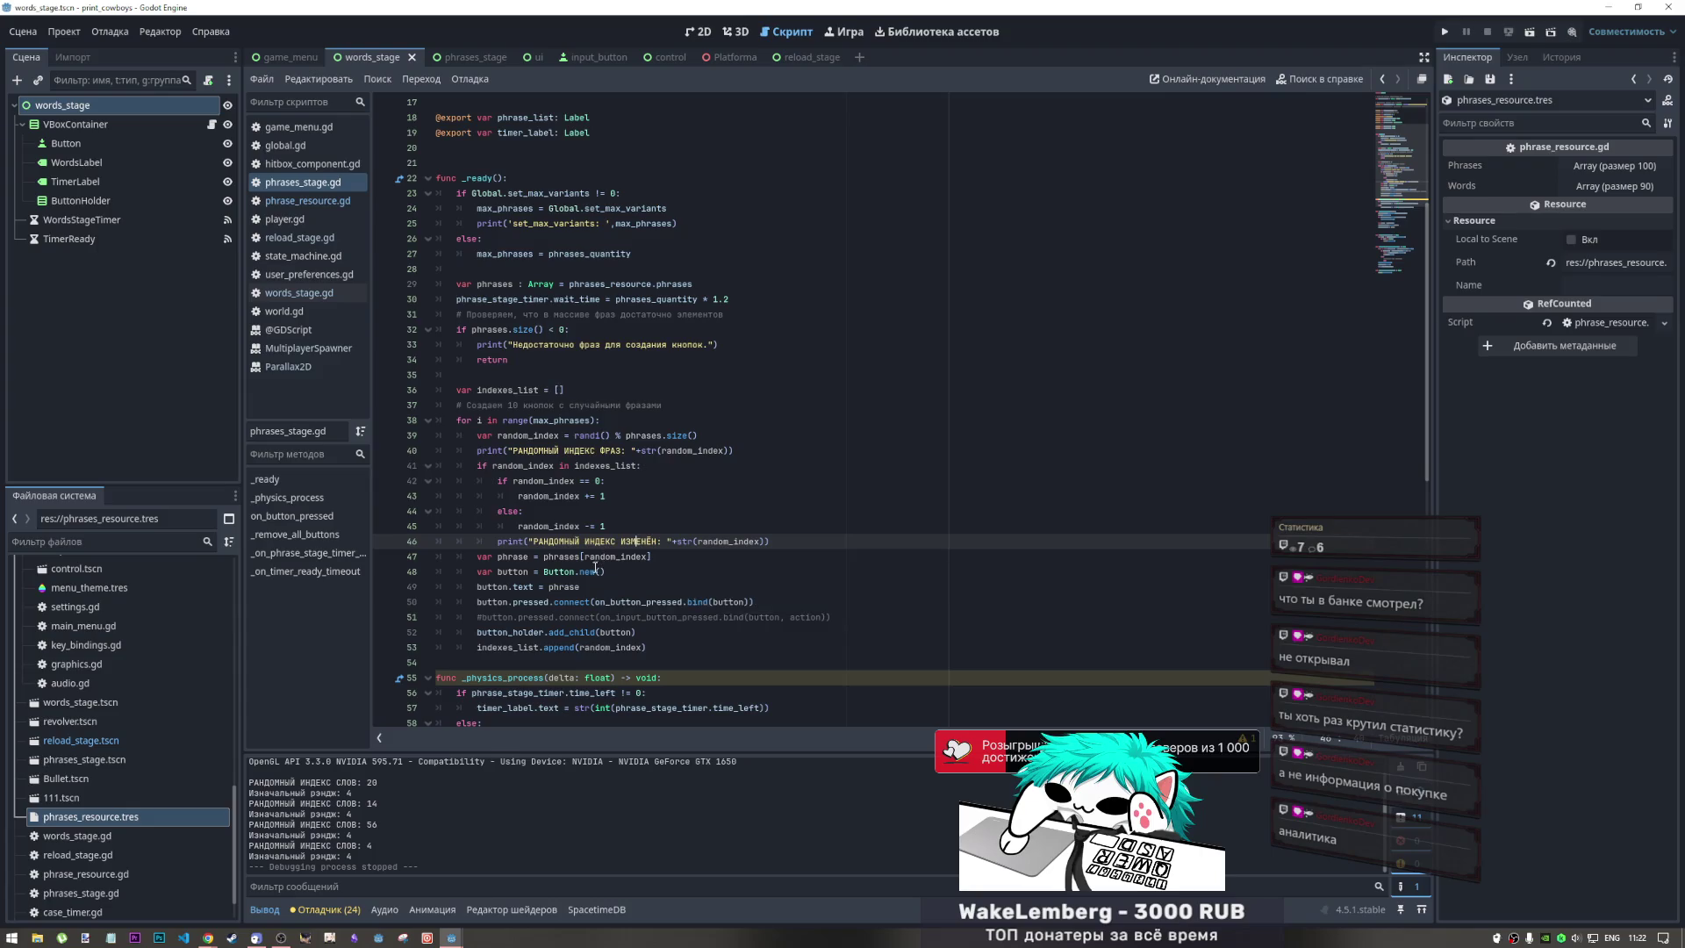
click(682, 528)
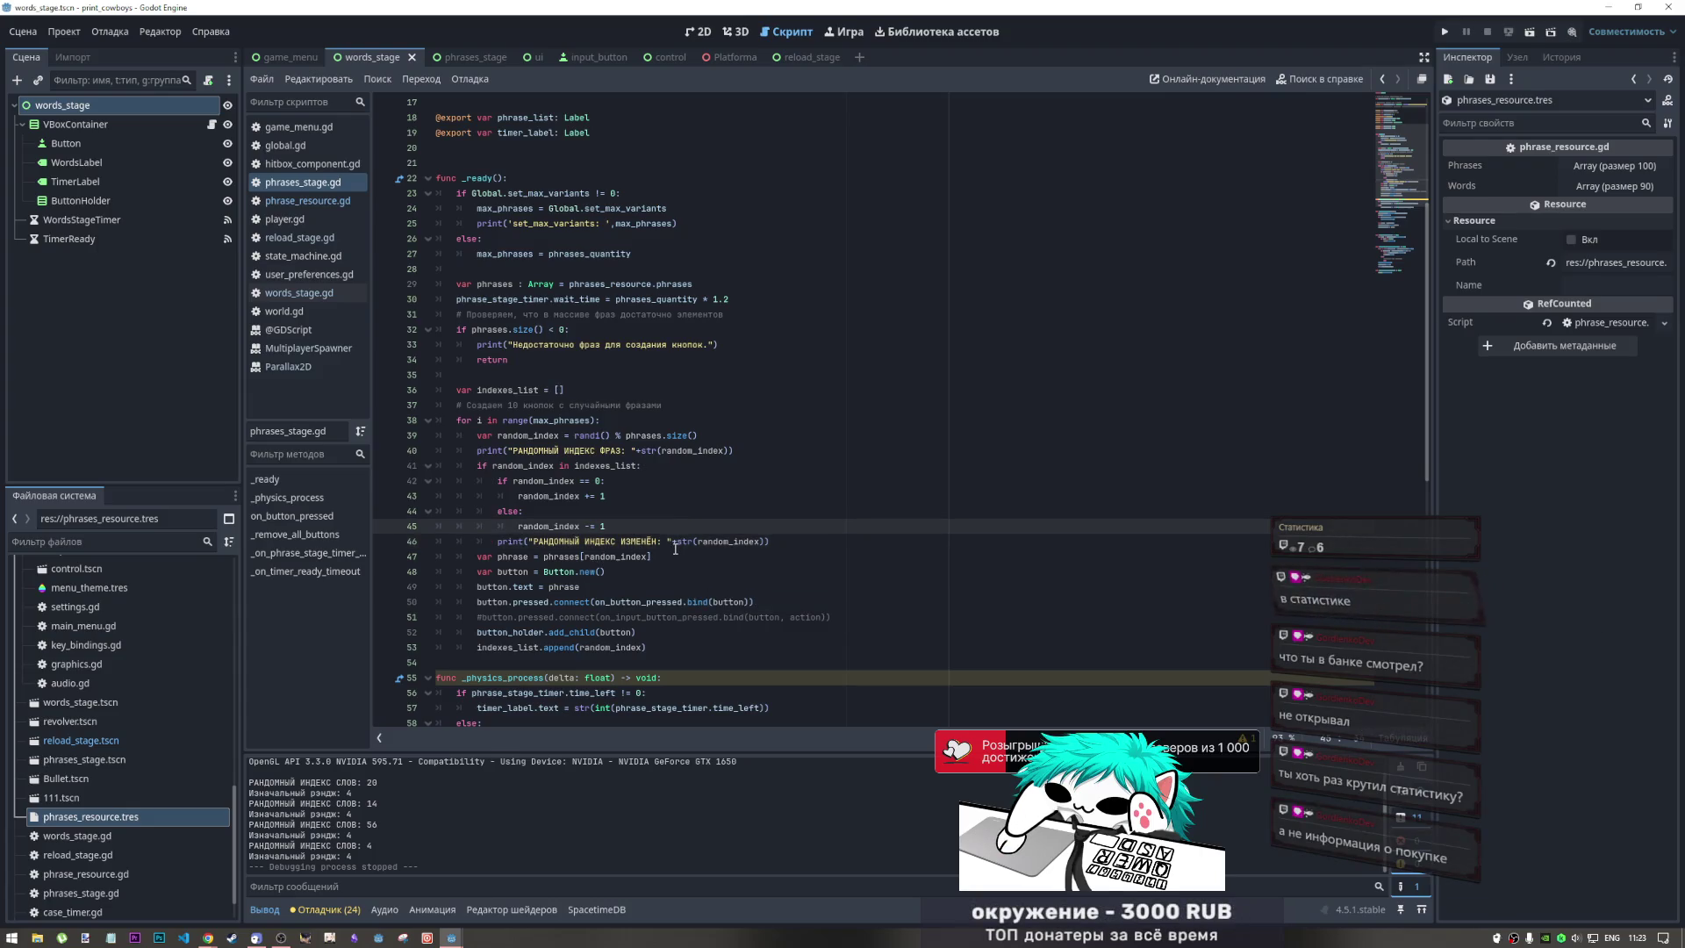
click(675, 543)
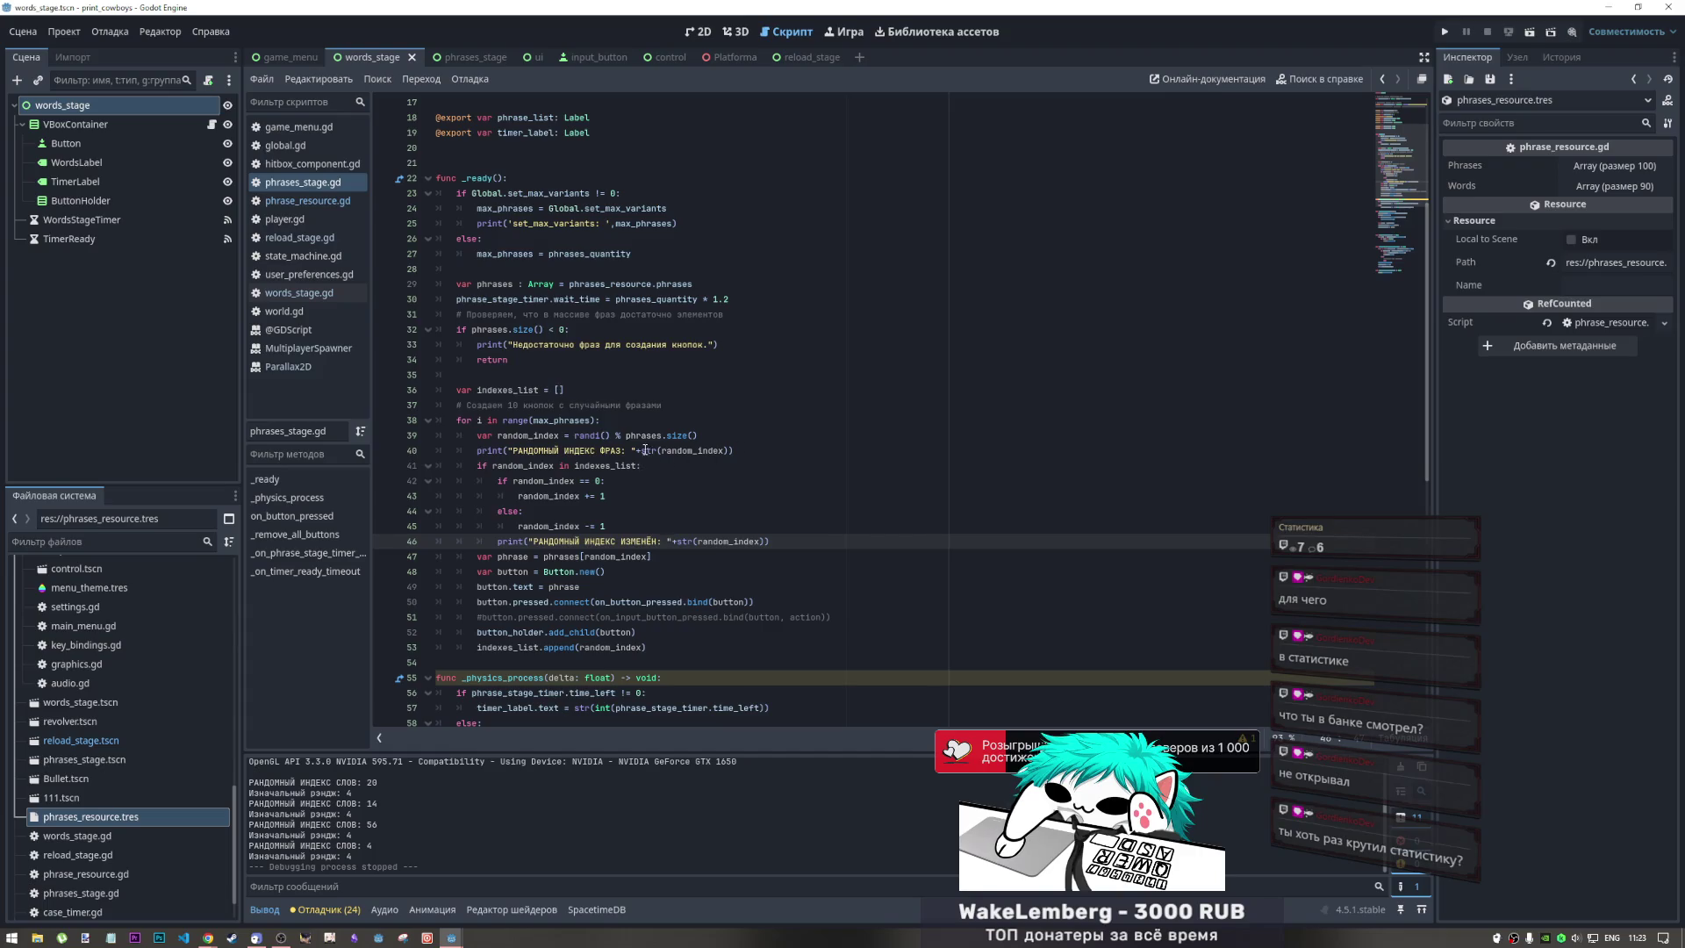
click(639, 436)
Highlight the max_phrases if/else block and phrases_quantity fallback in _ready, lines 22–27
scroll(682, 424, up, 5)
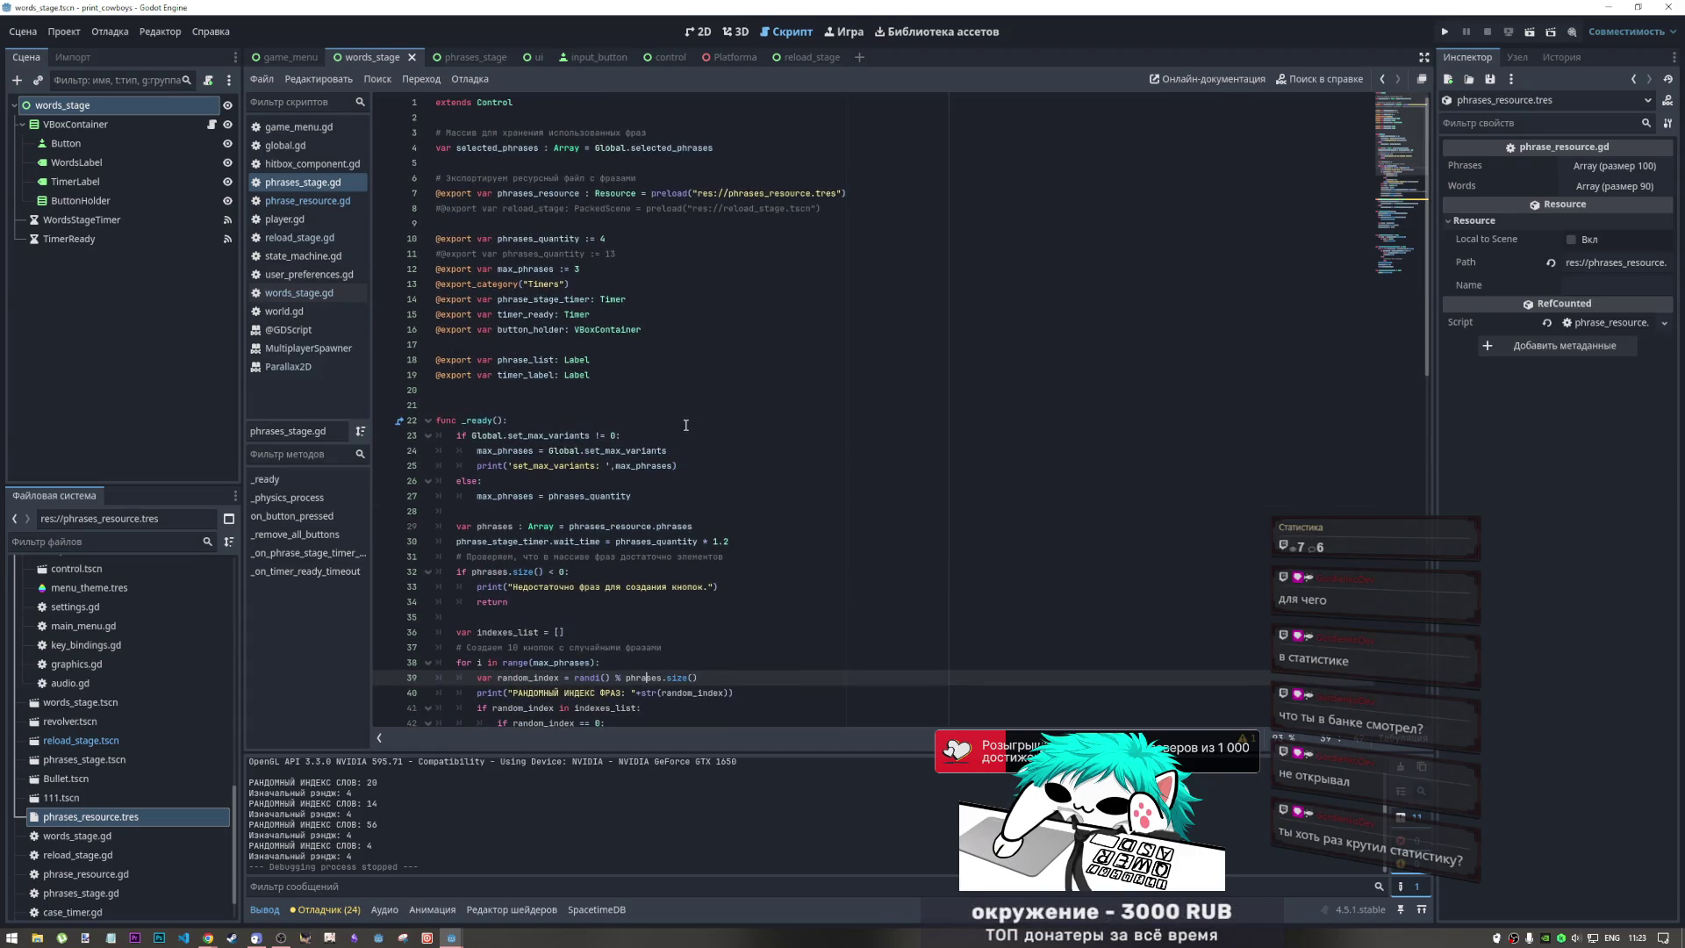
mouse_move(669, 448)
mouse_down()
mouse_move(696, 474)
mouse_move(614, 483)
mouse_move(499, 437)
mouse_move(562, 481)
mouse_move(638, 496)
mouse_up()
click(697, 473)
click(498, 437)
click(638, 496)
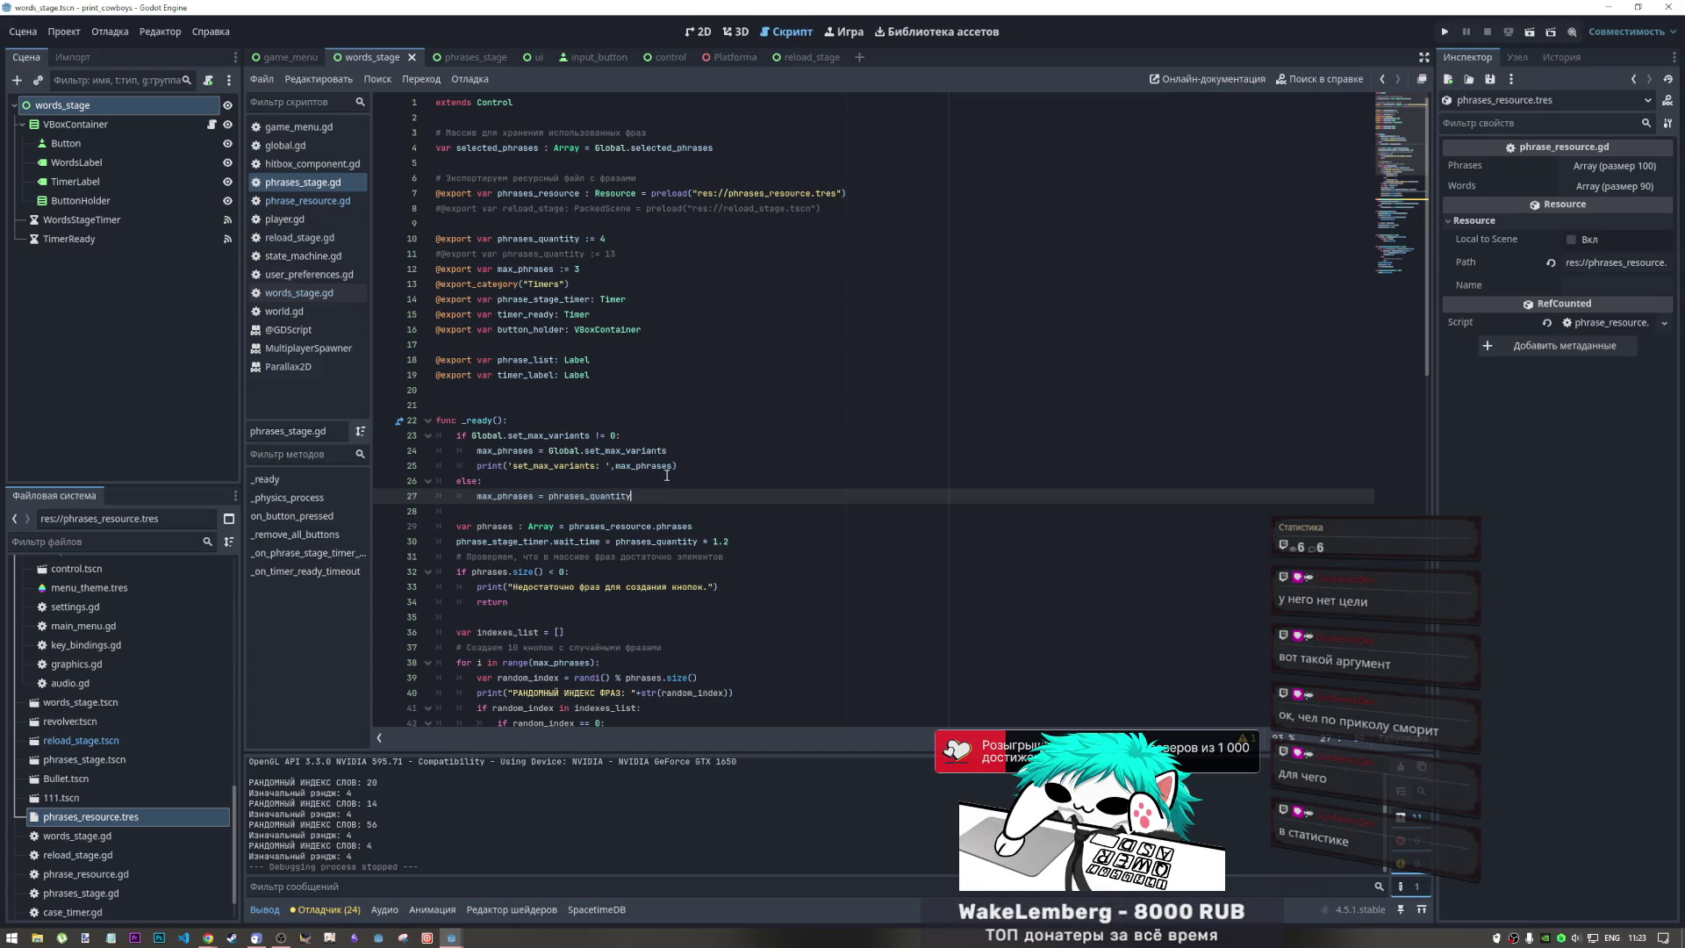
mouse_move(632, 496)
mouse_down()
mouse_move(487, 485)
mouse_move(654, 496)
mouse_move(502, 437)
mouse_up()
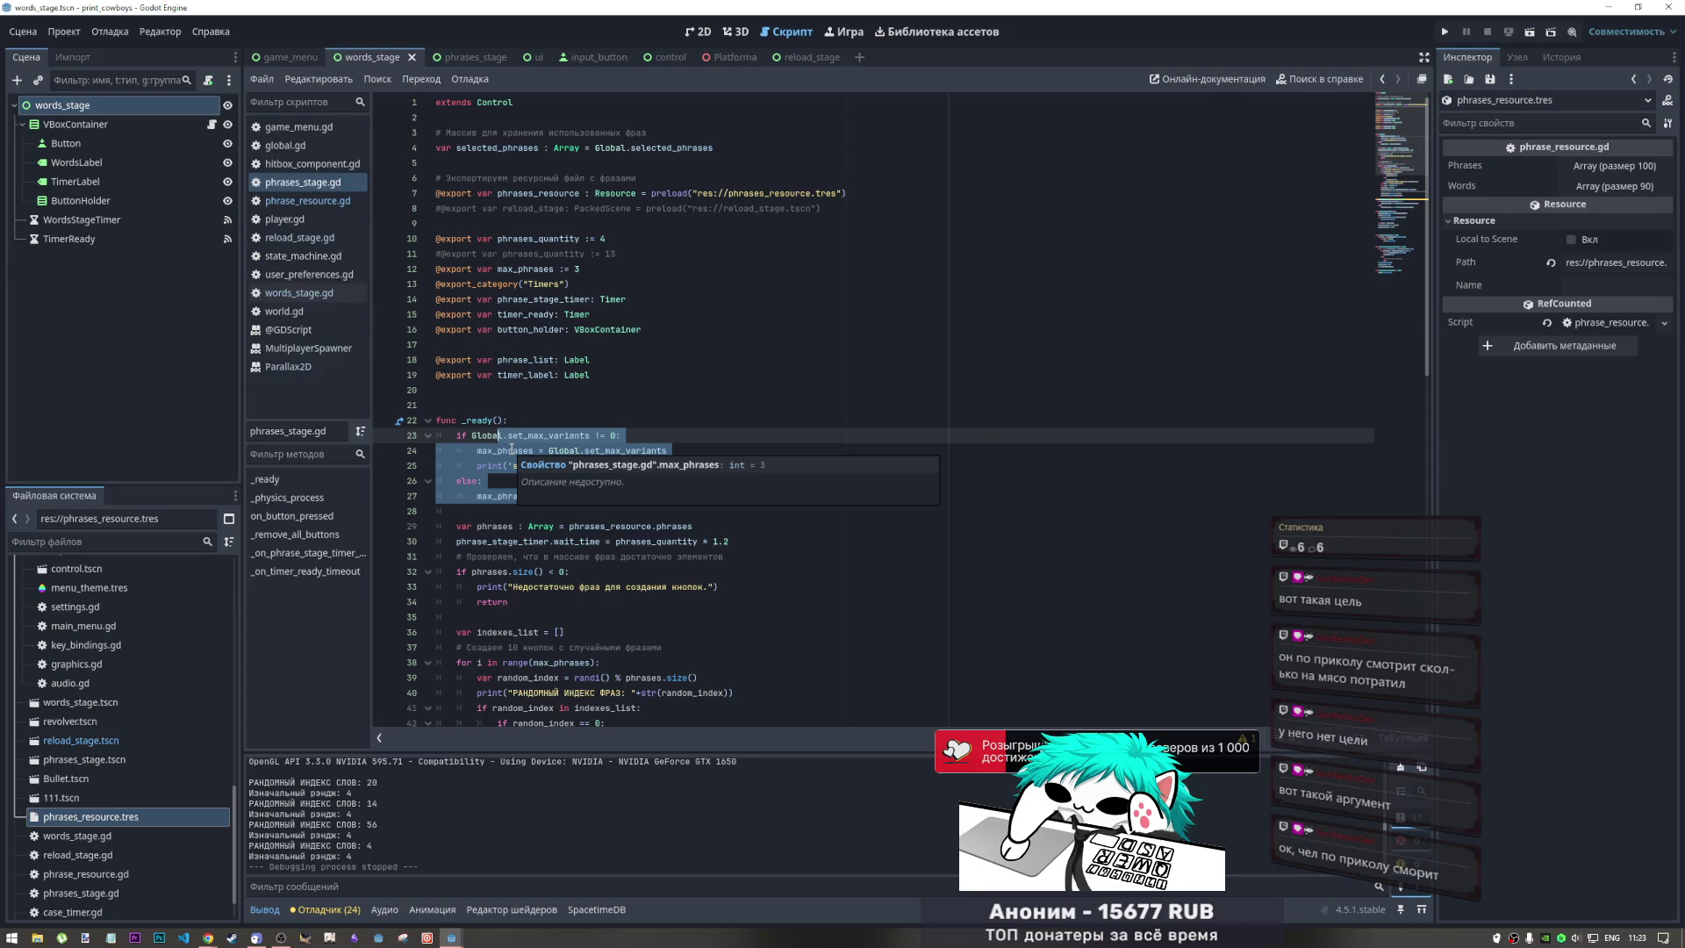
mouse_move(486, 420)
mouse_down()
mouse_move(575, 501)
mouse_move(596, 497)
mouse_move(406, 420)
mouse_up()
click(575, 501)
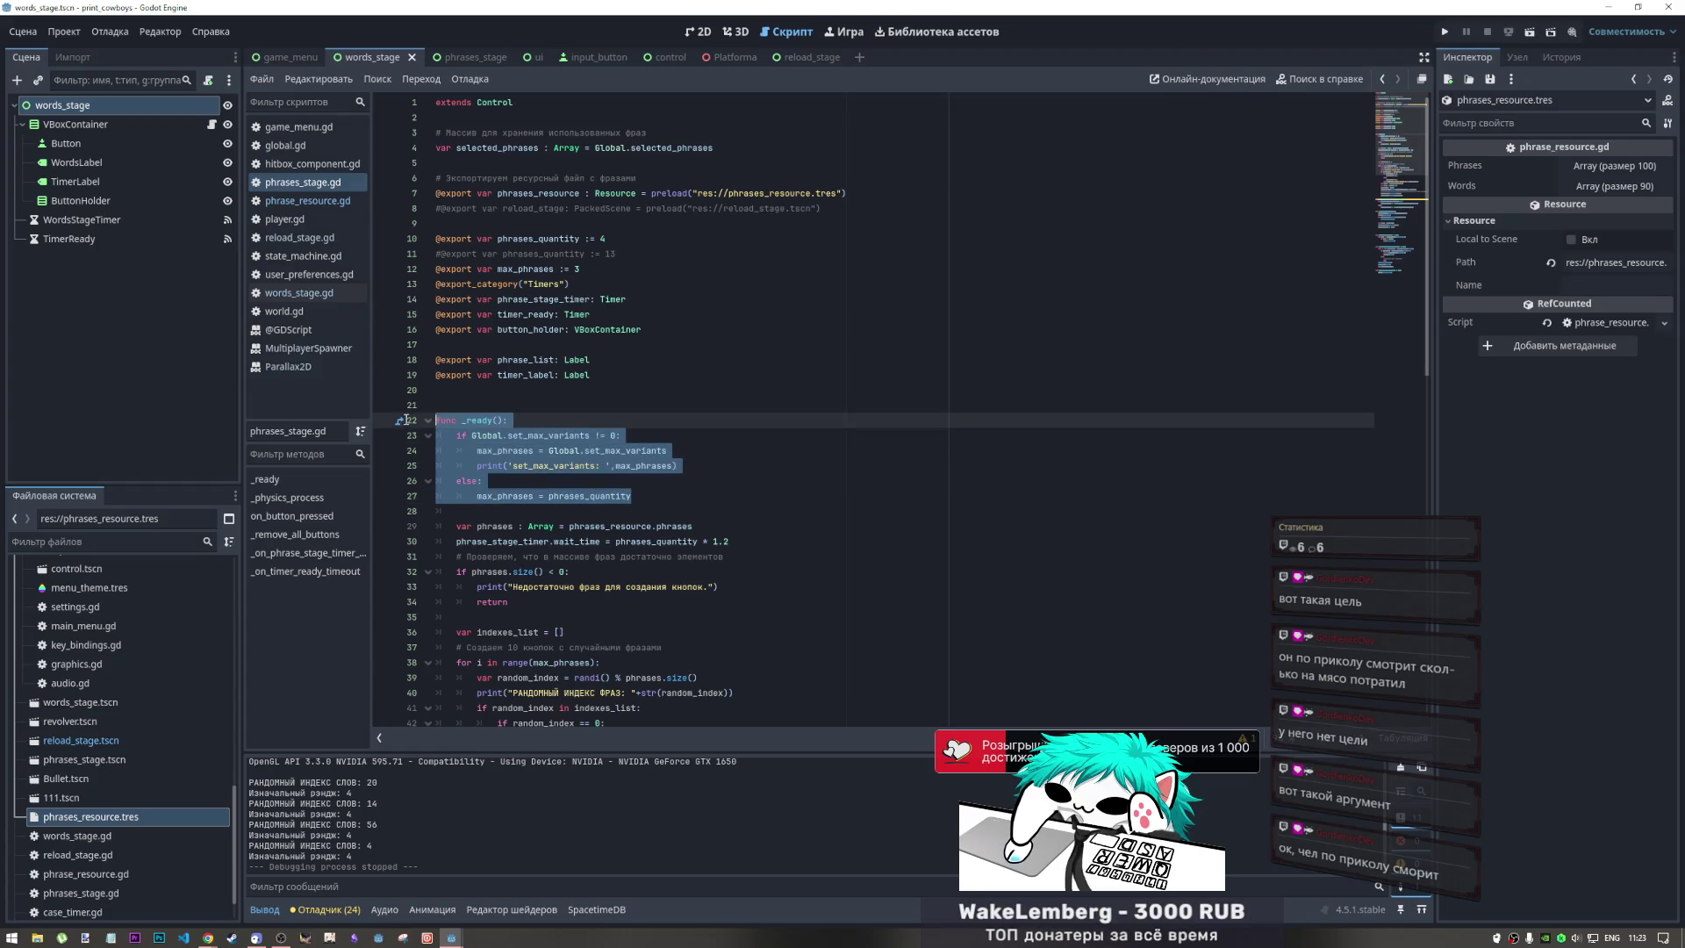
click(507, 405)
scroll(613, 336, down, 6)
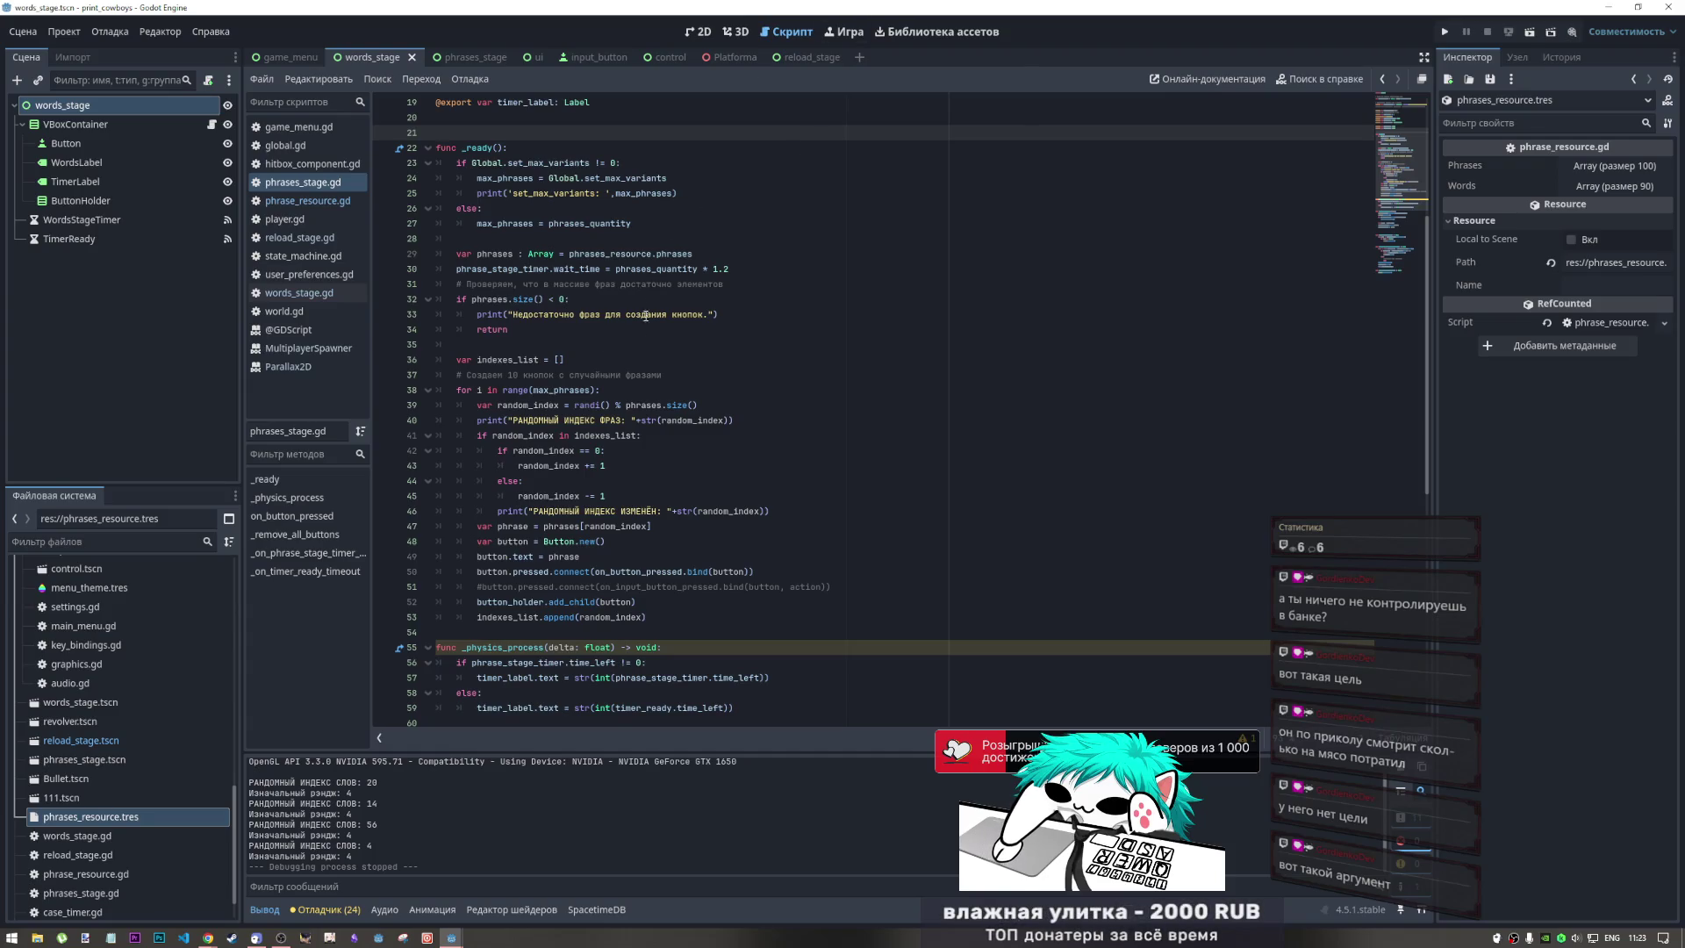
scroll(641, 303, up, 6)
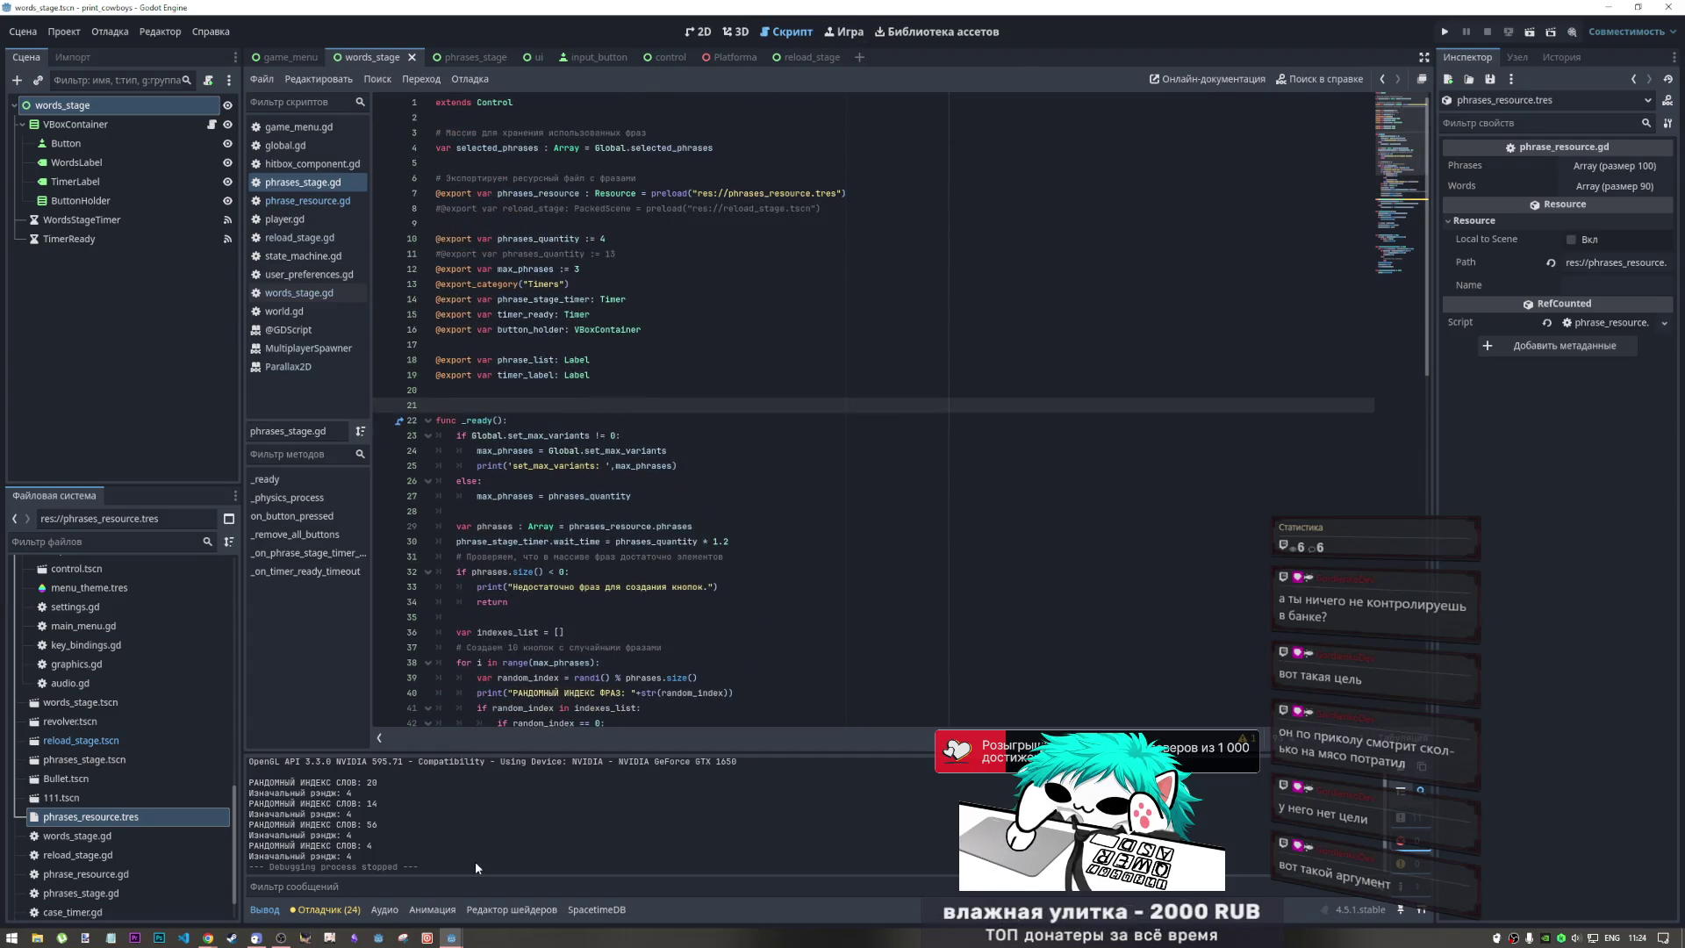
Switch to the SpacetimeDB project's Godot window showing game_ui.gd
mouse_move(451, 936)
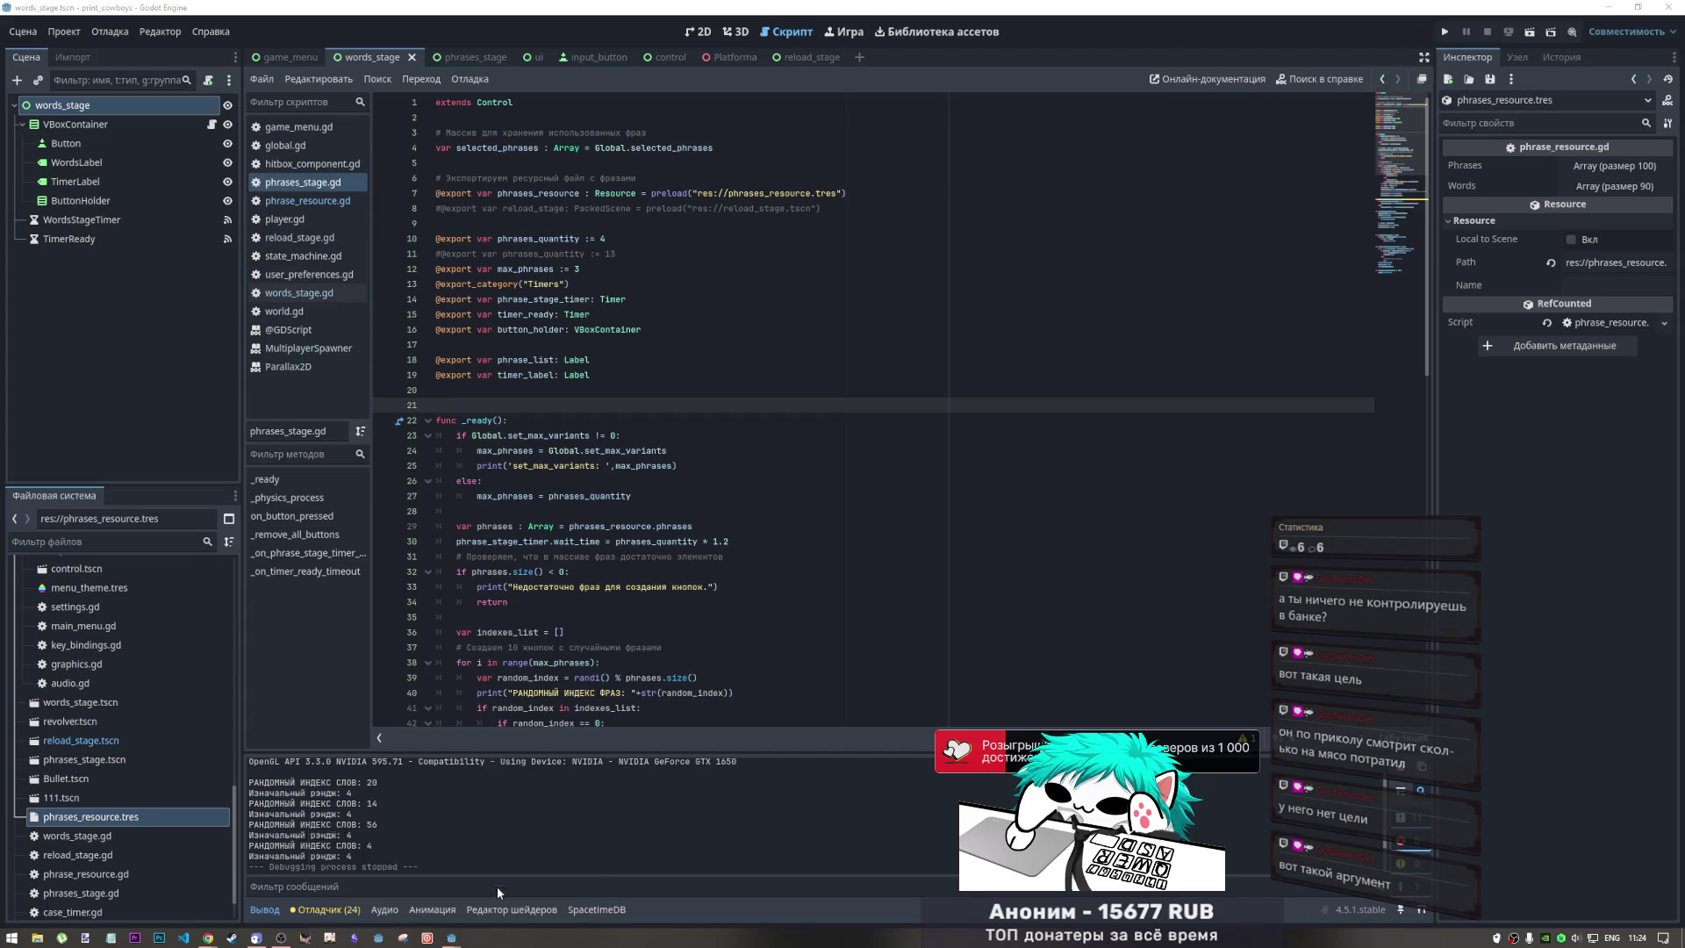
click(498, 893)
scroll(535, 382, up, 3)
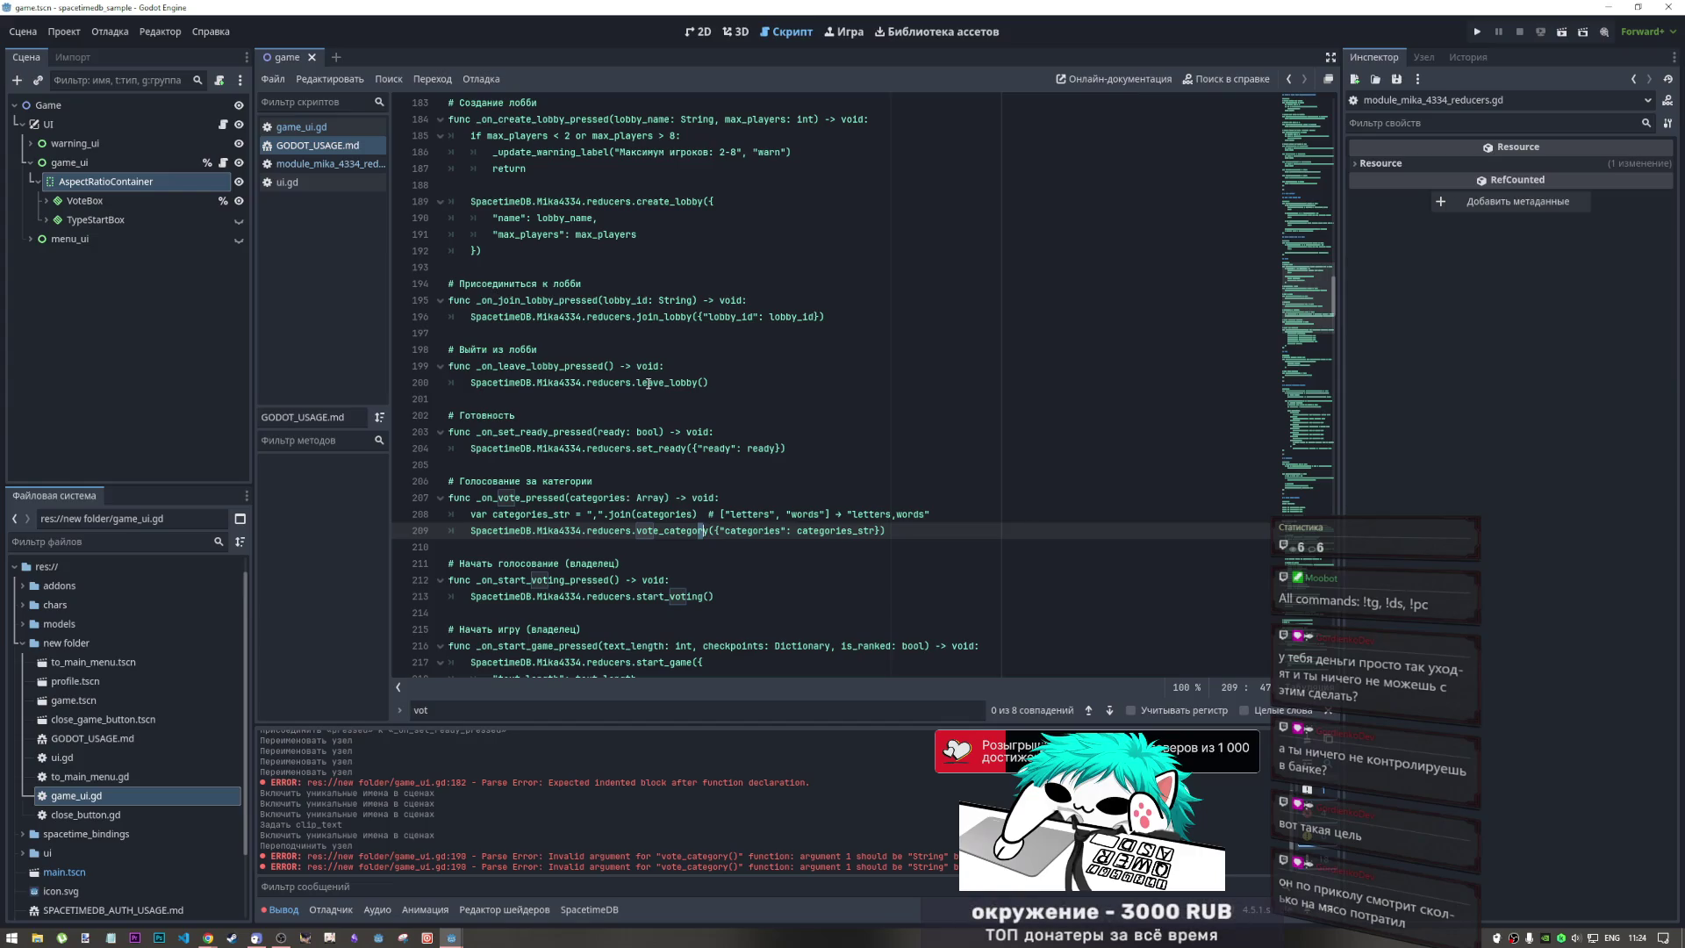
click(598, 515)
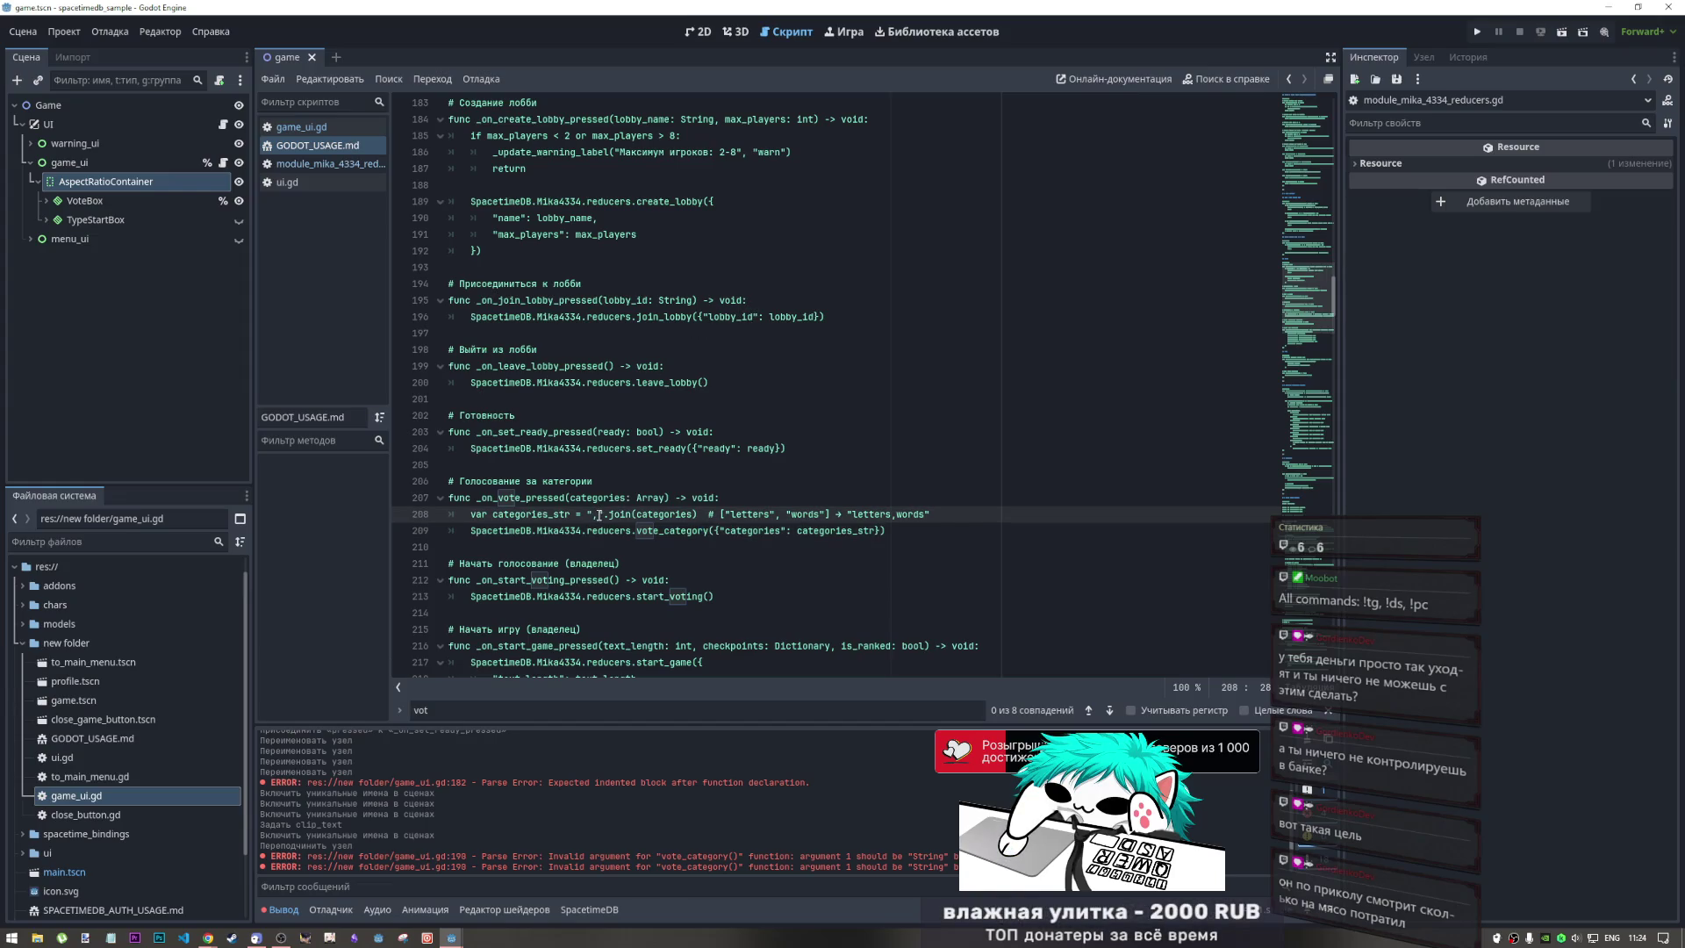
scroll(598, 514, up, 3)
scroll(599, 514, down, 1)
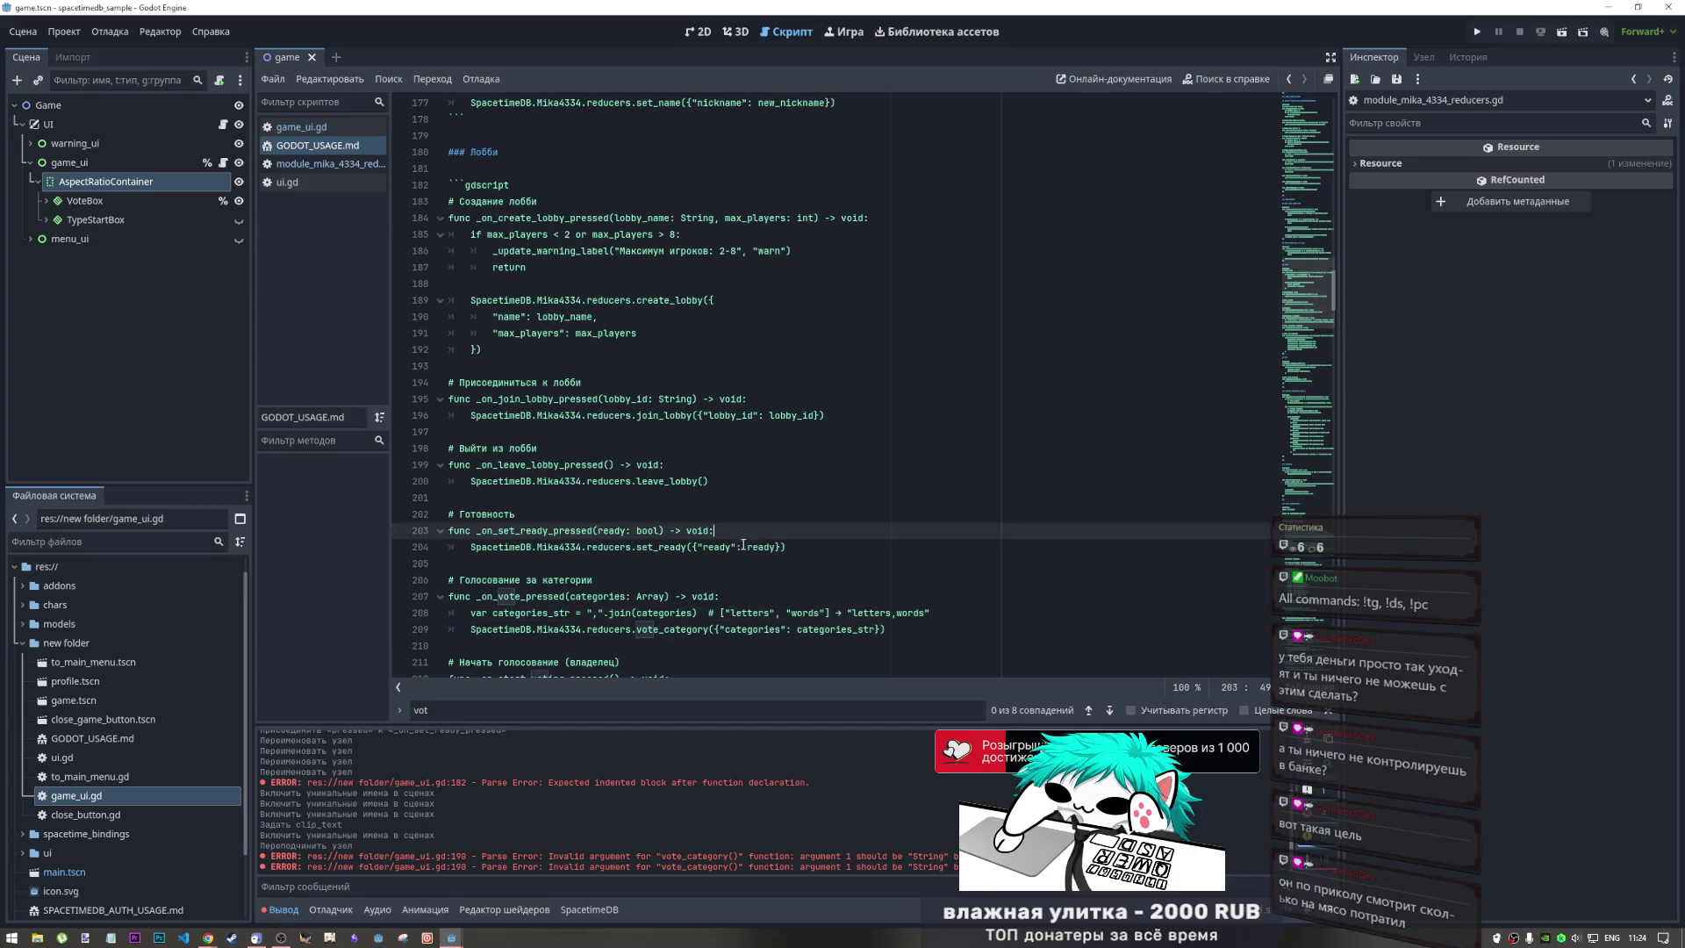
click(716, 532)
drag(693, 546, 777, 548)
click(776, 548)
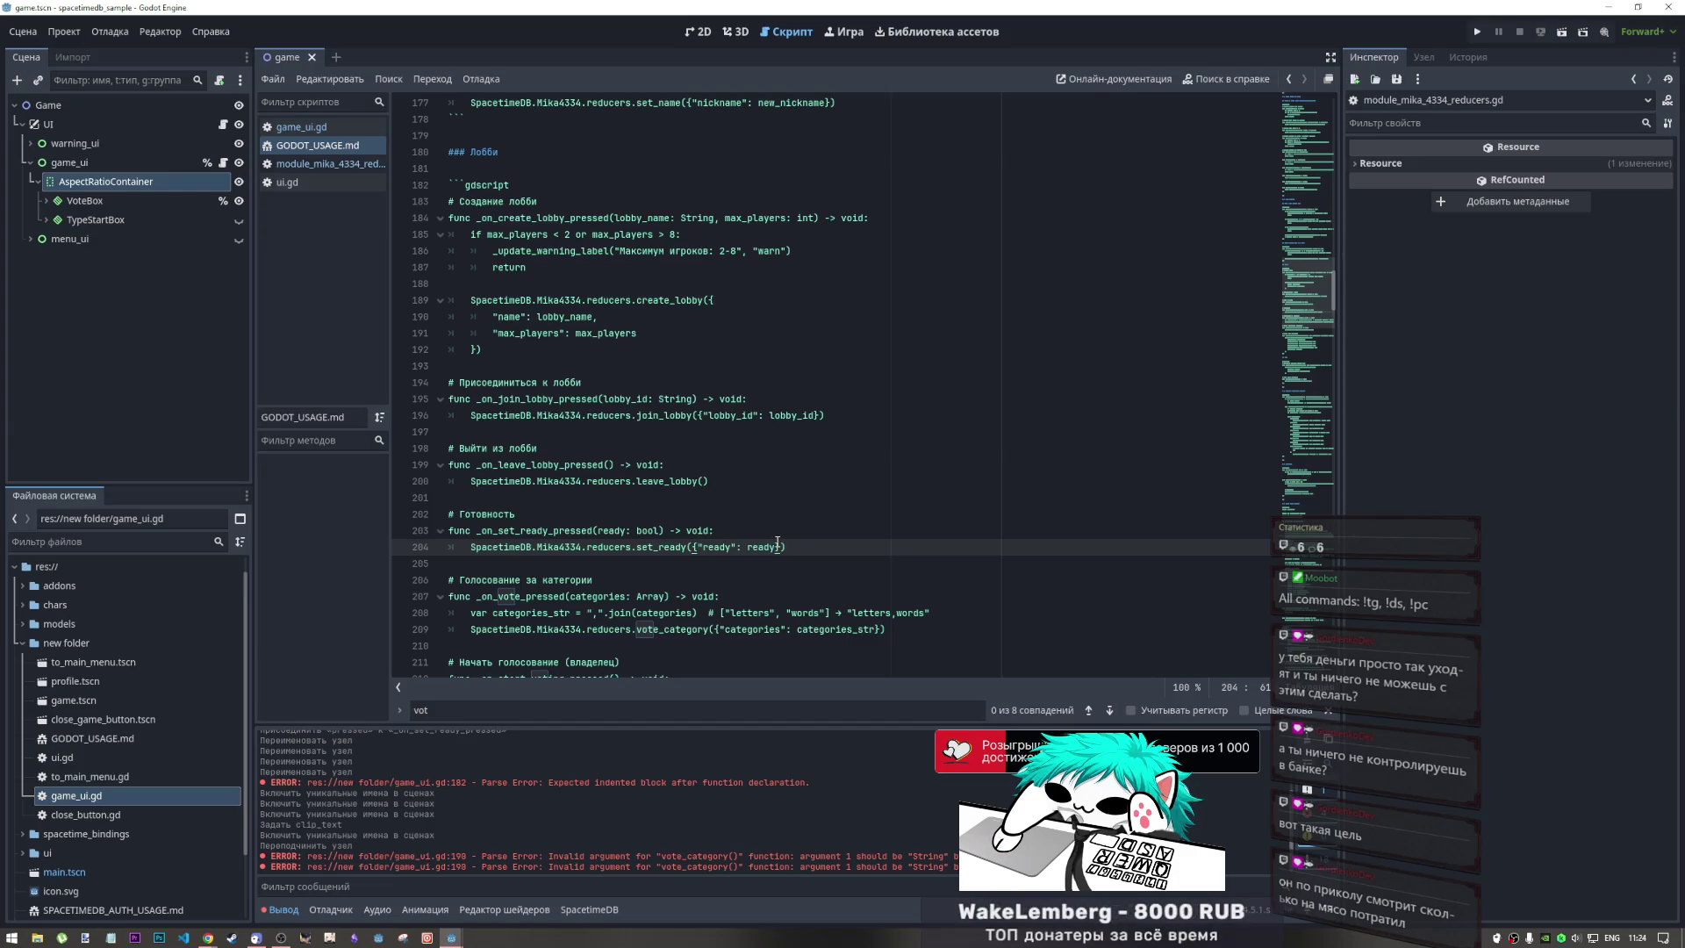
scroll(633, 493, up, 1)
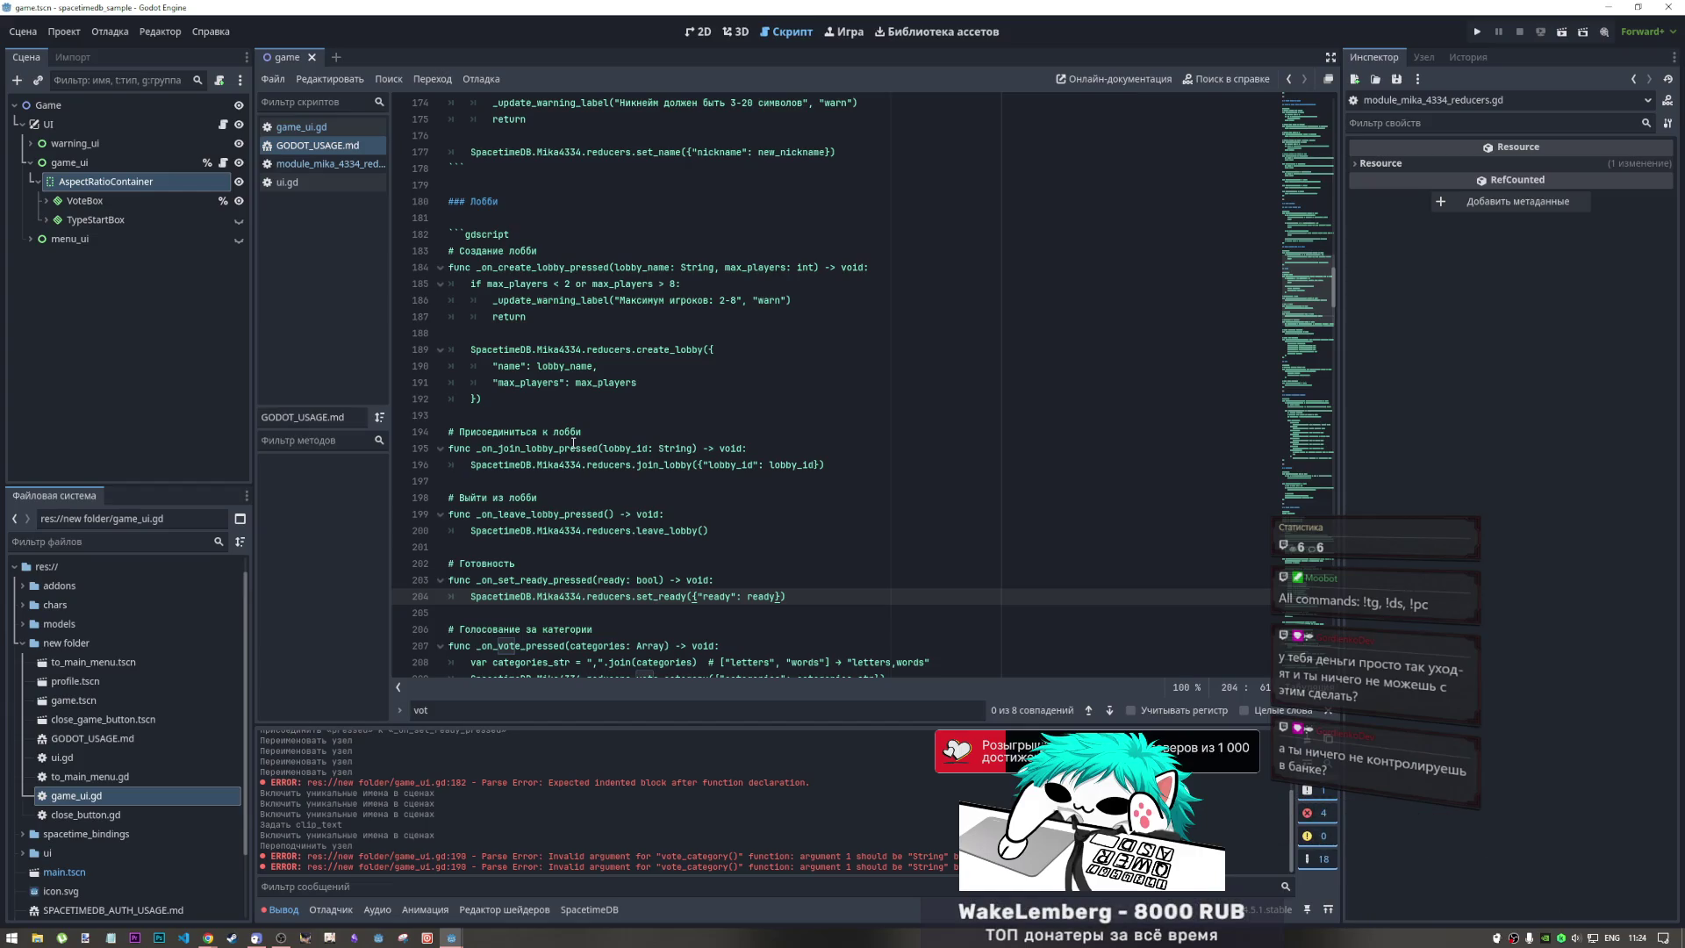
Inspect the menu_ui, UI and game_ui nodes, confirming game_ui uses game_ui.gd
click(42, 243)
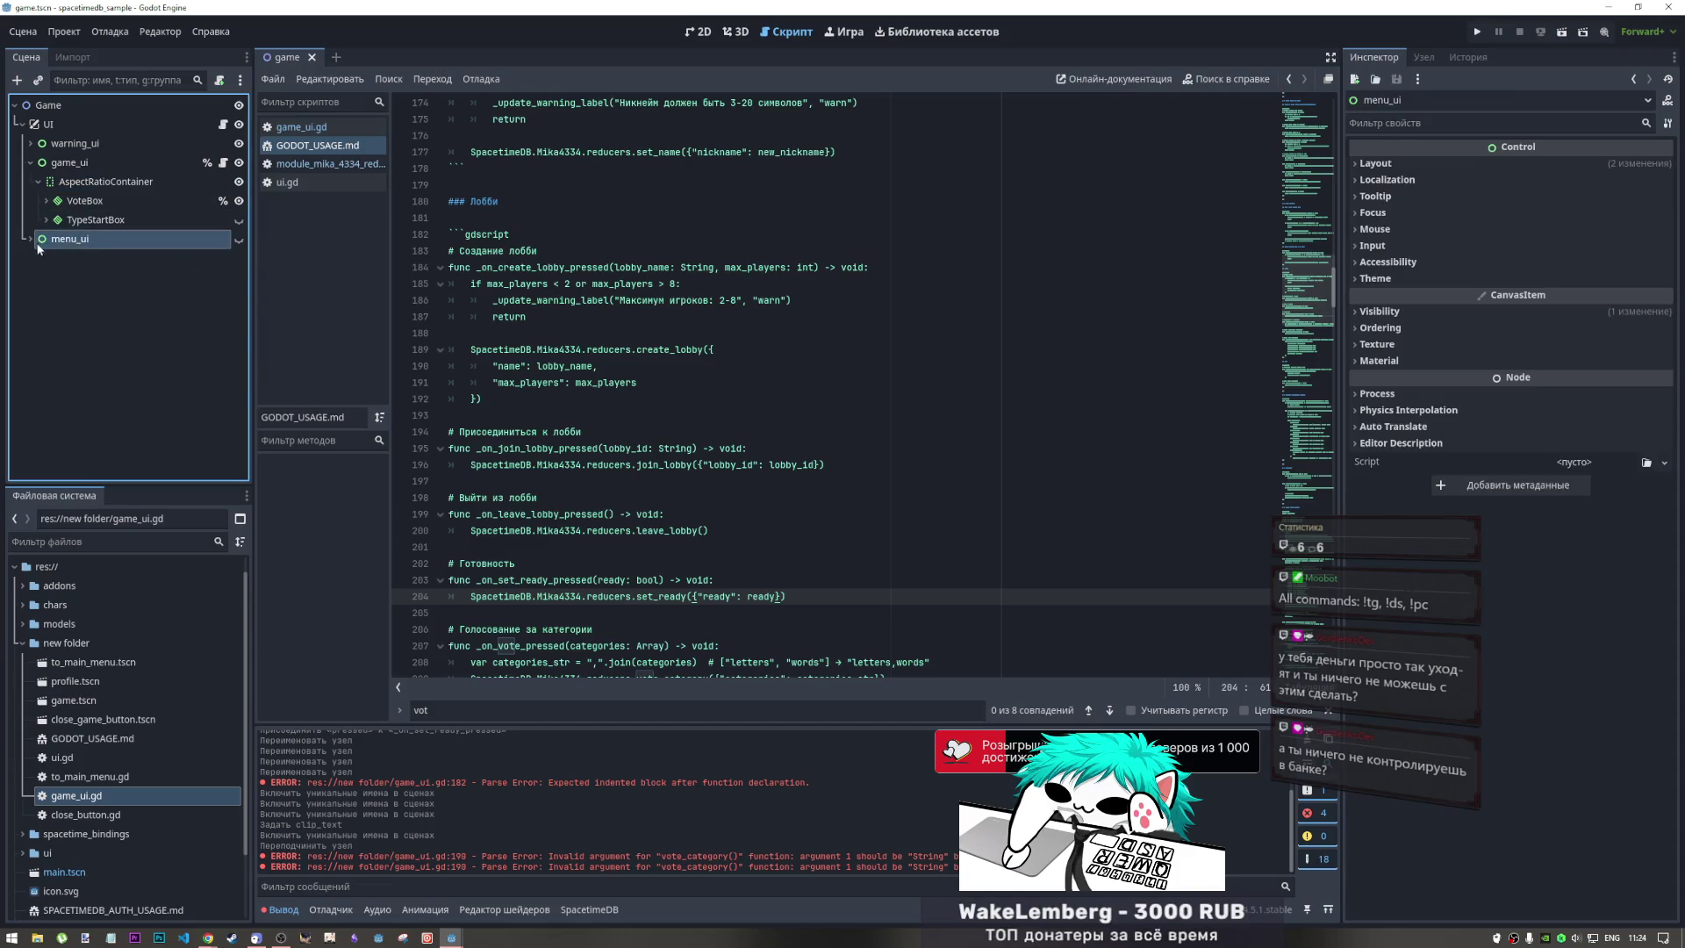
click(29, 240)
click(27, 242)
click(98, 165)
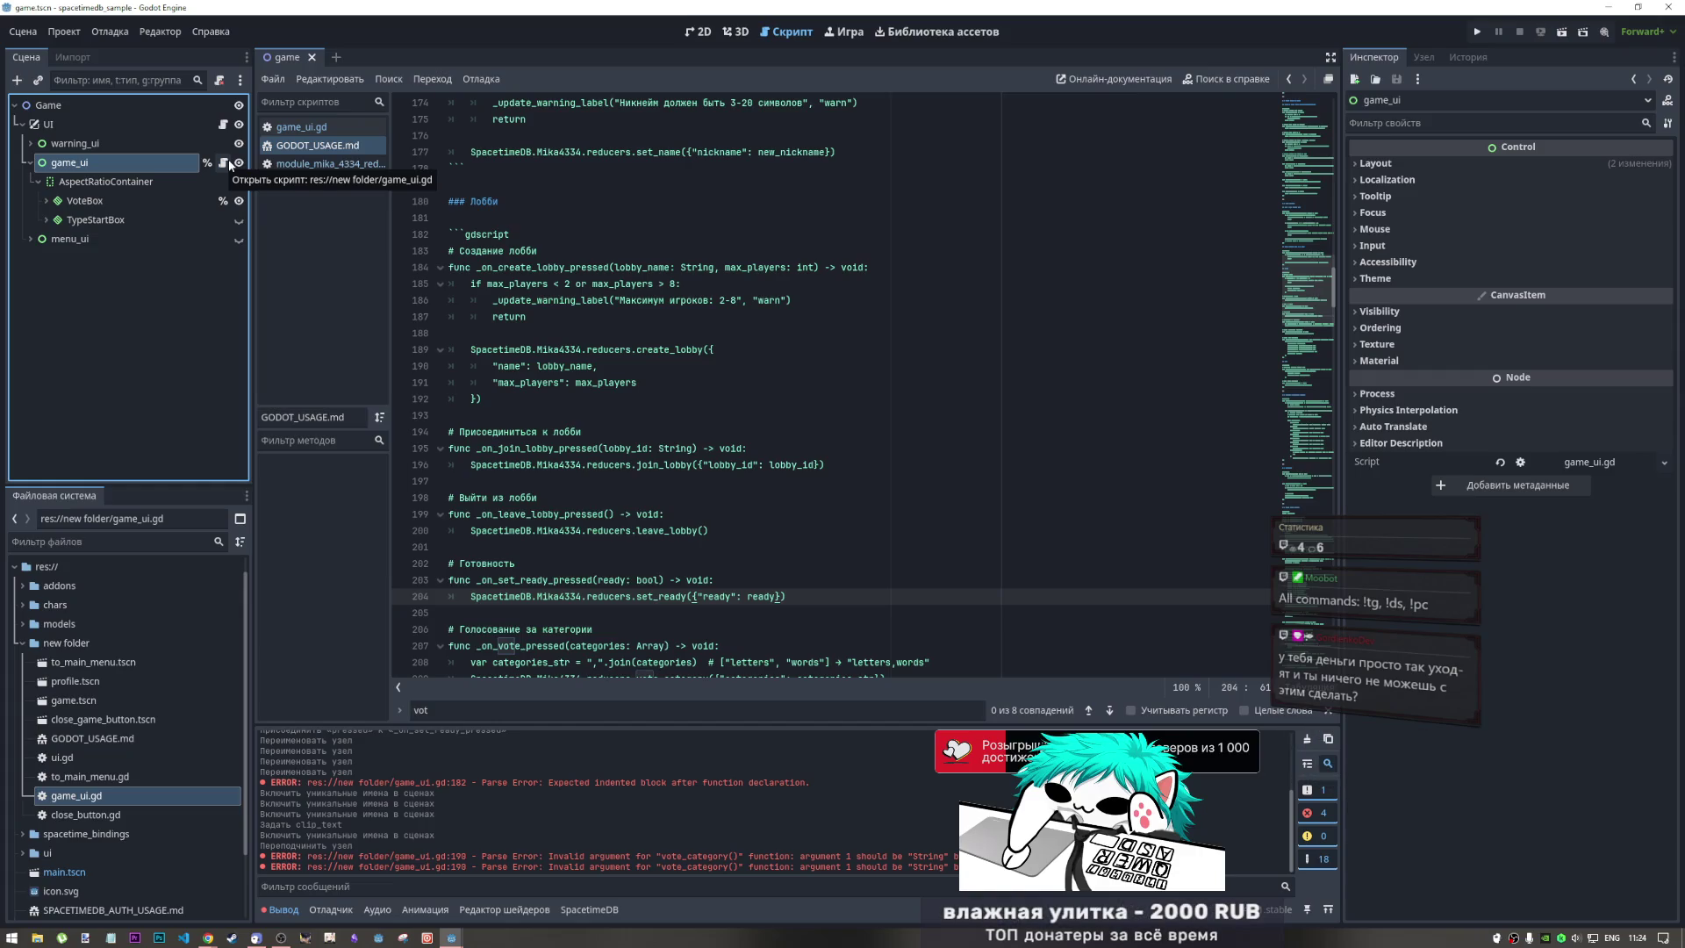
click(135, 119)
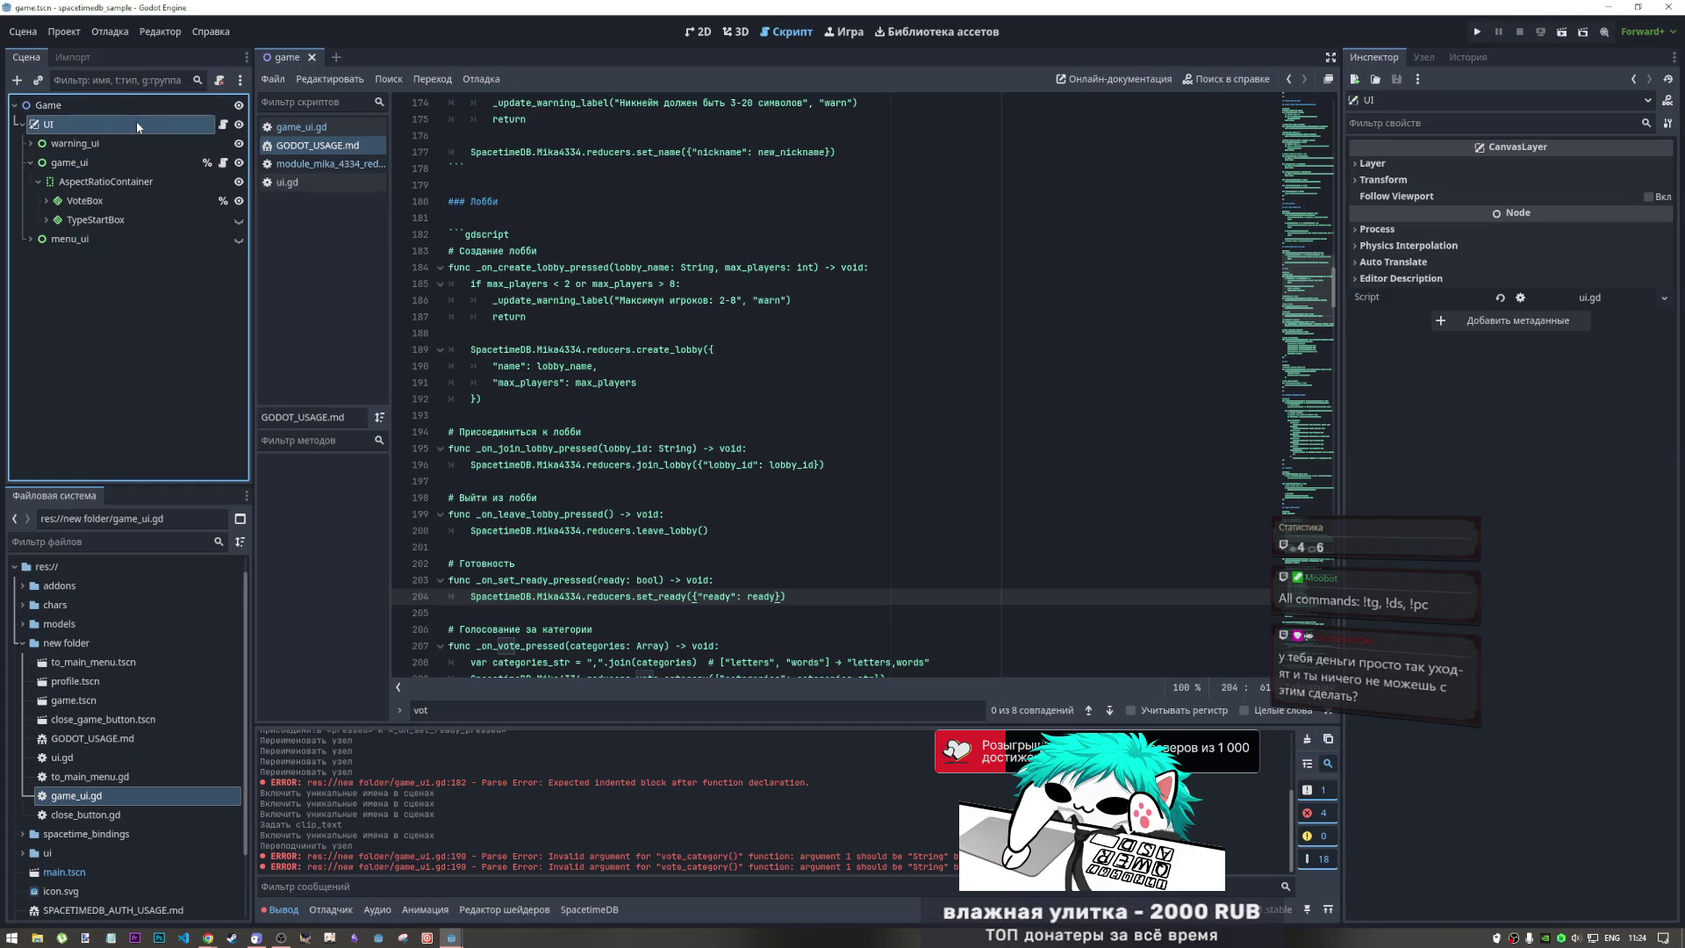
click(116, 165)
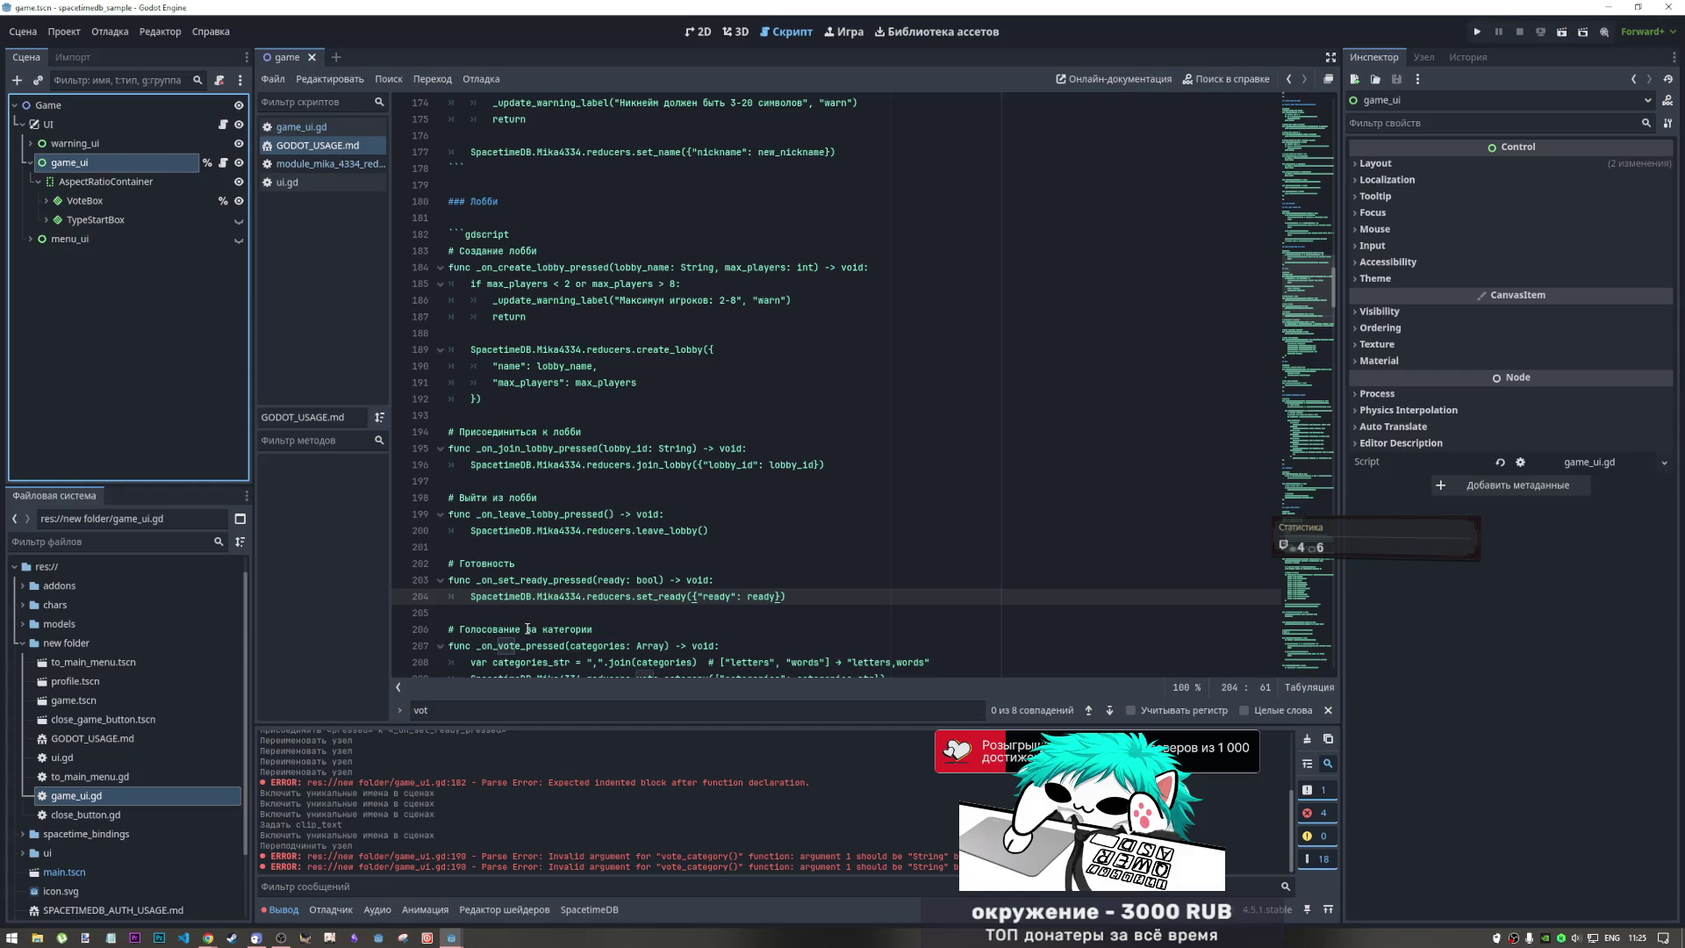
click(545, 562)
double_click(617, 579)
shift+click(737, 596)
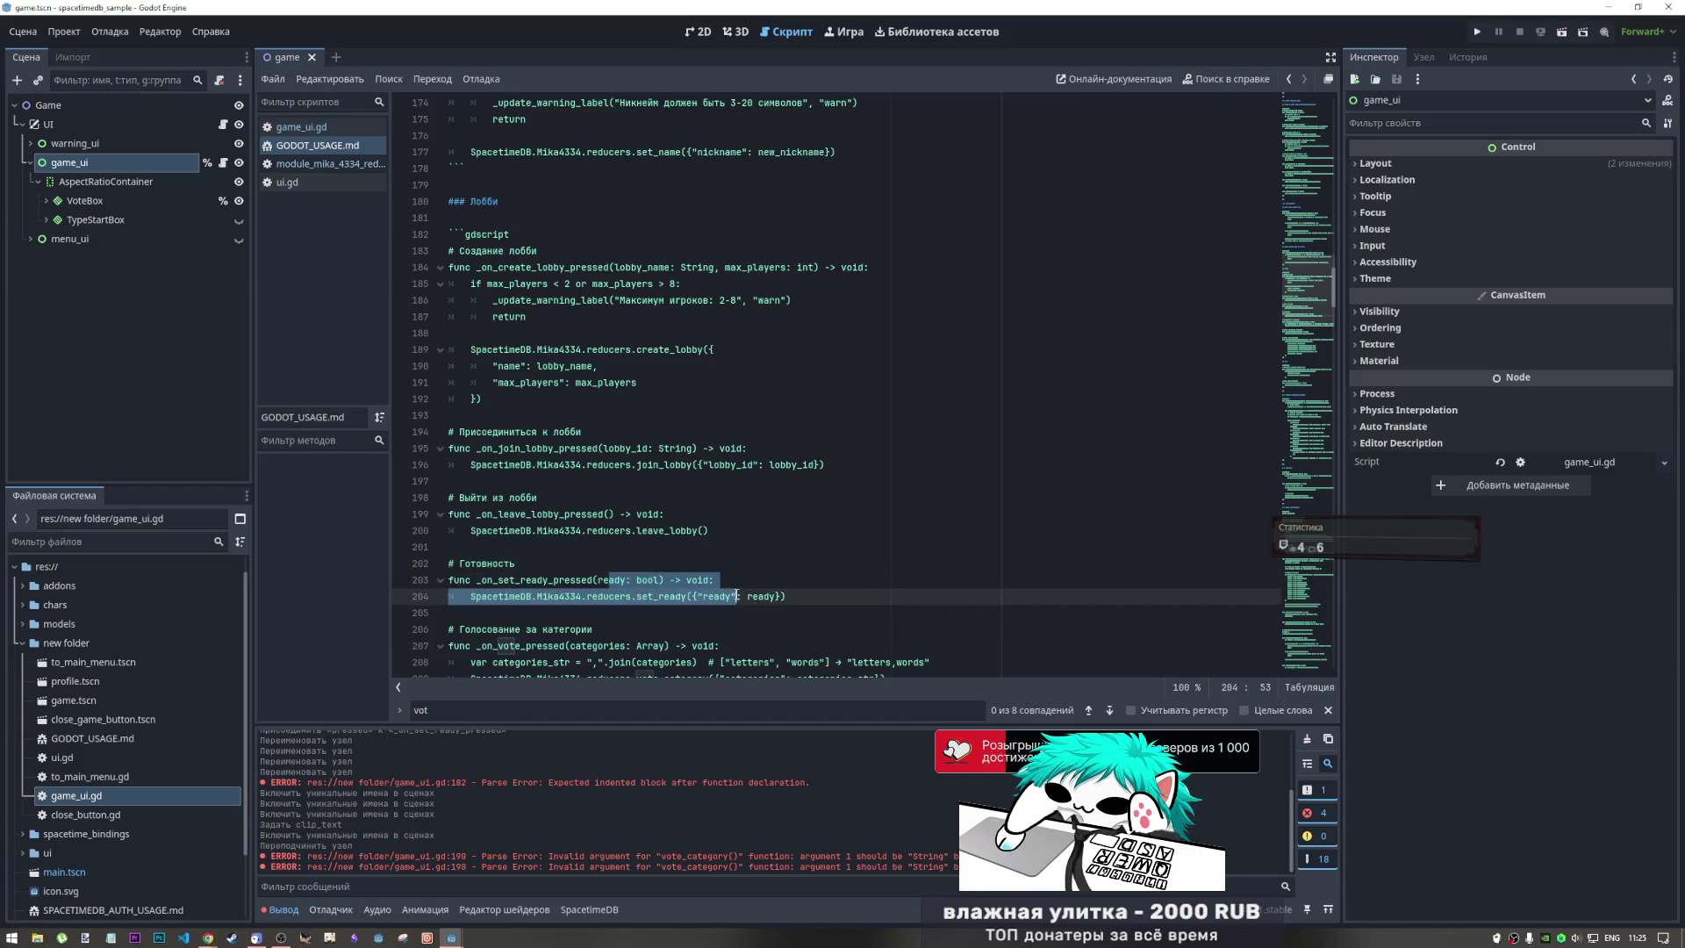
click(787, 601)
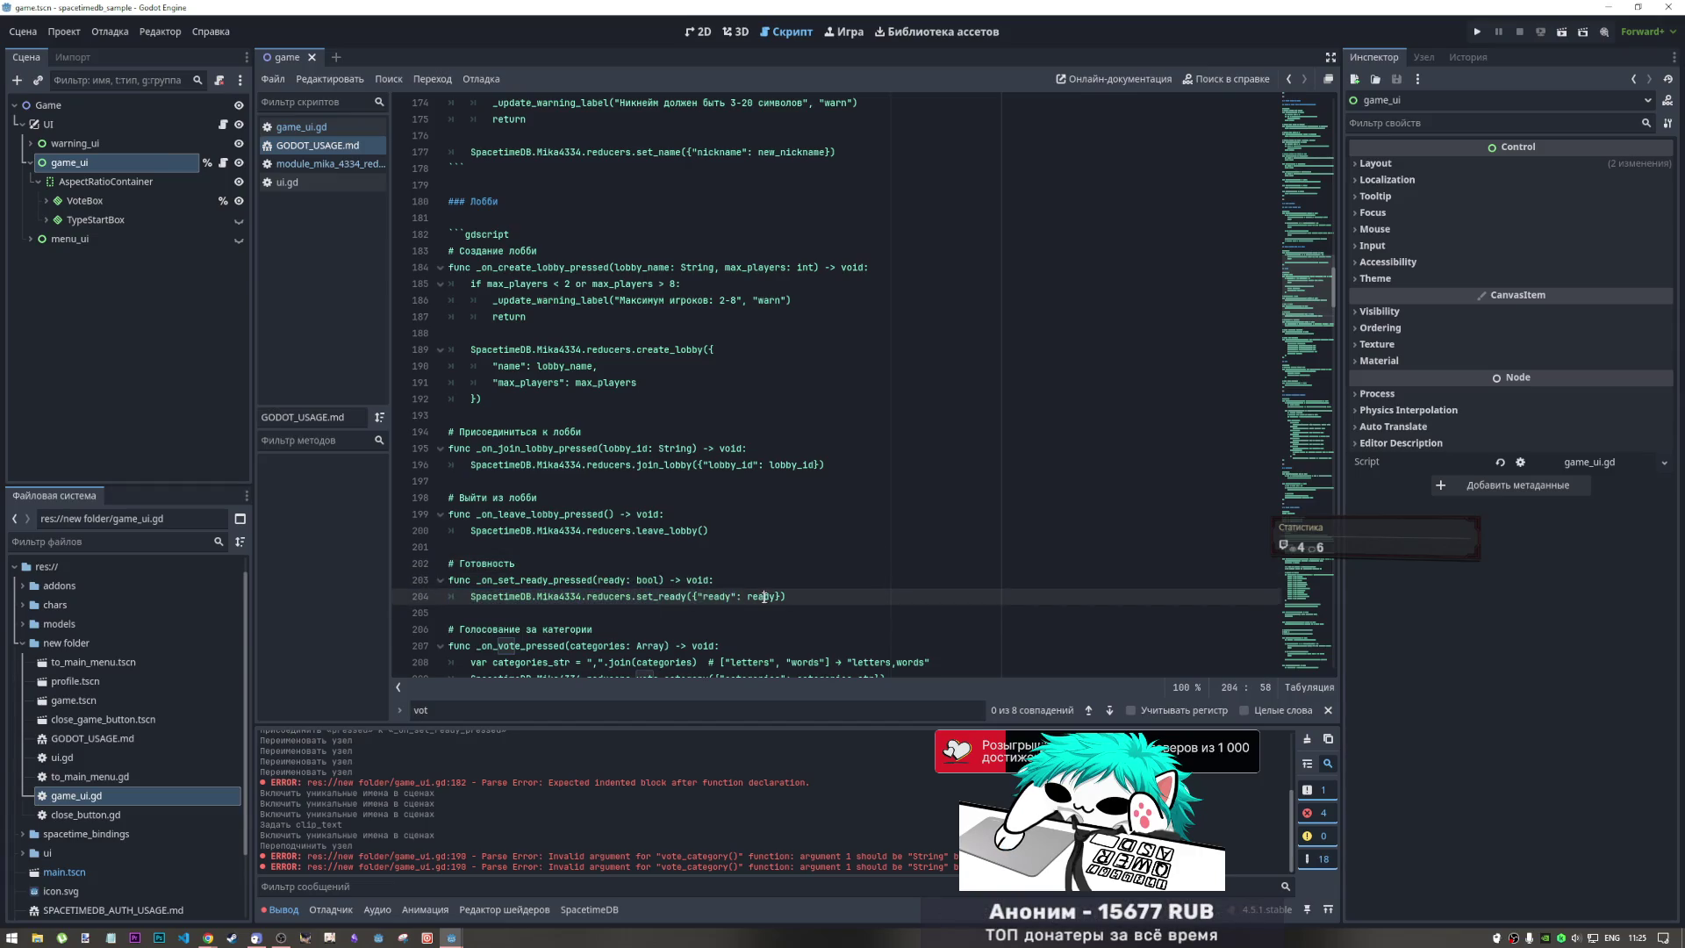
click(787, 596)
mouse_move(789, 598)
mouse_down()
mouse_move(448, 598)
mouse_move(450, 563)
mouse_up()
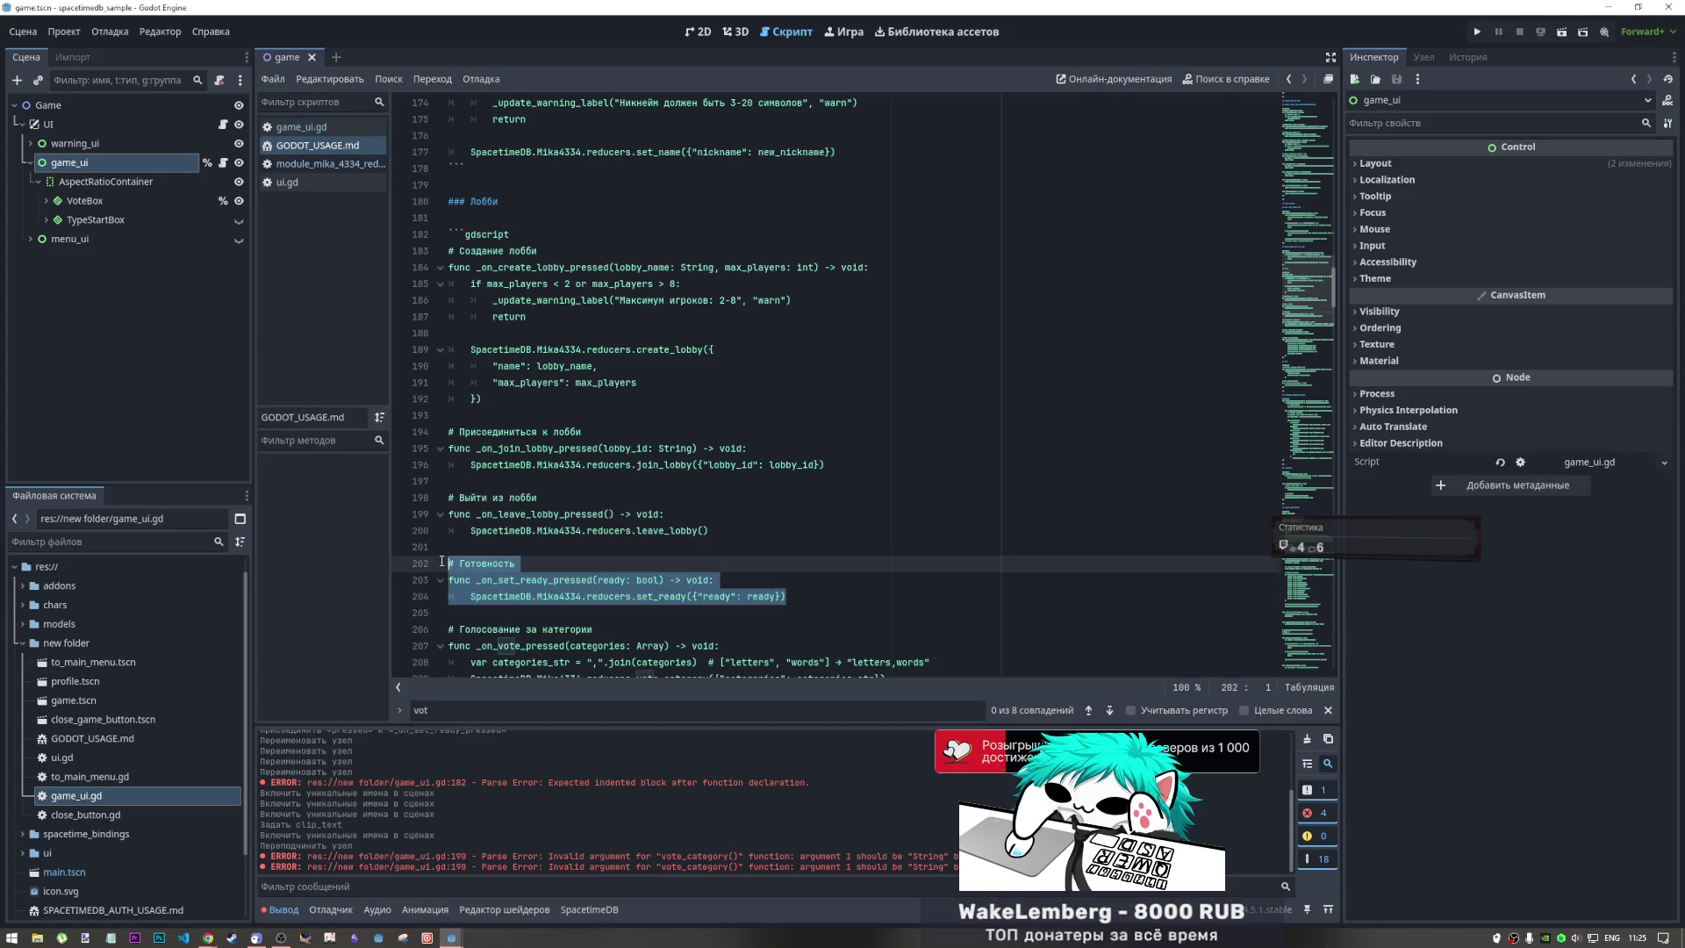
click(450, 563)
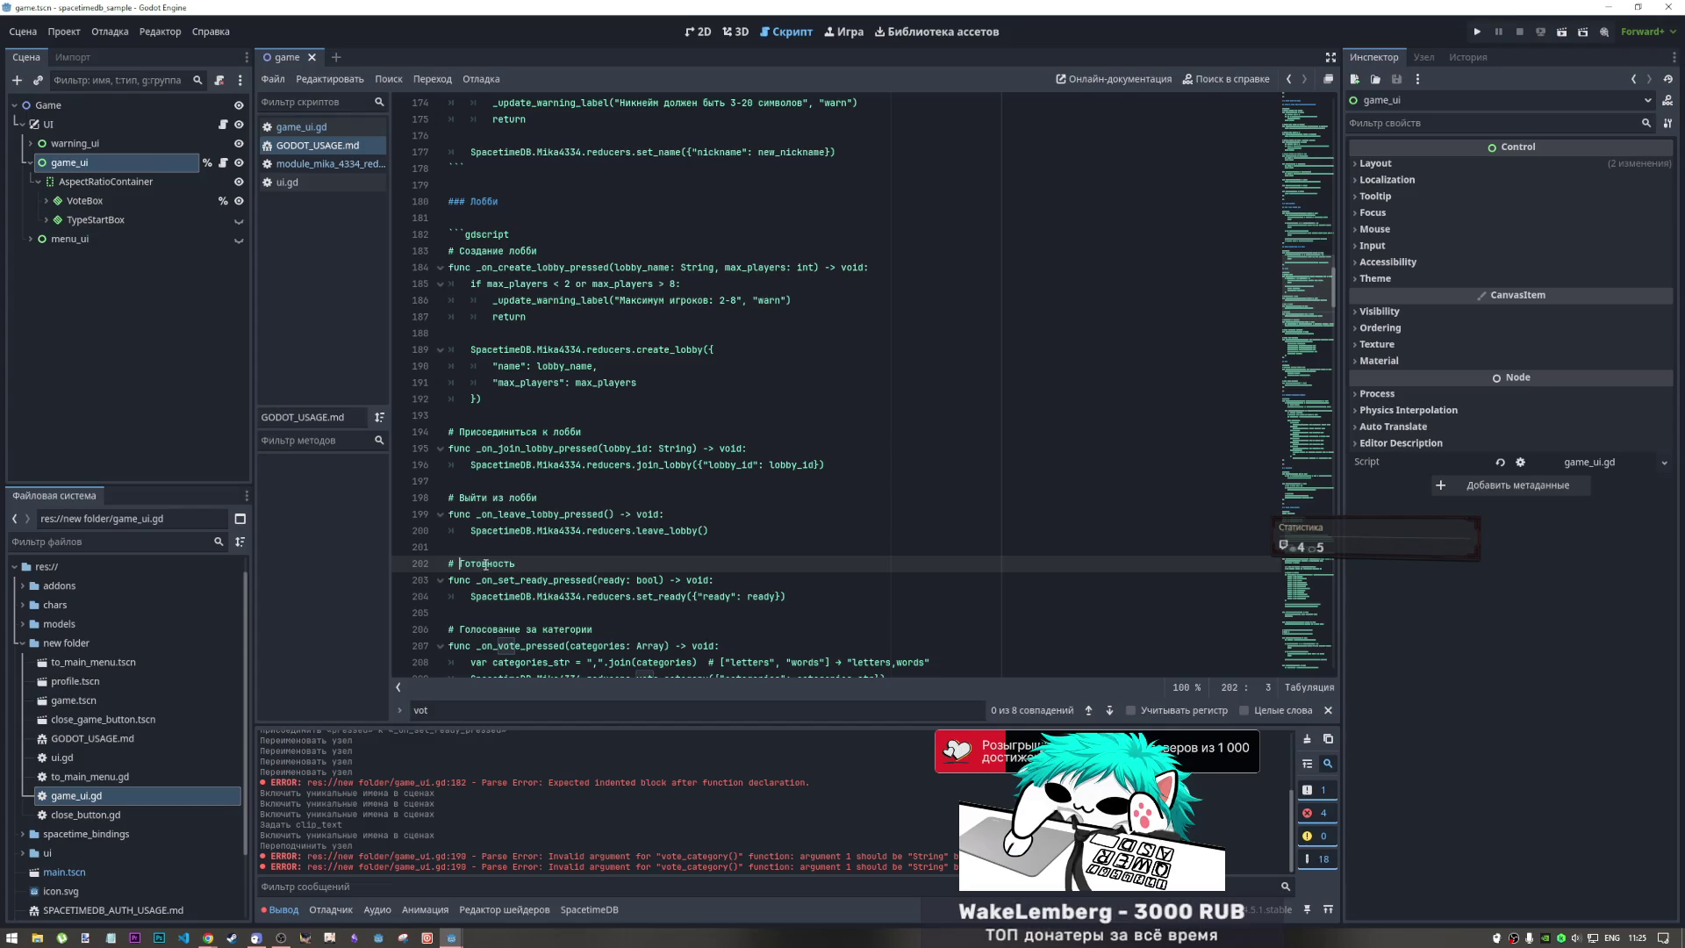
key(Home)
key(shift+Down)
key(shift+Down)
key(shift+End)
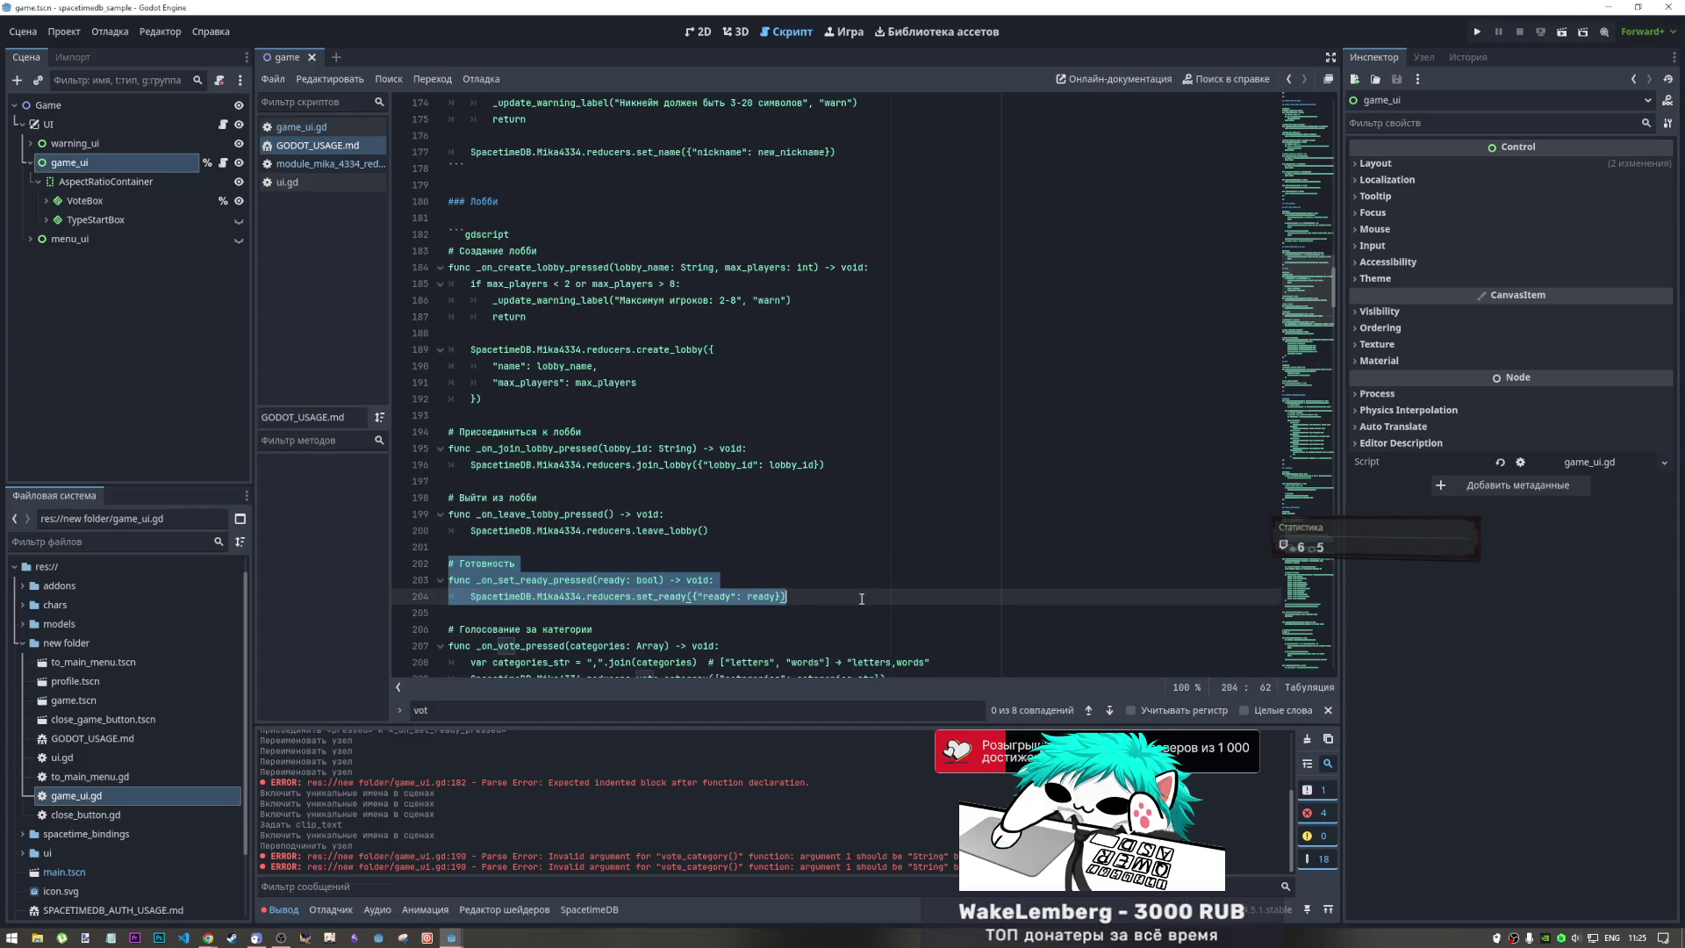
click(862, 598)
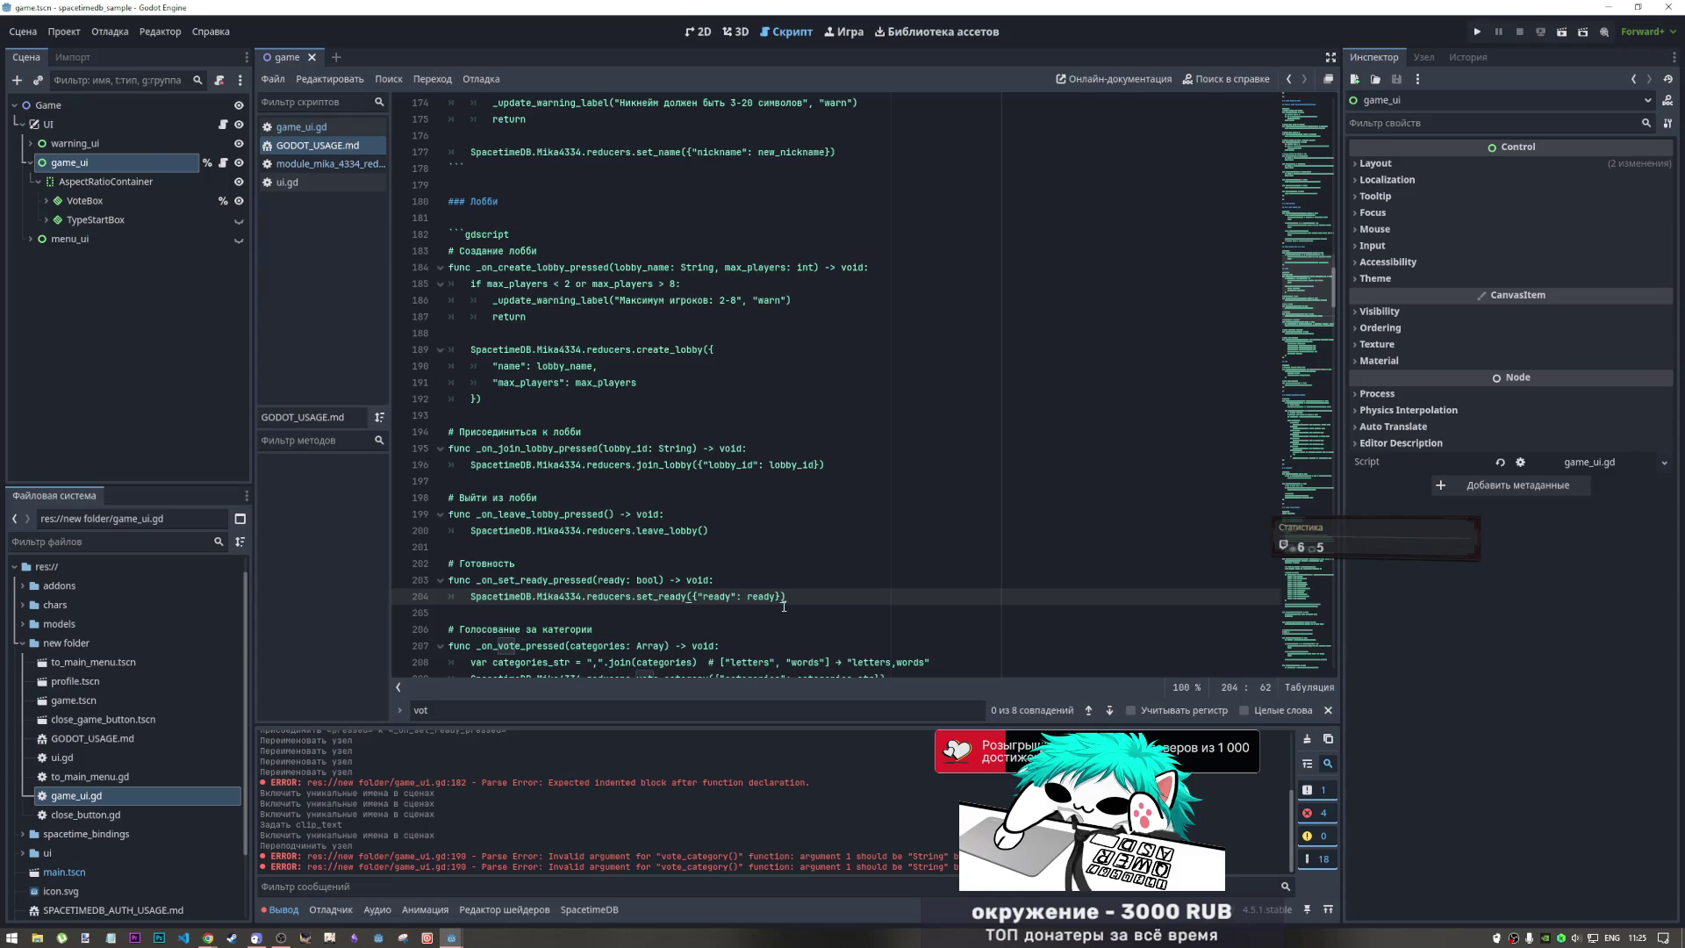
mouse_move(784, 598)
mouse_down()
mouse_move(452, 566)
mouse_move(877, 590)
mouse_move(460, 562)
mouse_move(790, 590)
mouse_up()
click(460, 562)
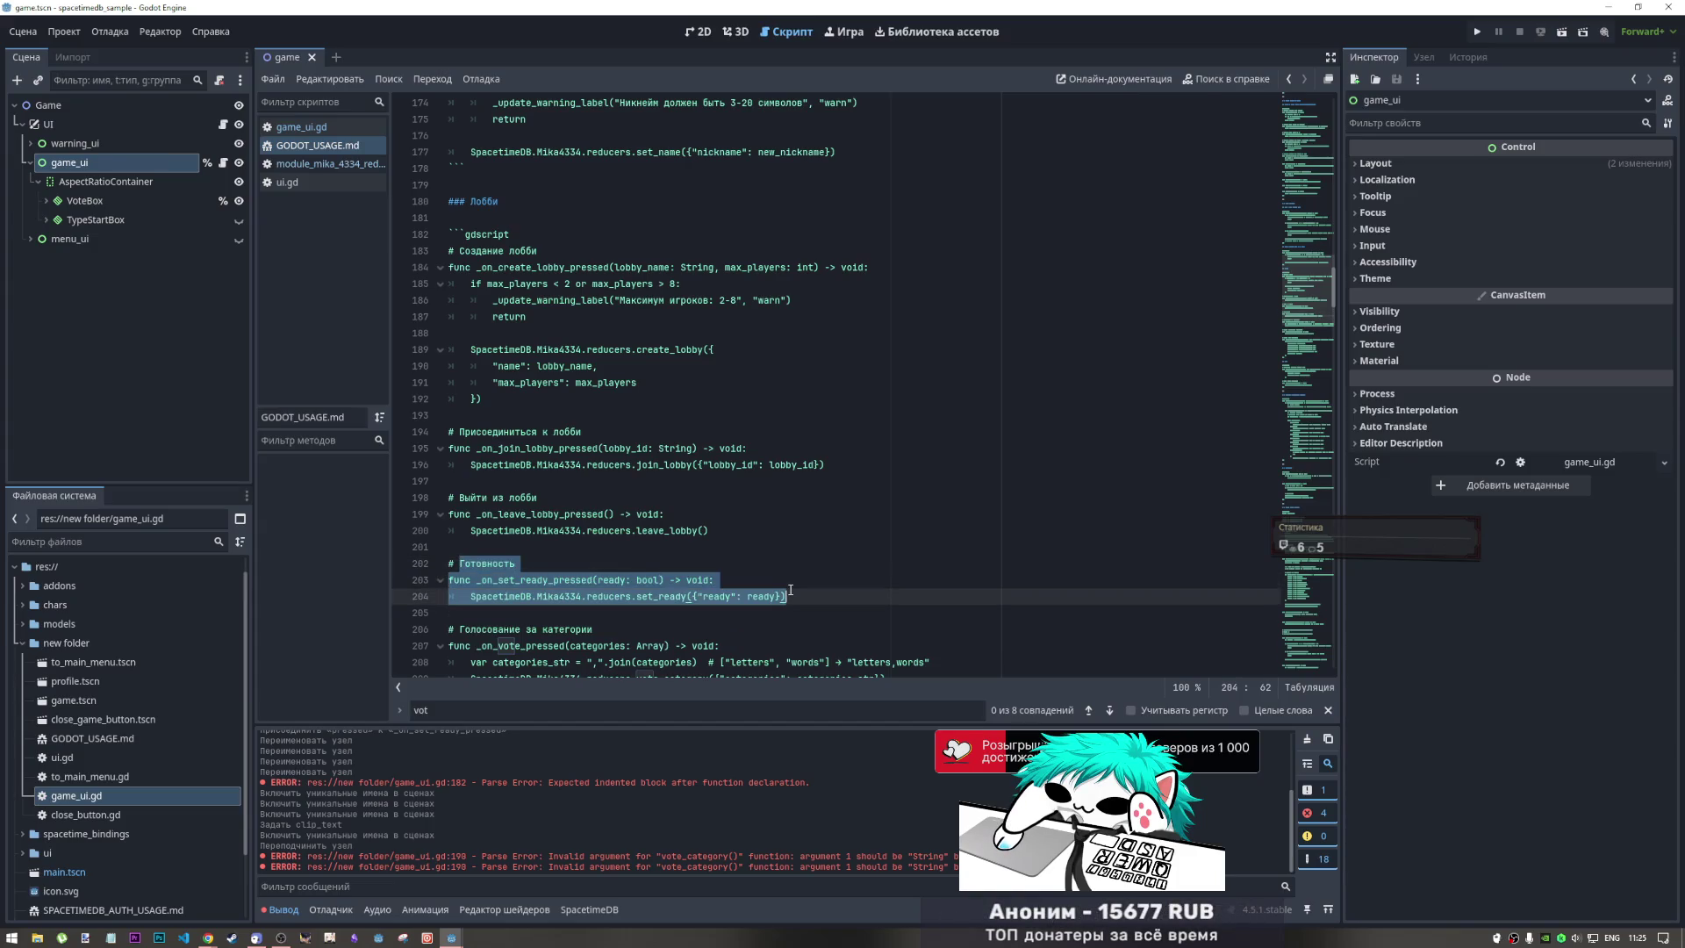
click(790, 590)
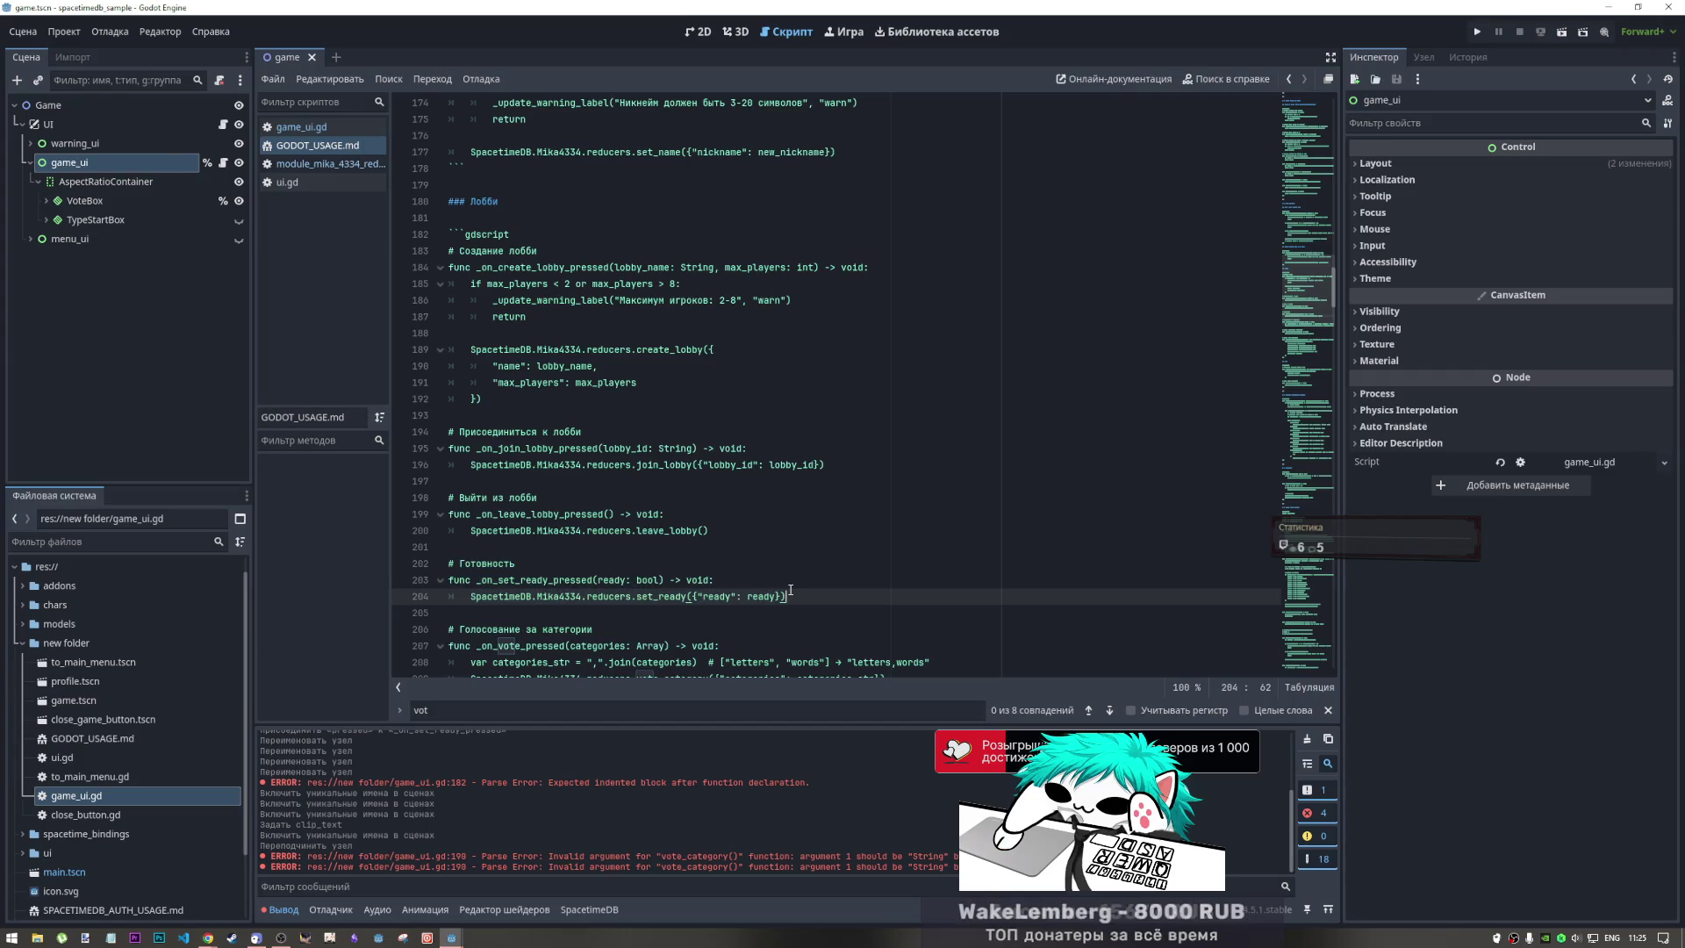
mouse_move(710, 530)
mouse_down()
mouse_move(536, 530)
mouse_move(464, 500)
mouse_up()
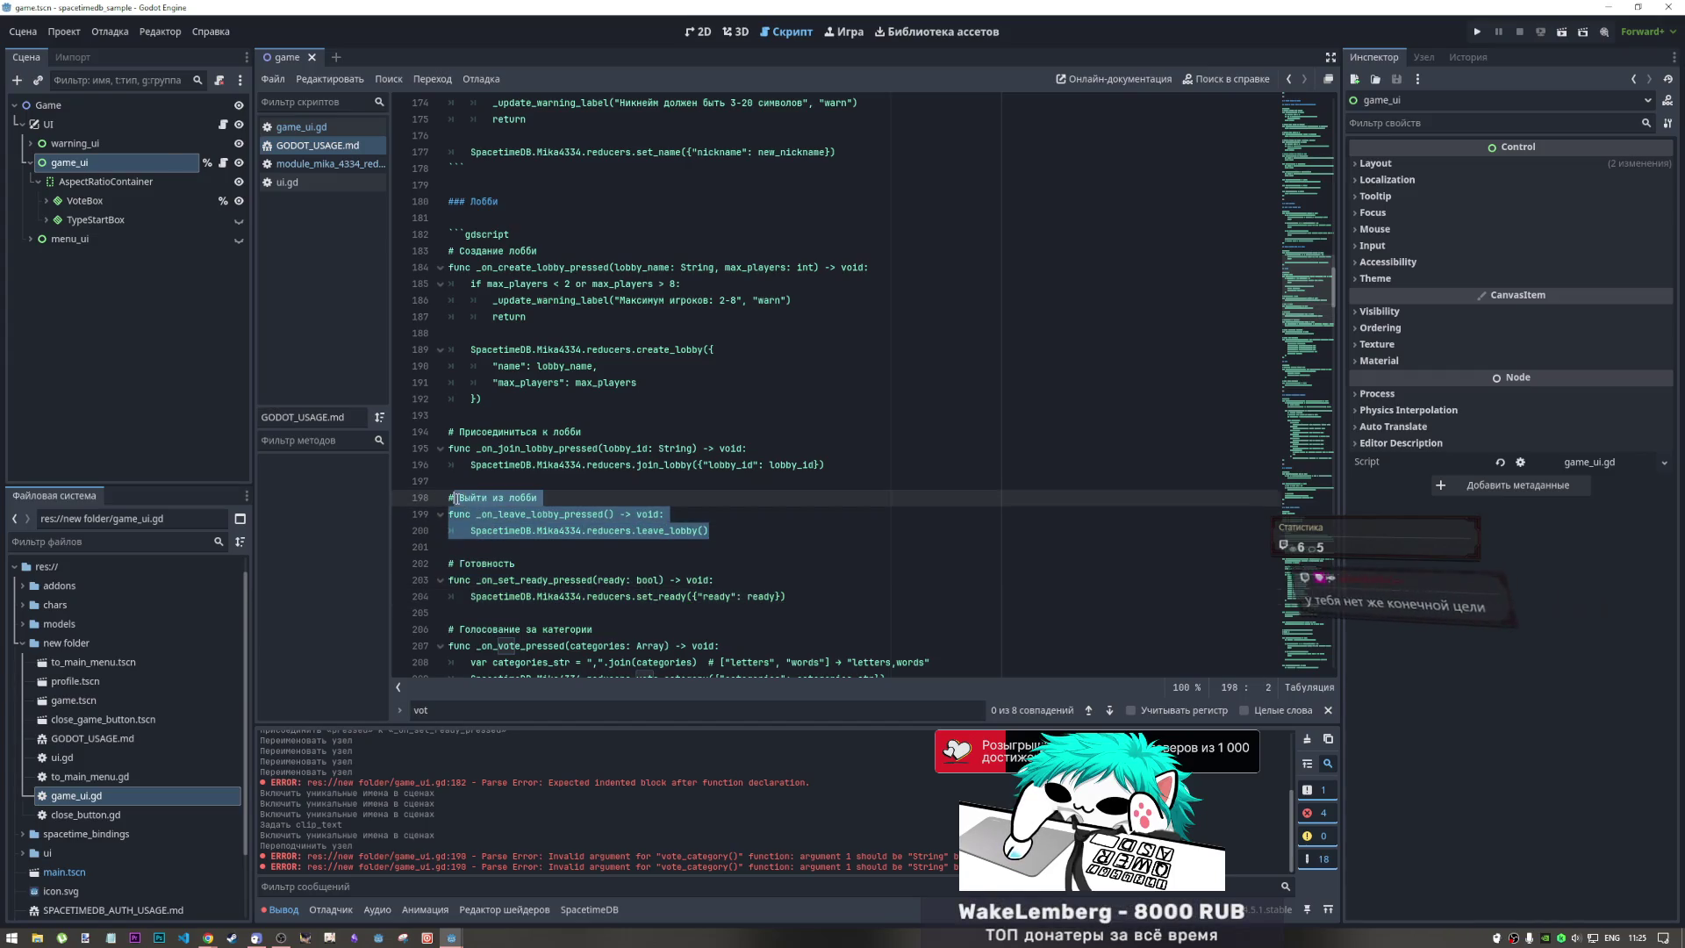
click(560, 514)
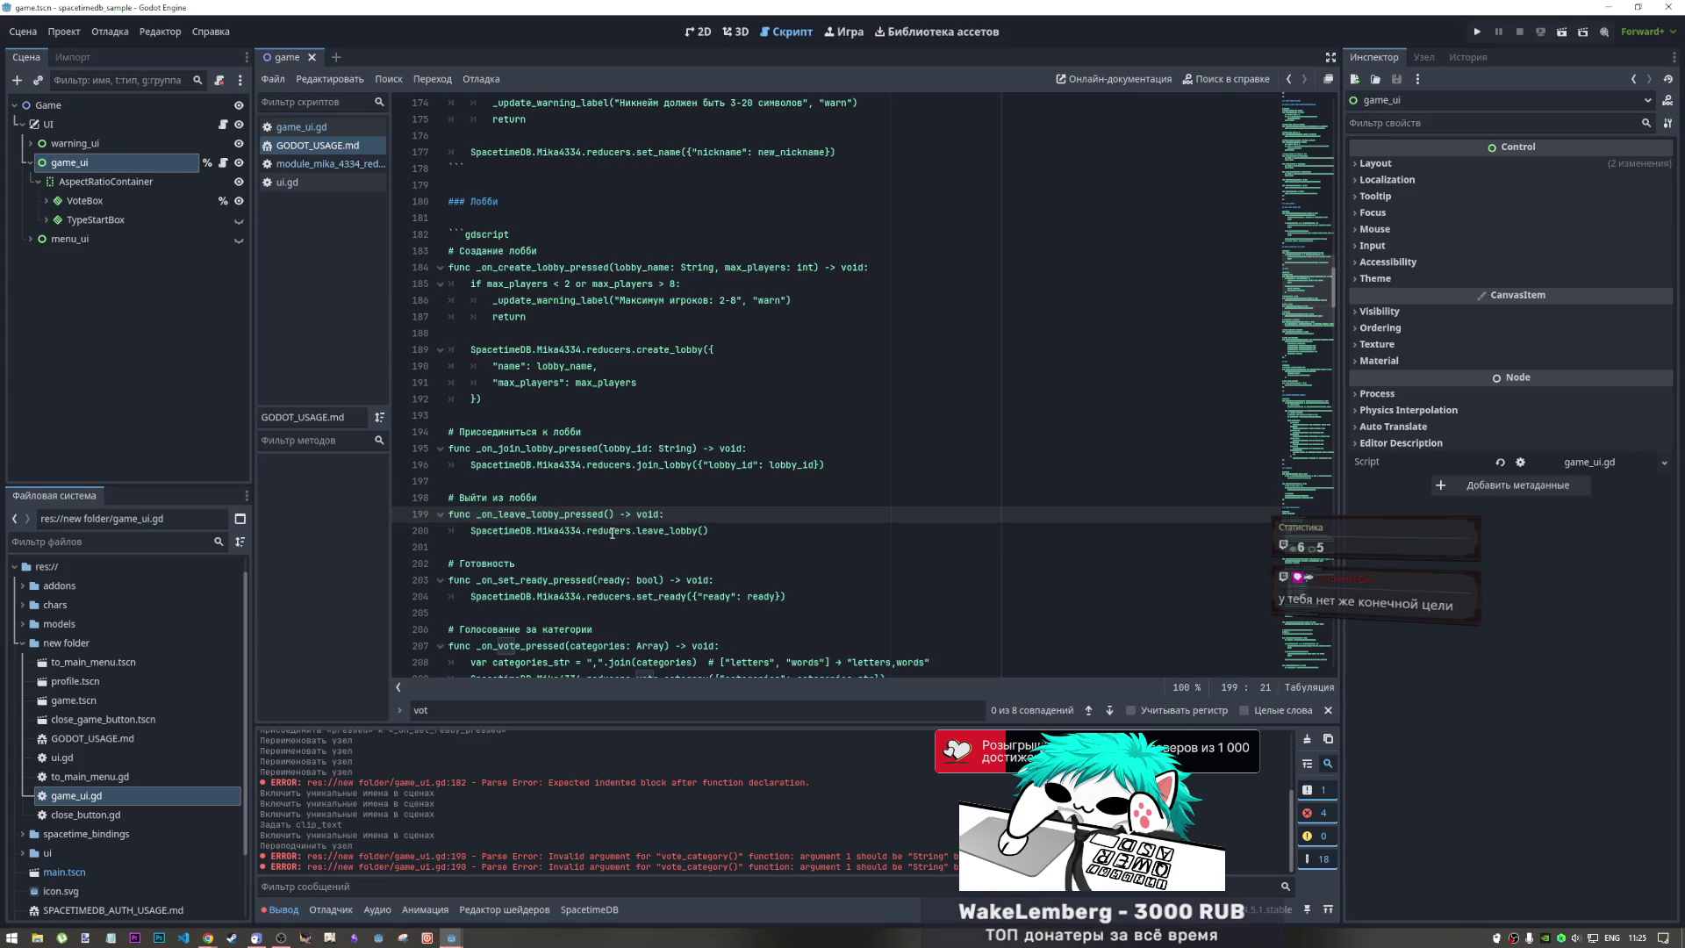
scroll(611, 531, up, 1)
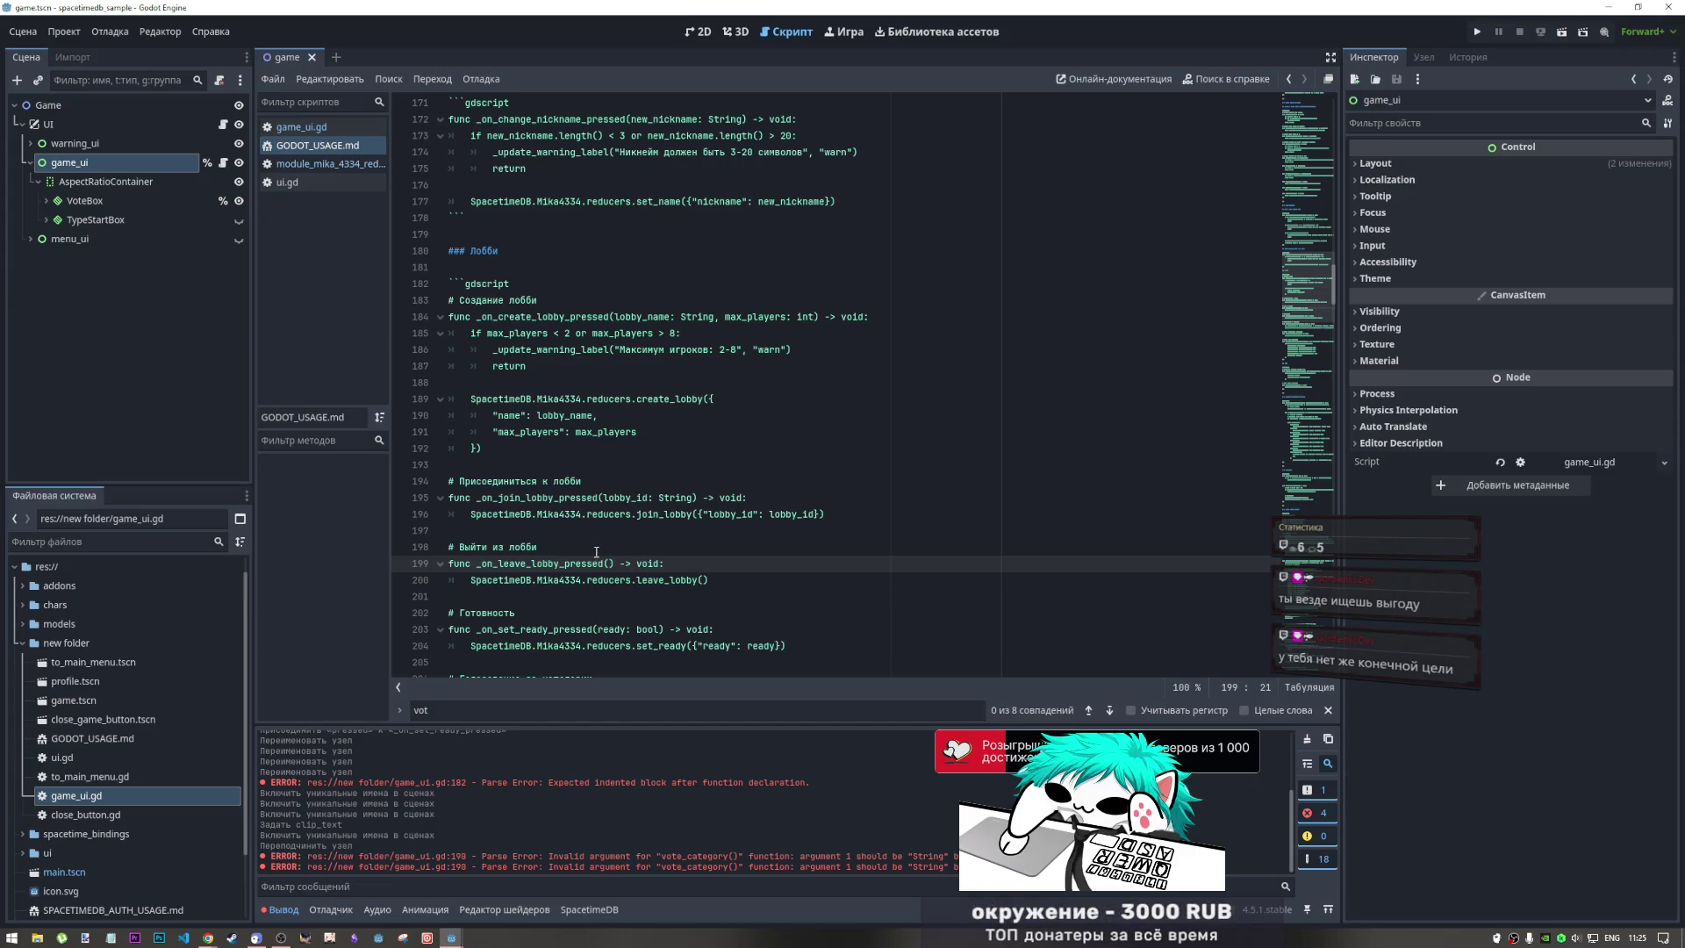
scroll(596, 548, down, 6)
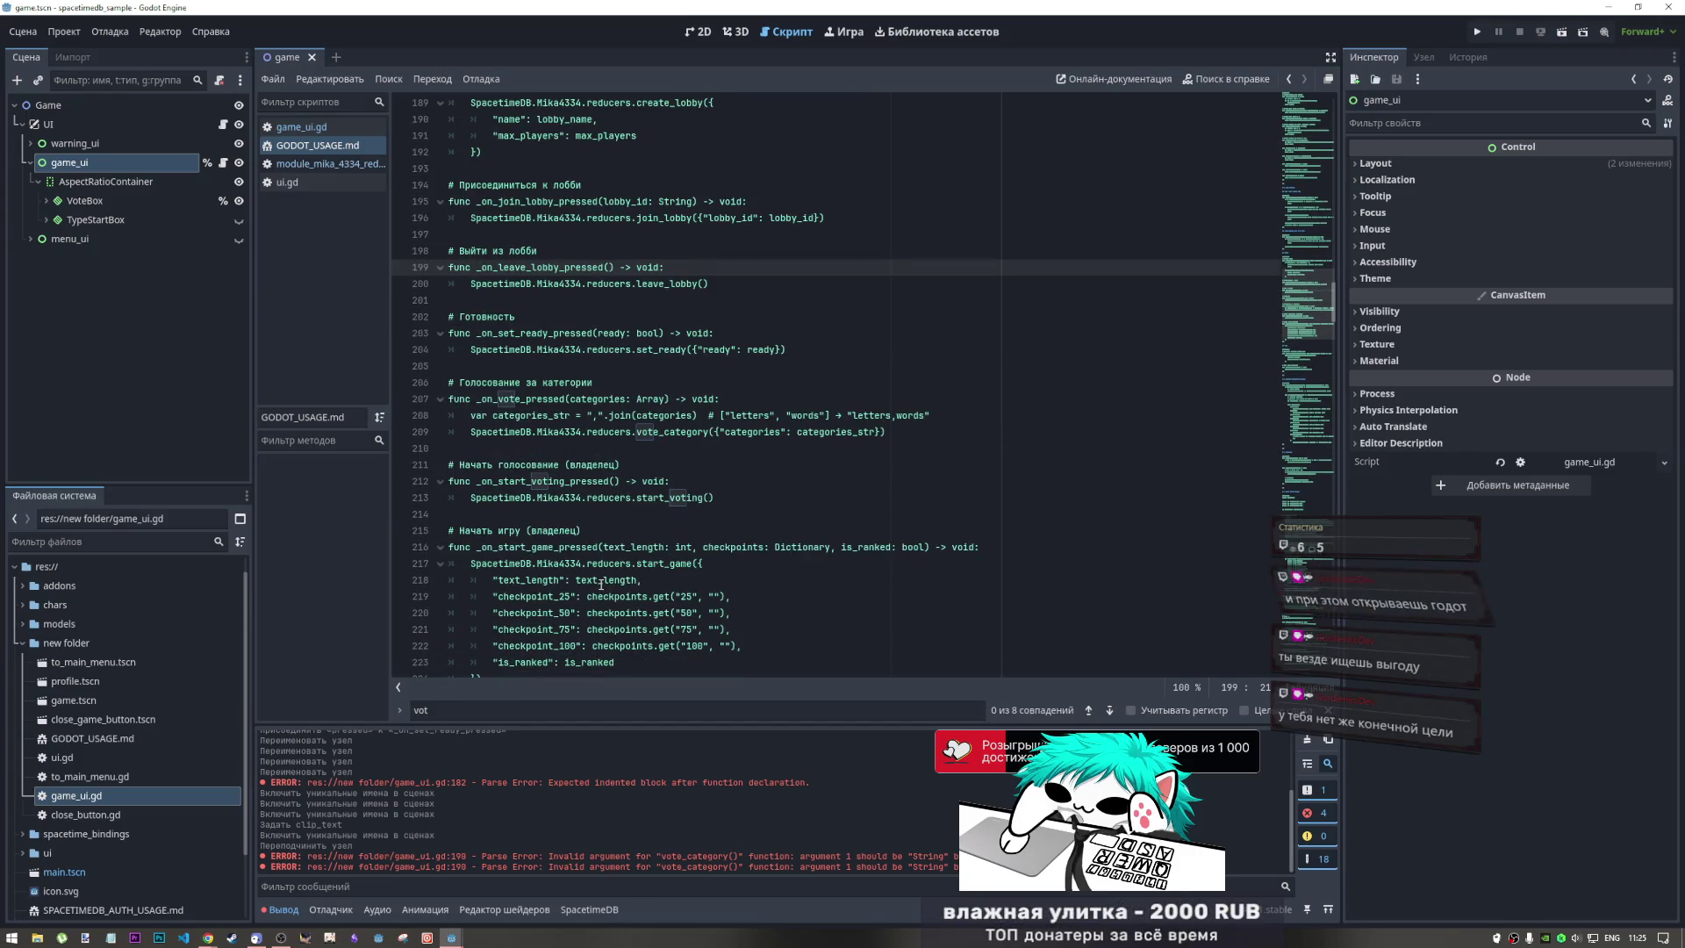
Examine the start_game call and its checkpoint lines in the GODOT_USAGE.md example
click(605, 566)
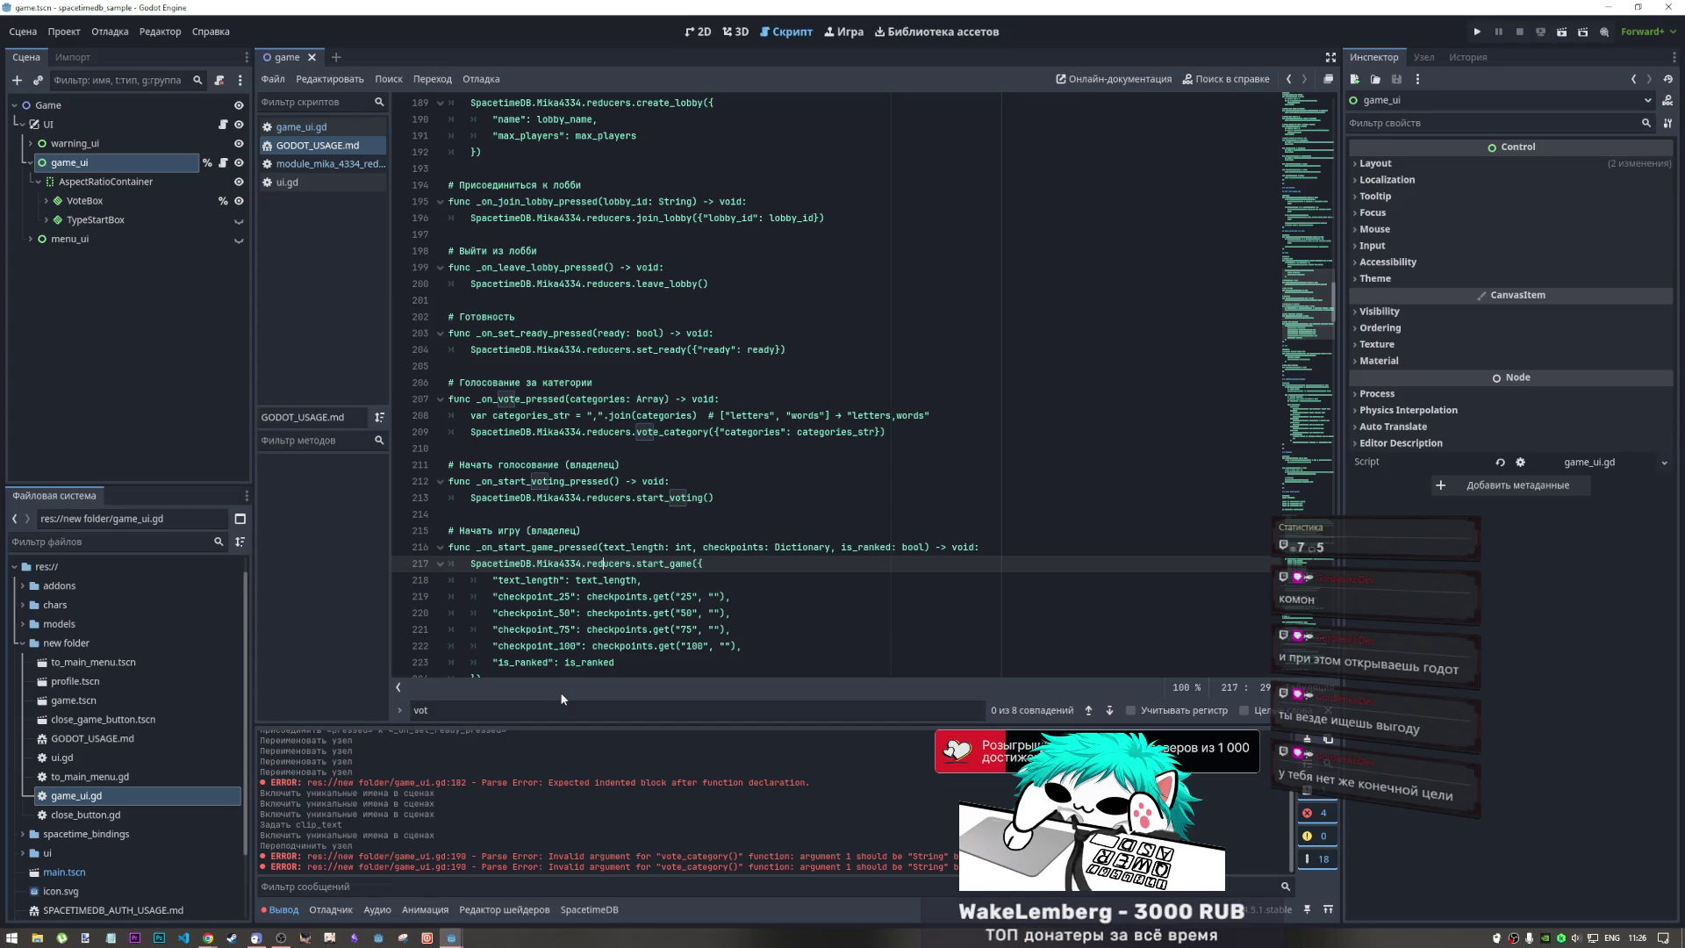
click(698, 564)
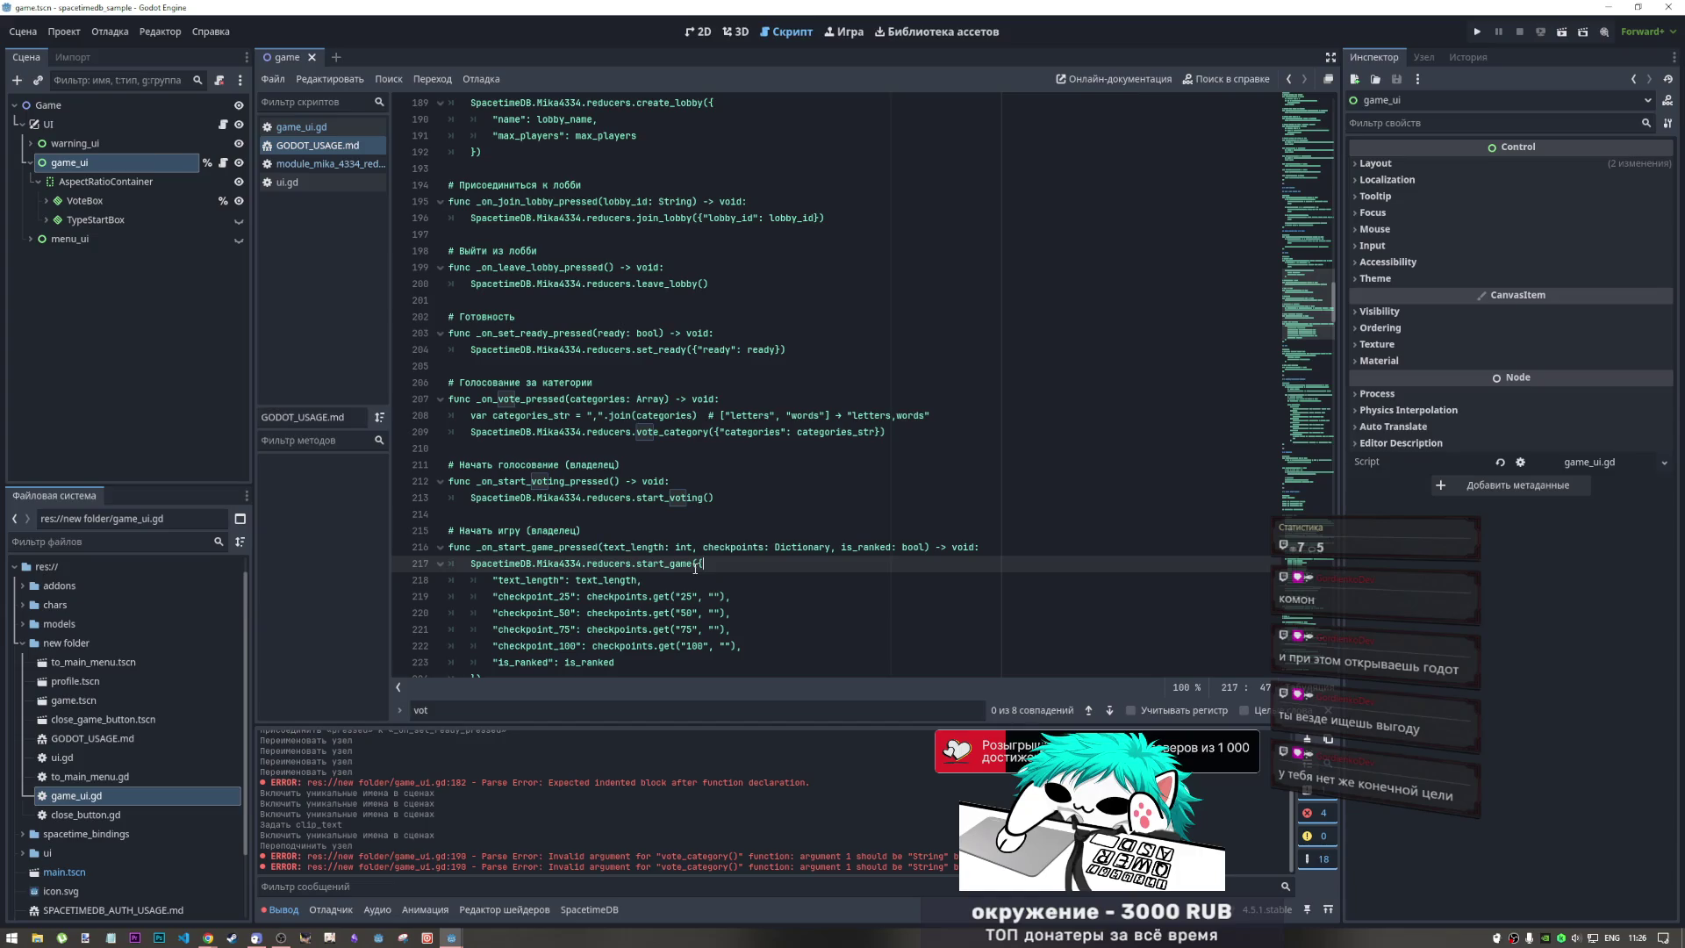
drag(696, 567, 721, 630)
click(722, 630)
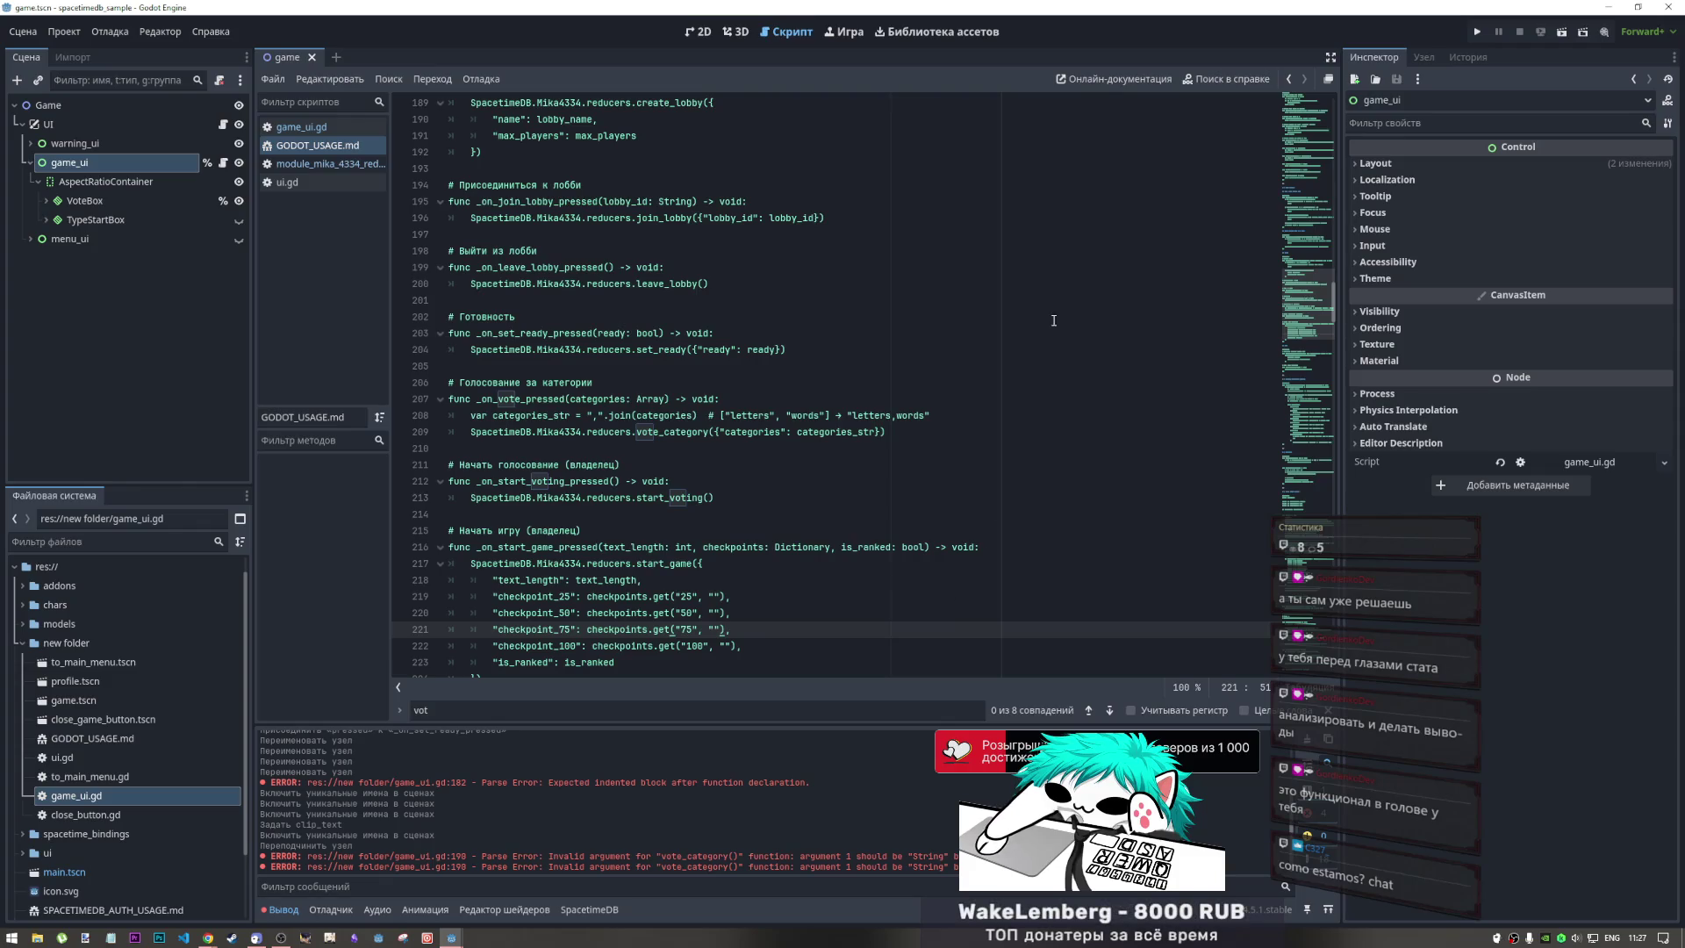
key(Up)
key(Up)
key(Up)
scroll(587, 646, down, 3)
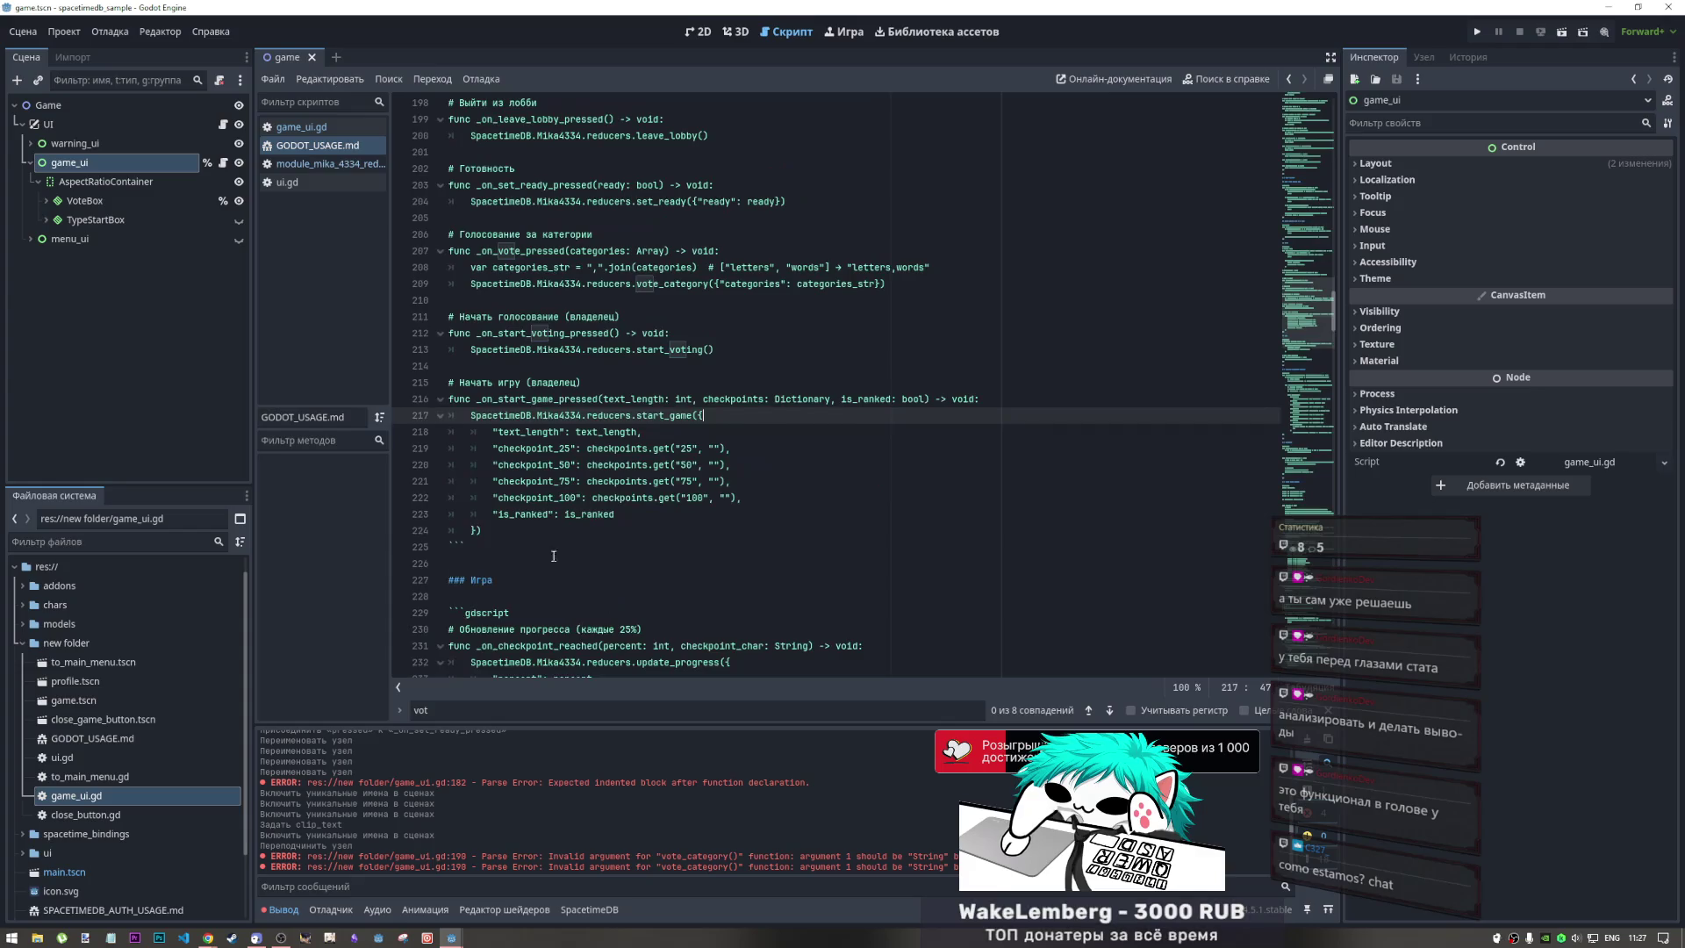
drag(485, 531, 460, 399)
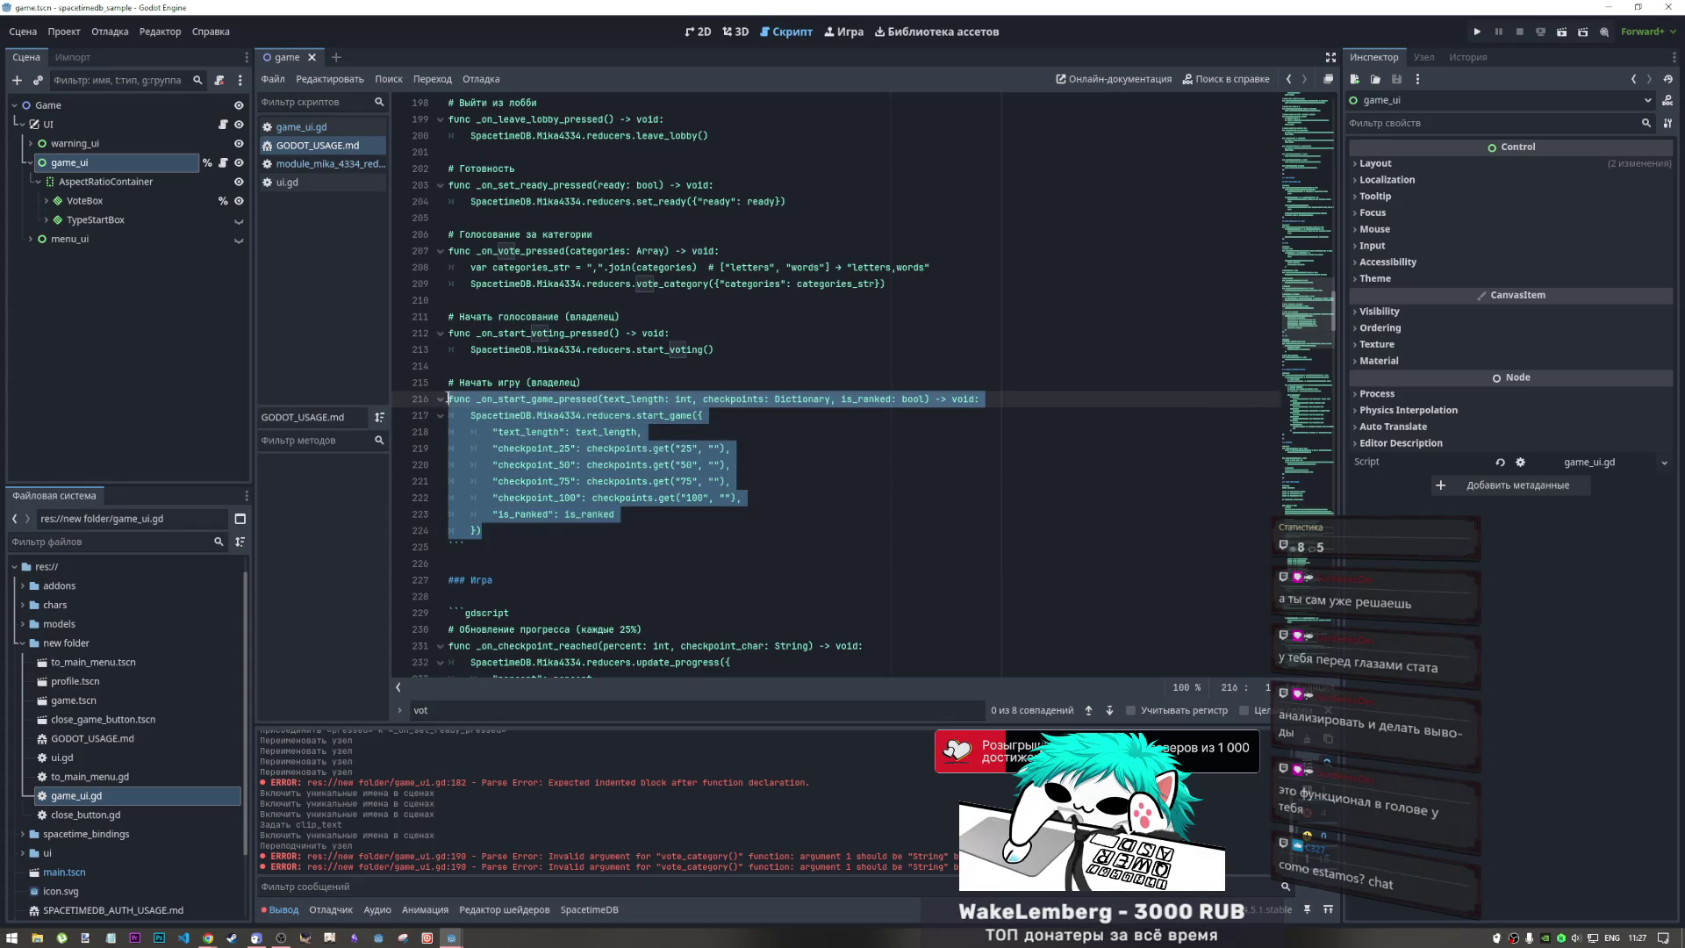
click(622, 432)
drag(530, 526, 456, 399)
click(569, 399)
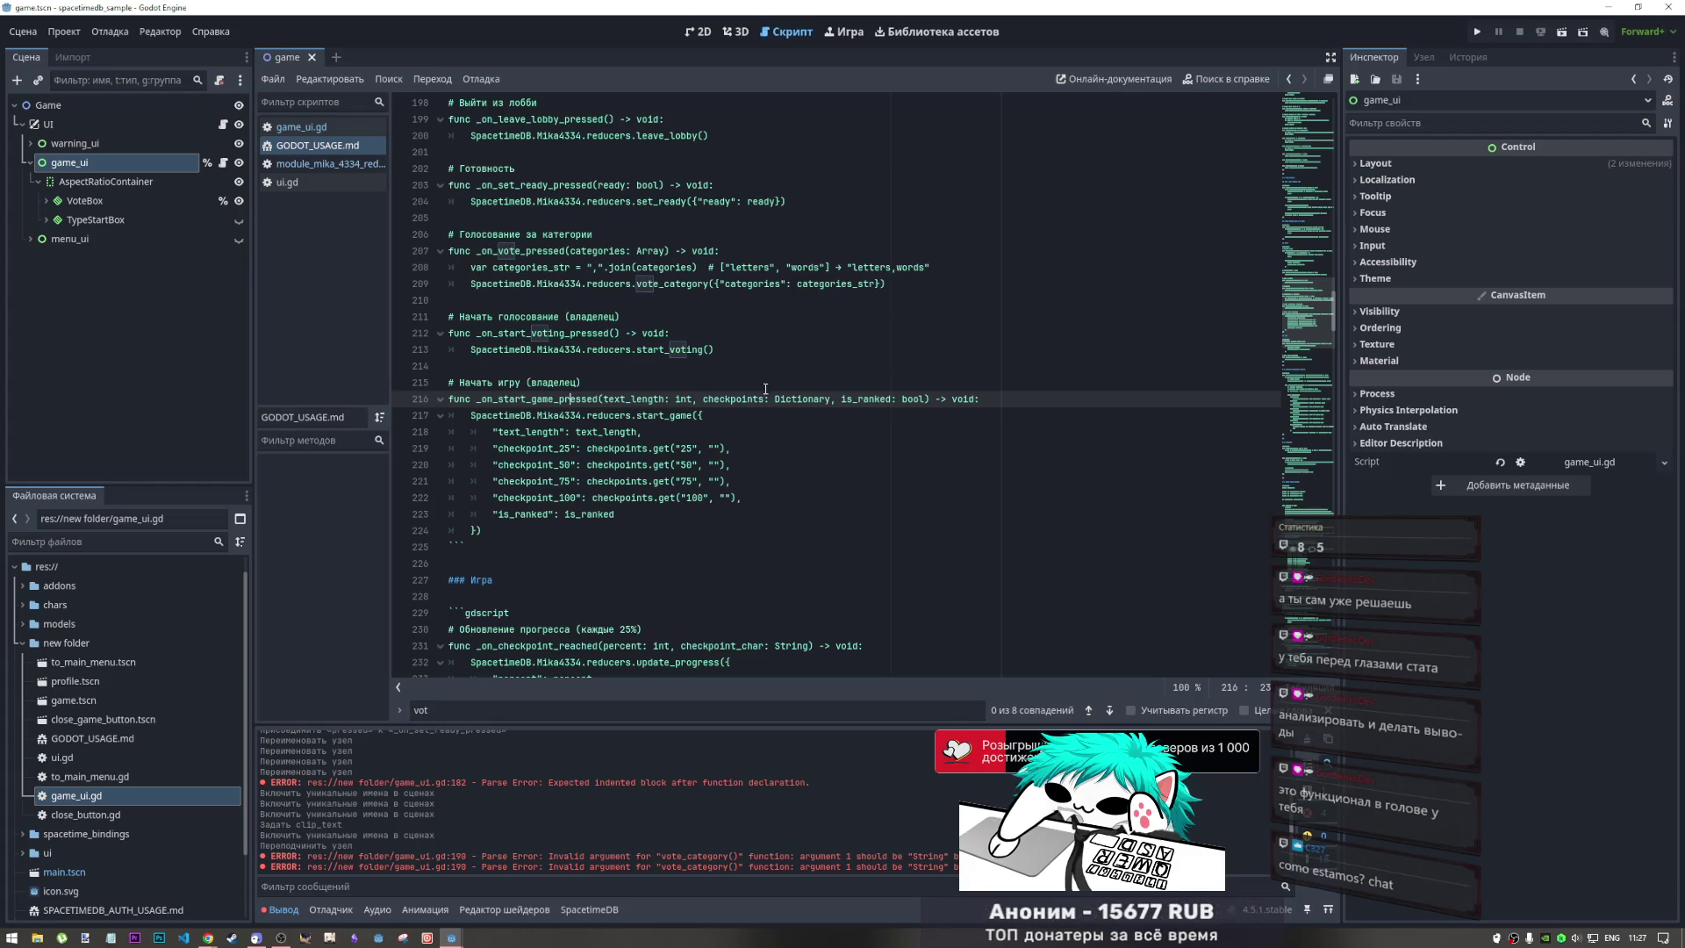
Add a trailing comma after the checkpoint_100 entry in the start_game example
click(650, 498)
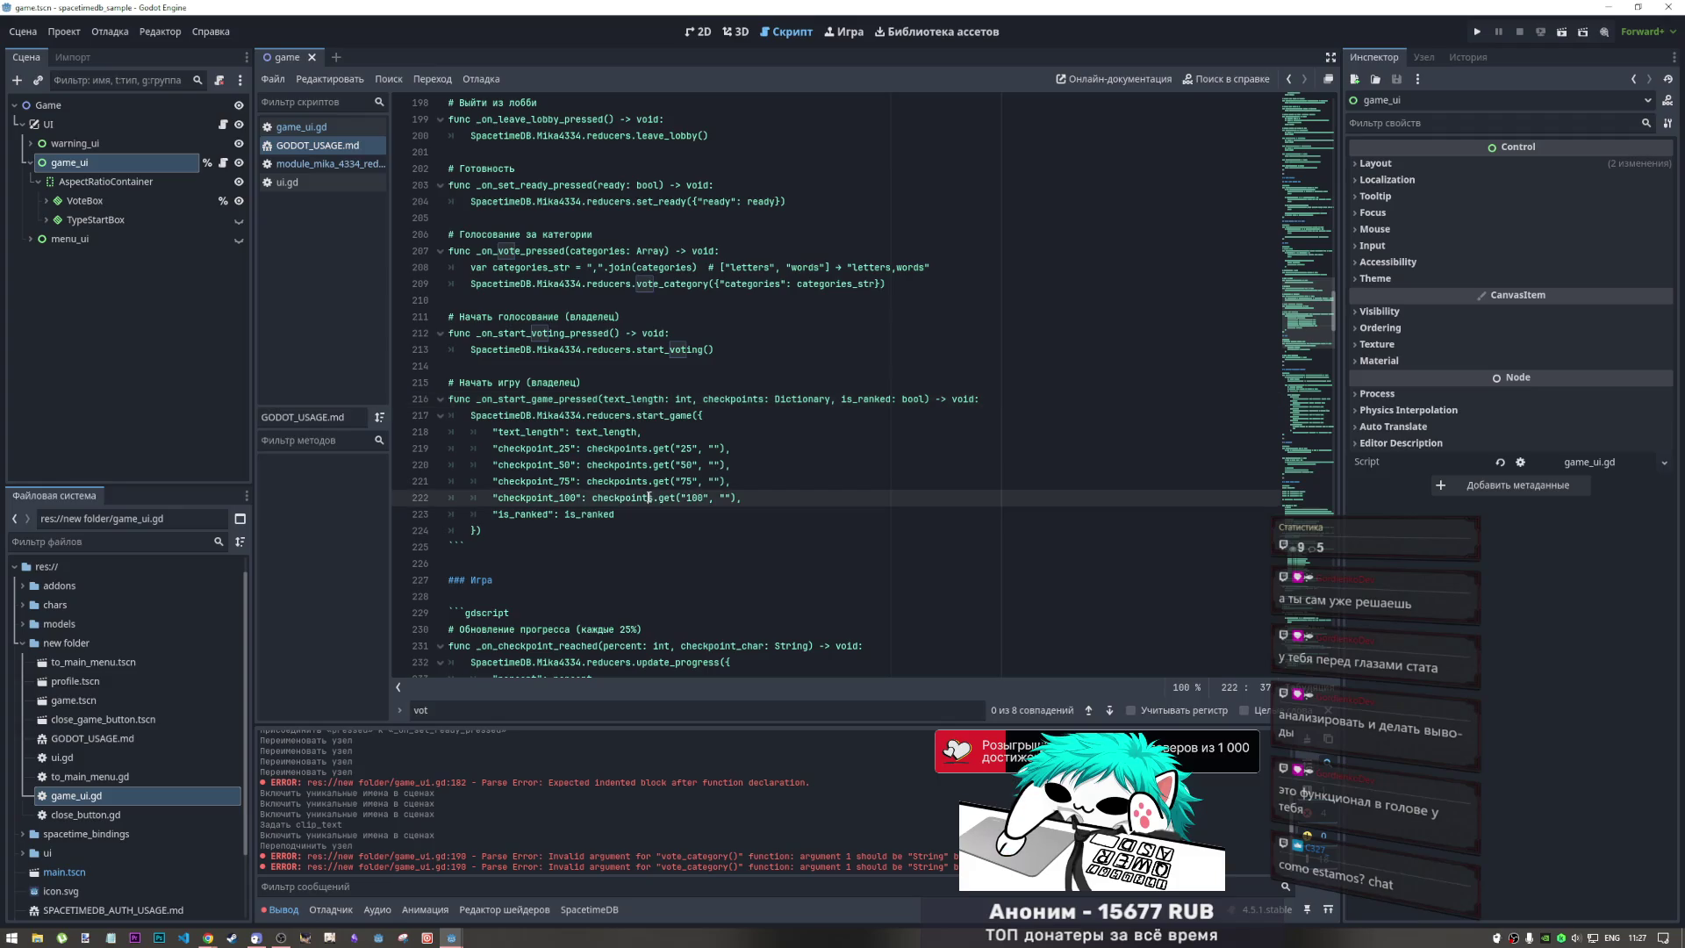
click(565, 516)
mouse_move(567, 524)
mouse_down()
mouse_move(452, 400)
mouse_move(428, 404)
mouse_up()
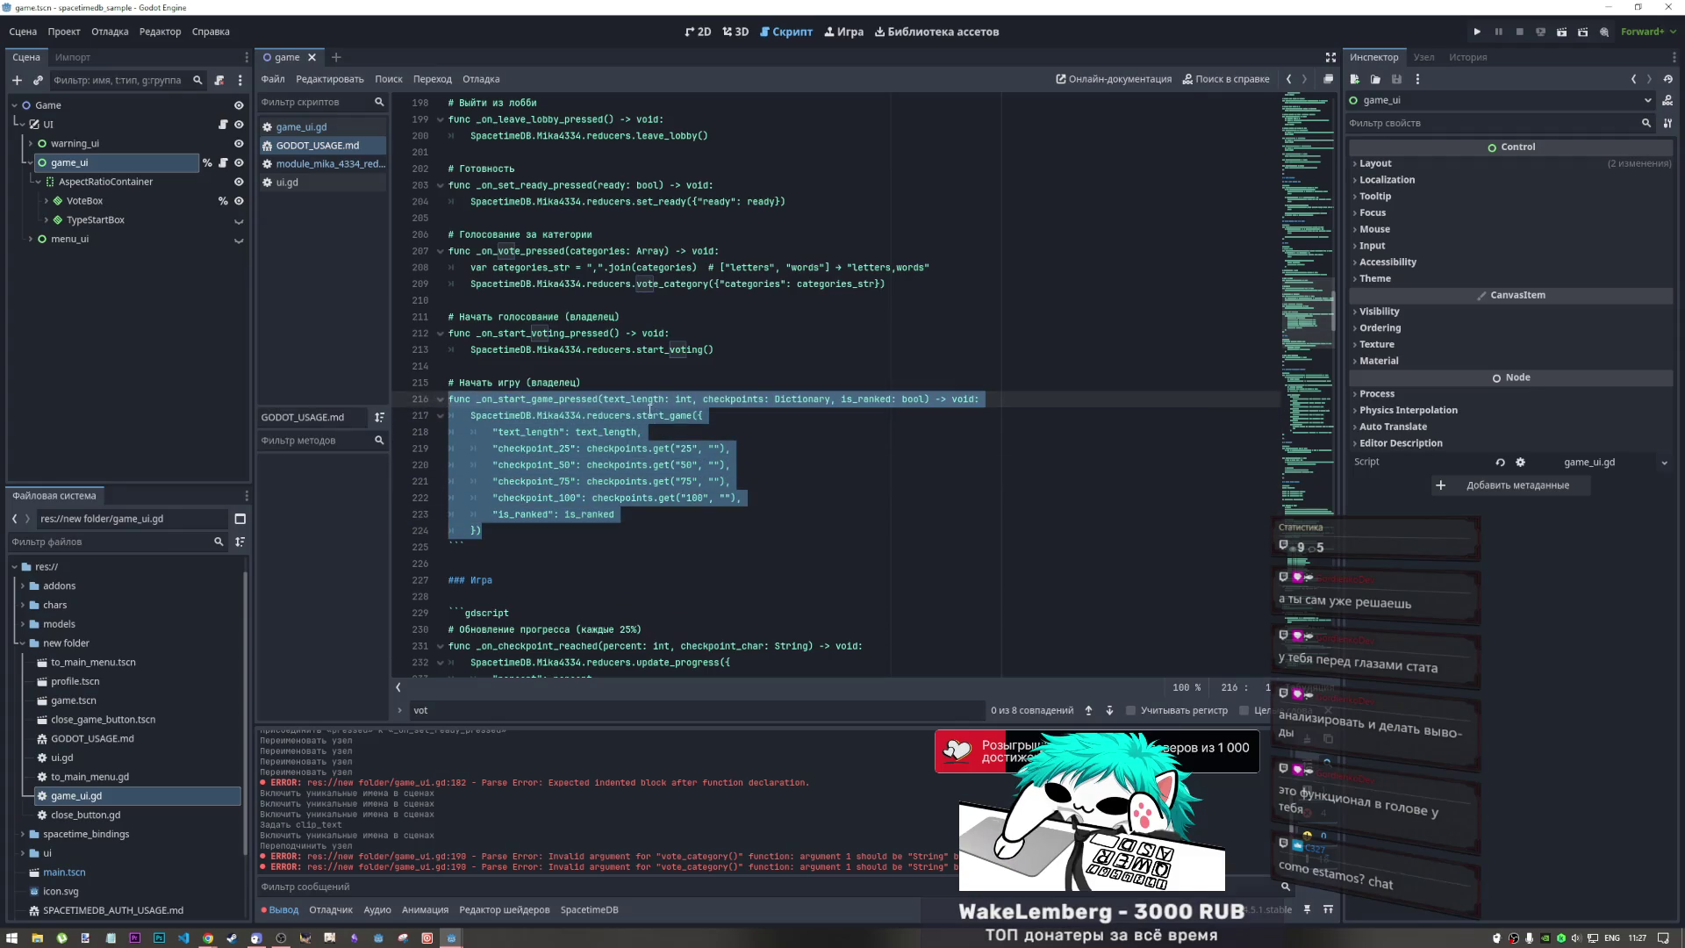
click(651, 412)
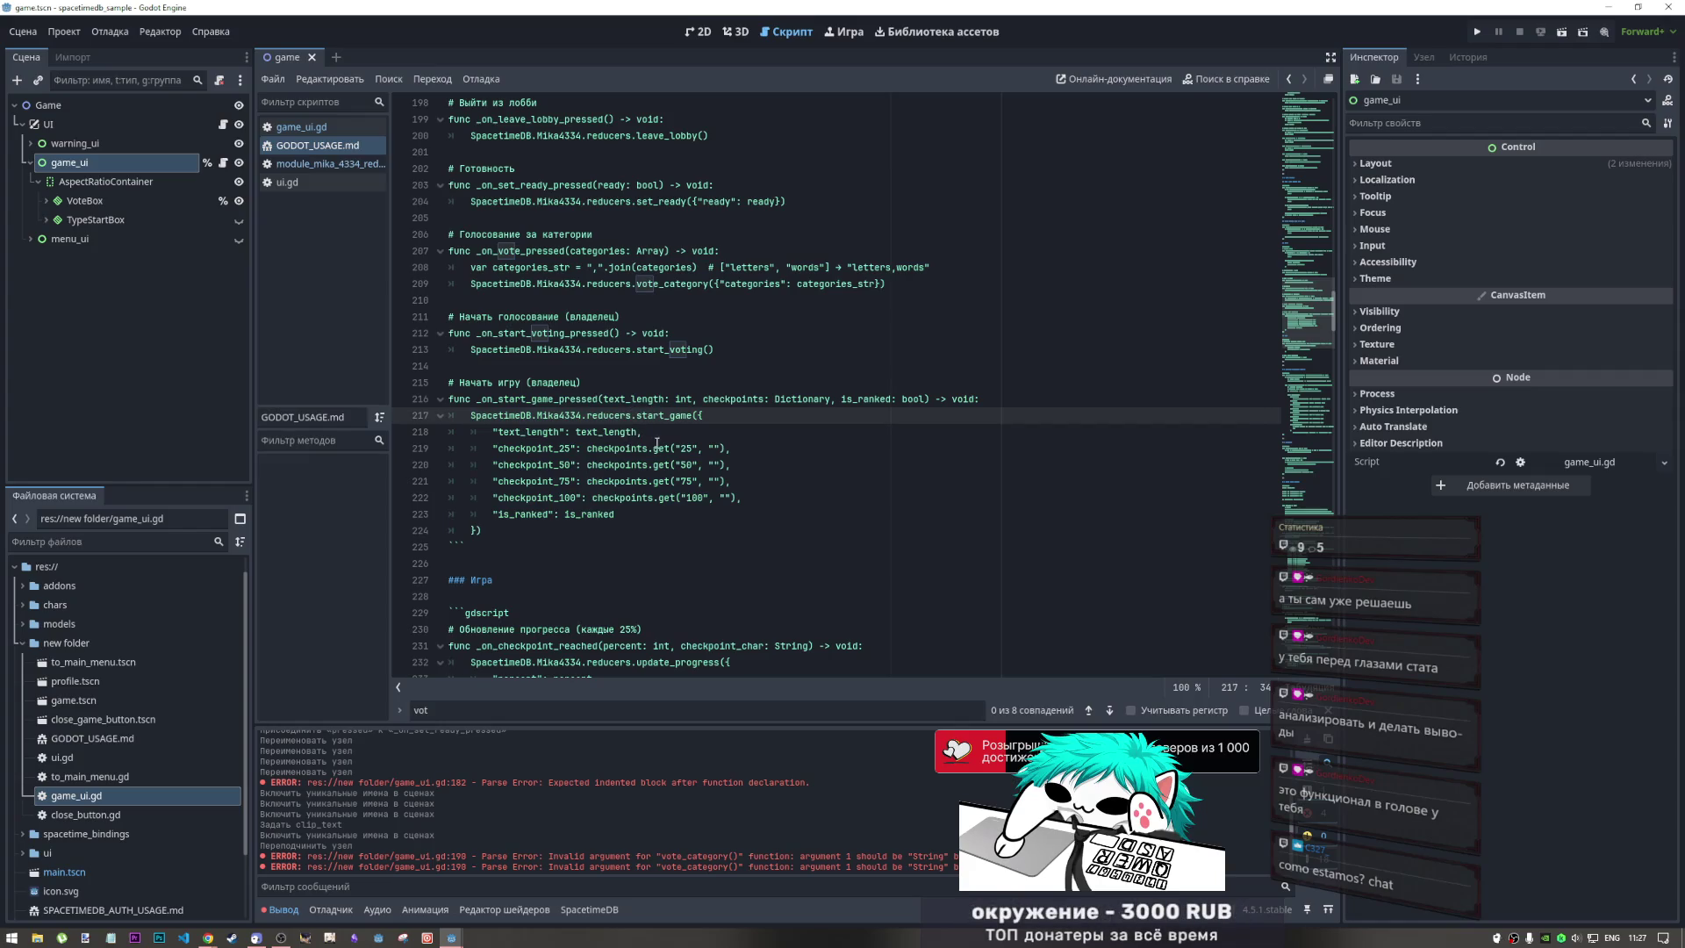
click(741, 501)
text(,)
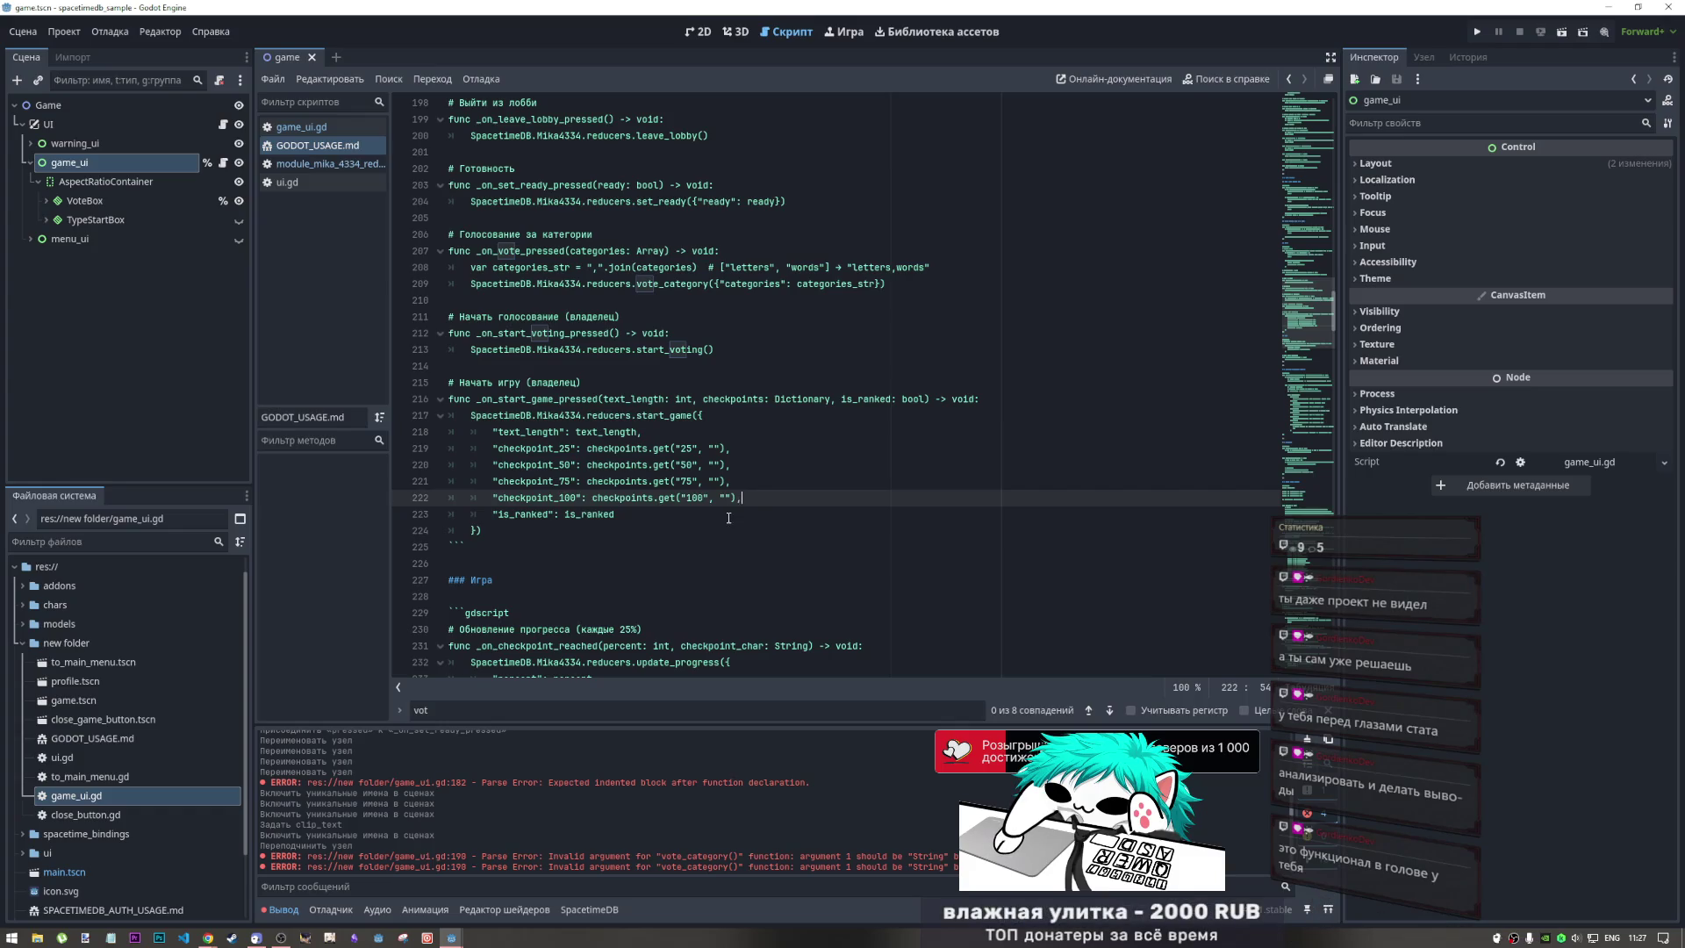
Select and review the full start_game example through its closing code fence
click(712, 511)
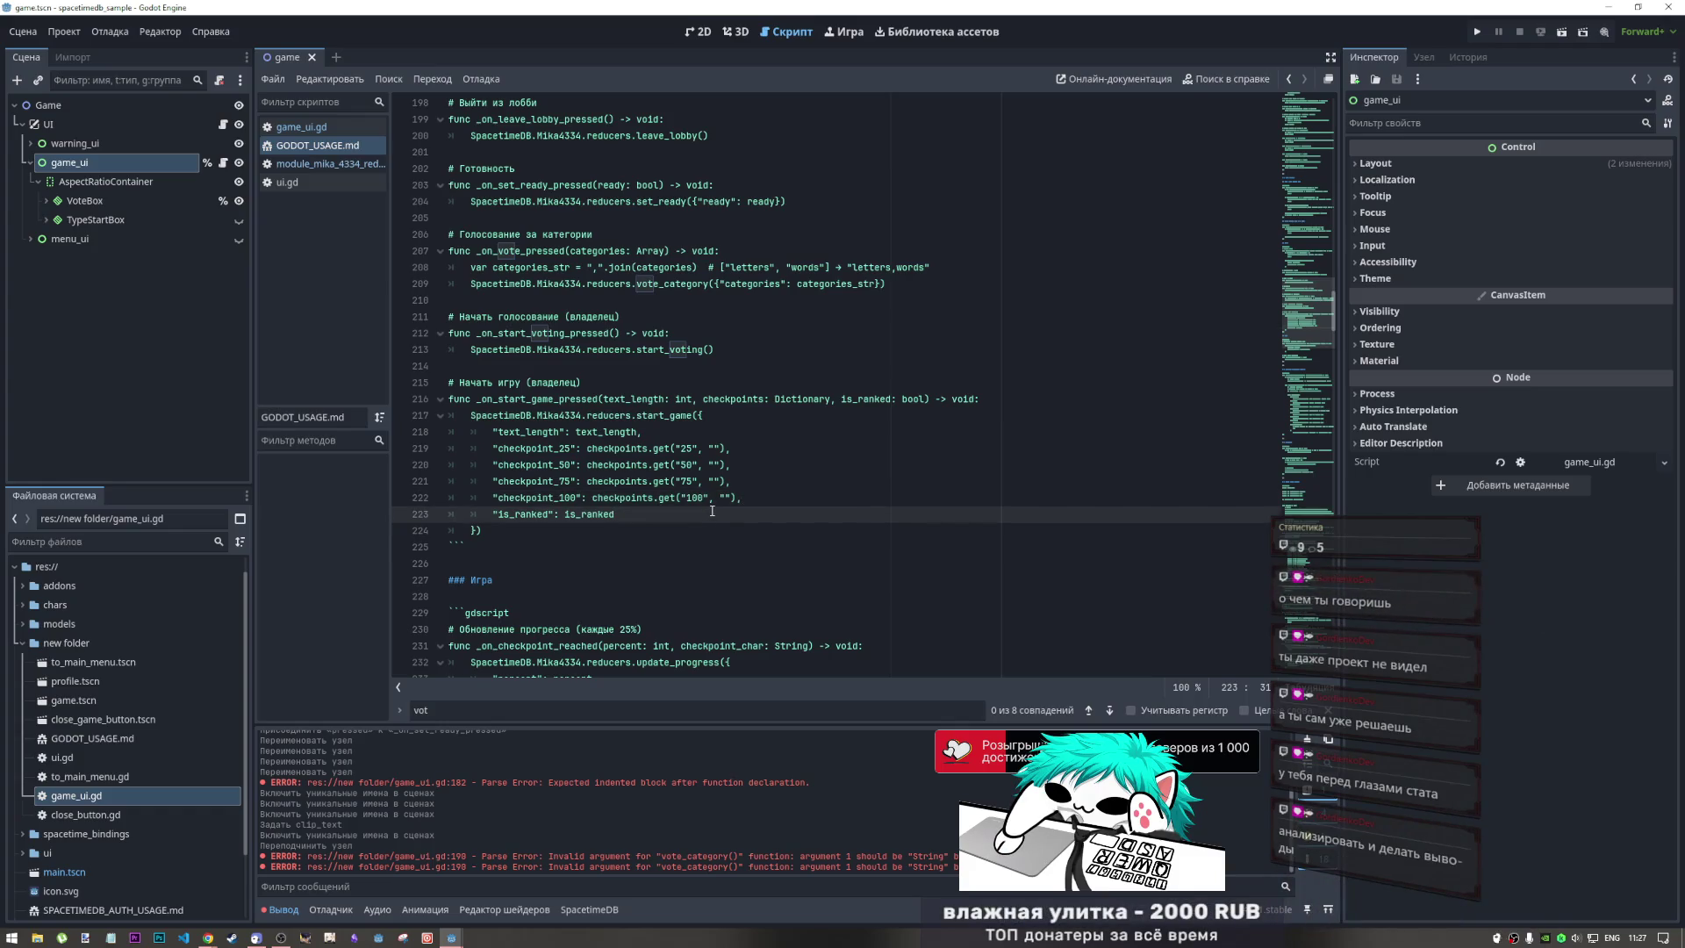
click(545, 533)
drag(545, 533, 452, 400)
click(451, 401)
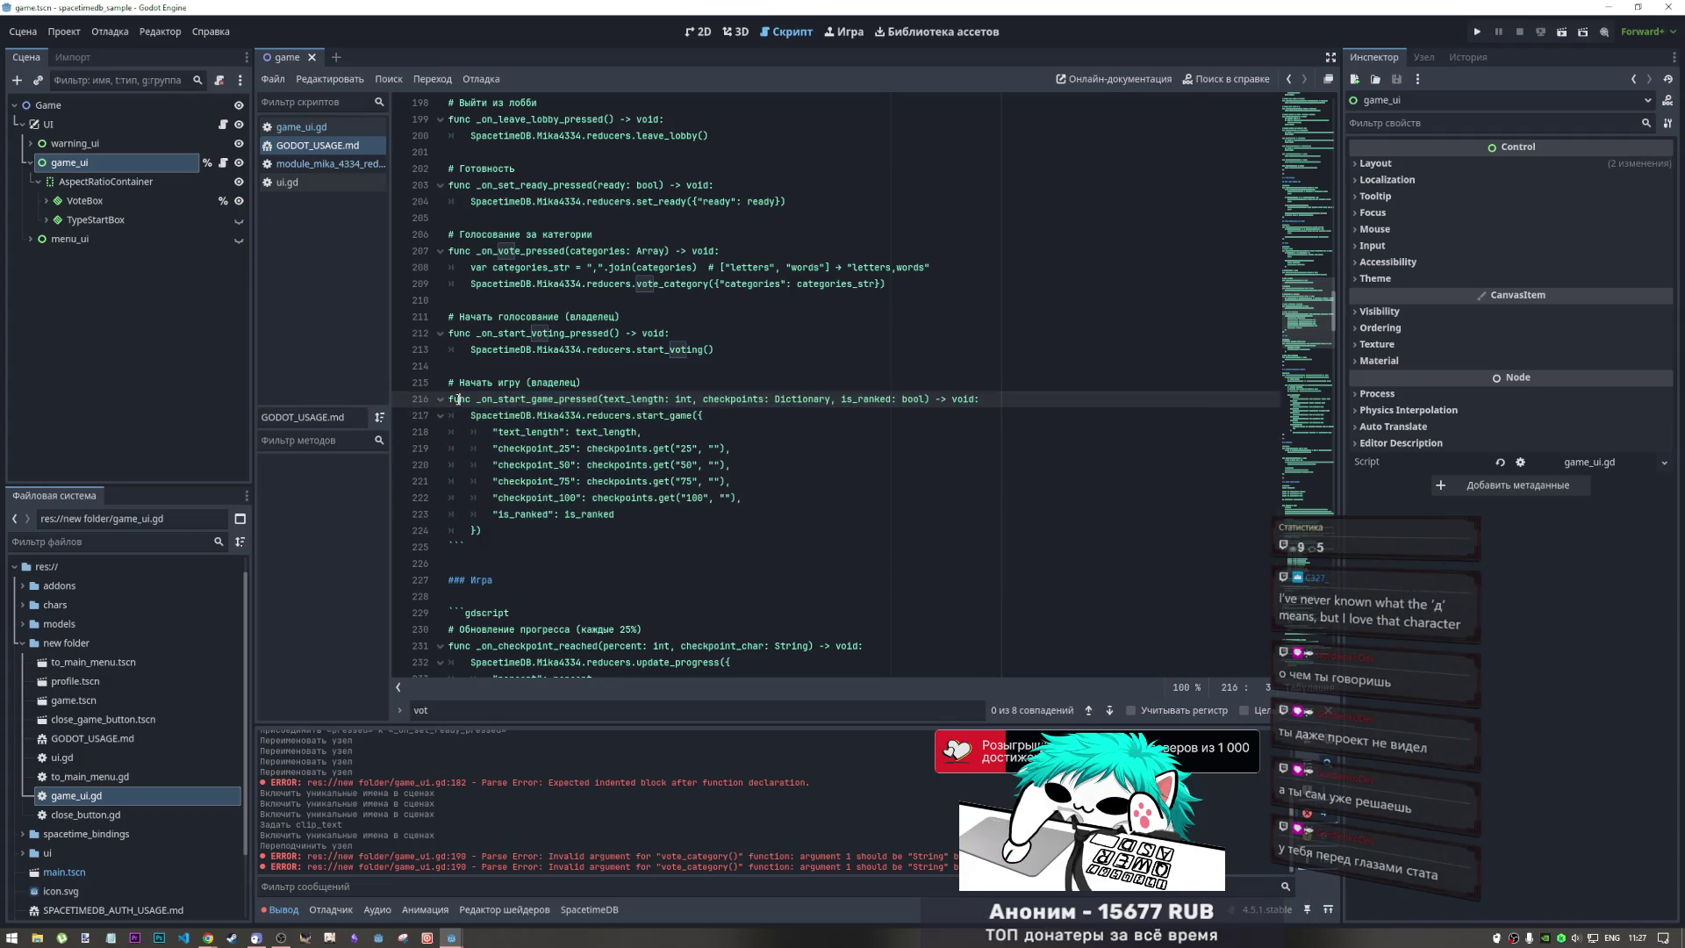
shift+click(514, 545)
click(515, 529)
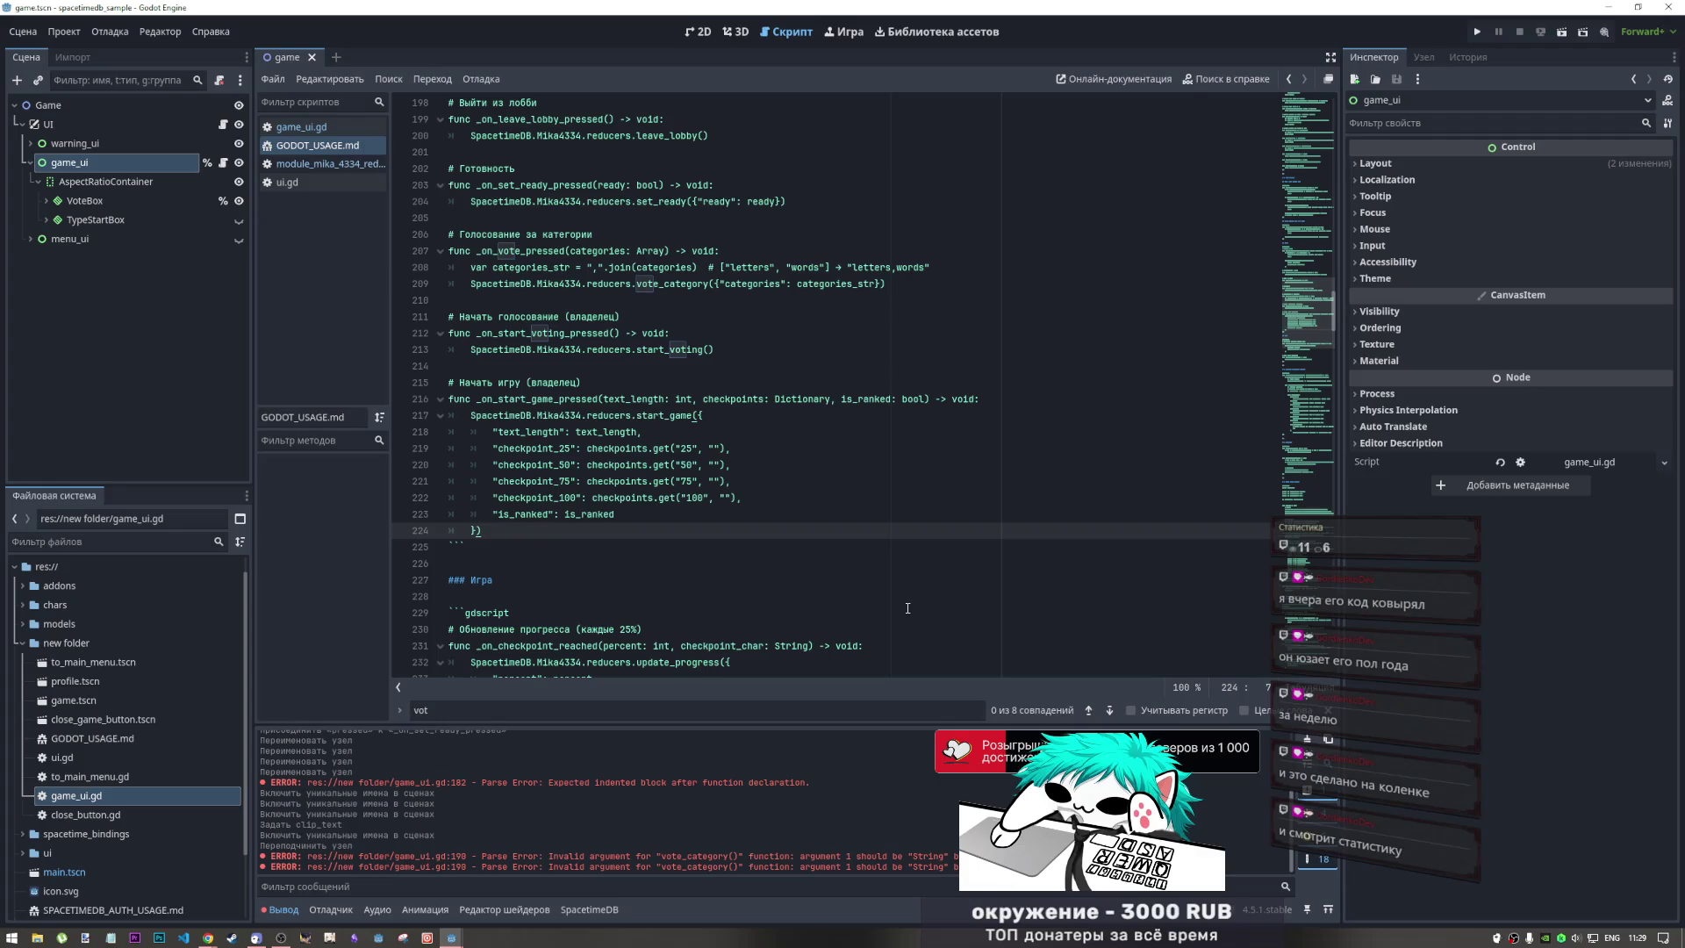
Review the examples from voting through is_ranked, ending at start_game's closing brace
mouse_move(606, 234)
mouse_down()
mouse_move(720, 299)
mouse_move(731, 519)
mouse_up()
click(748, 529)
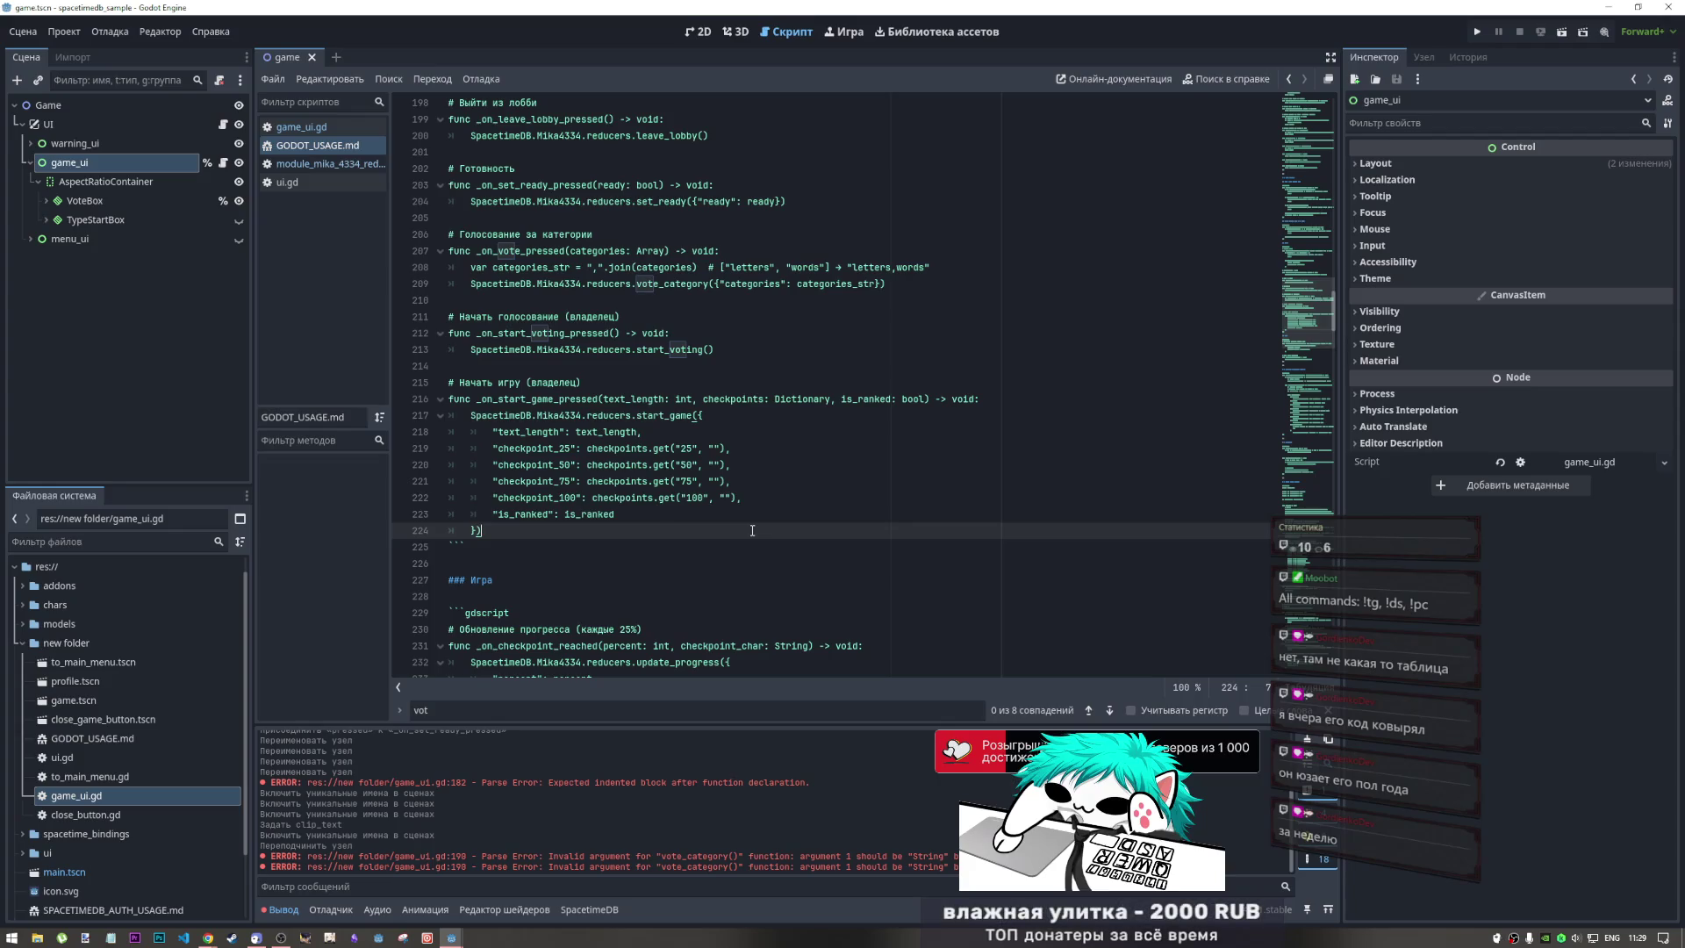
mouse_move(753, 546)
mouse_down()
mouse_move(702, 527)
mouse_move(597, 404)
mouse_move(555, 399)
mouse_up()
click(555, 398)
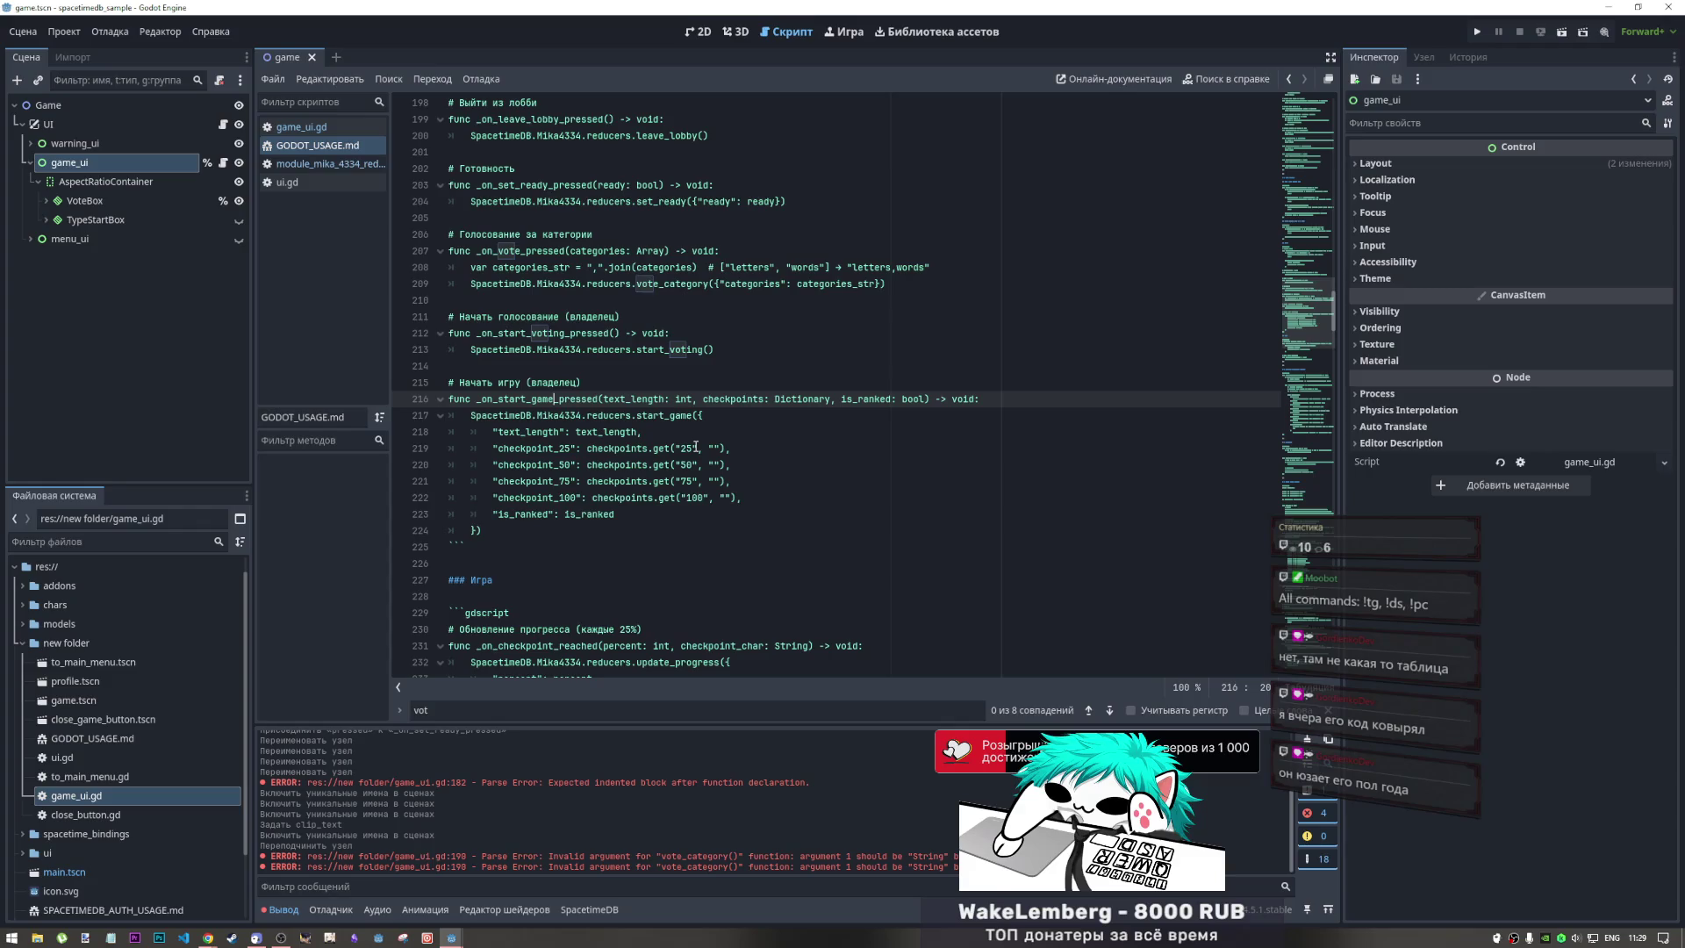
click(695, 498)
click(696, 516)
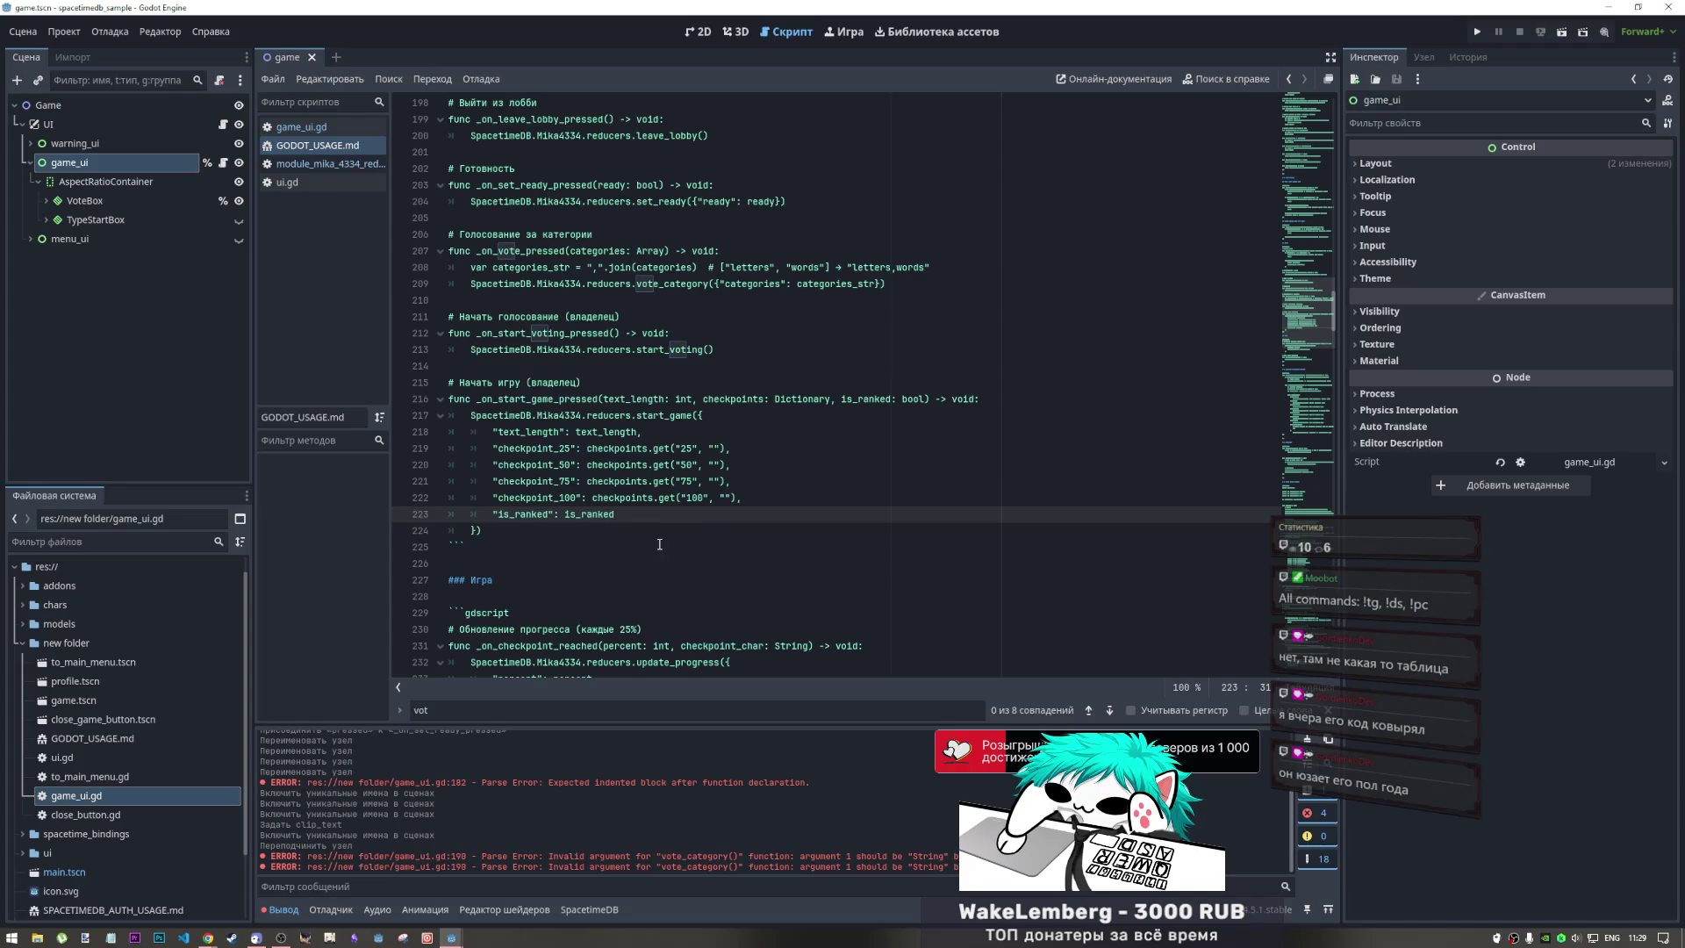
click(660, 544)
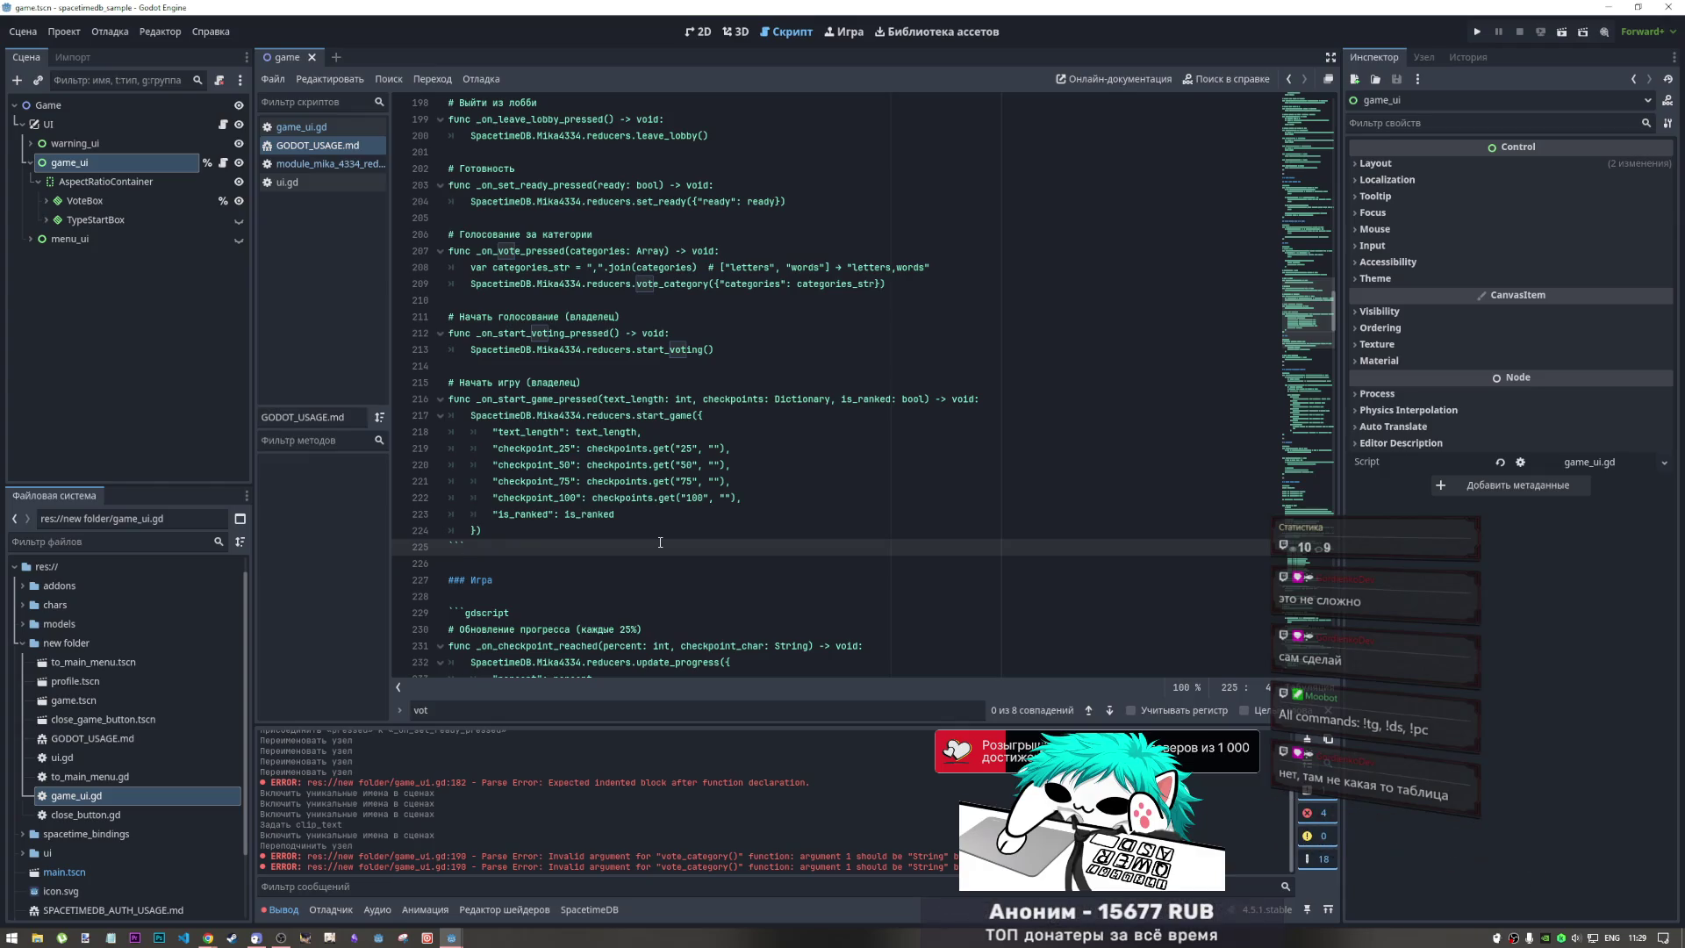
click(614, 529)
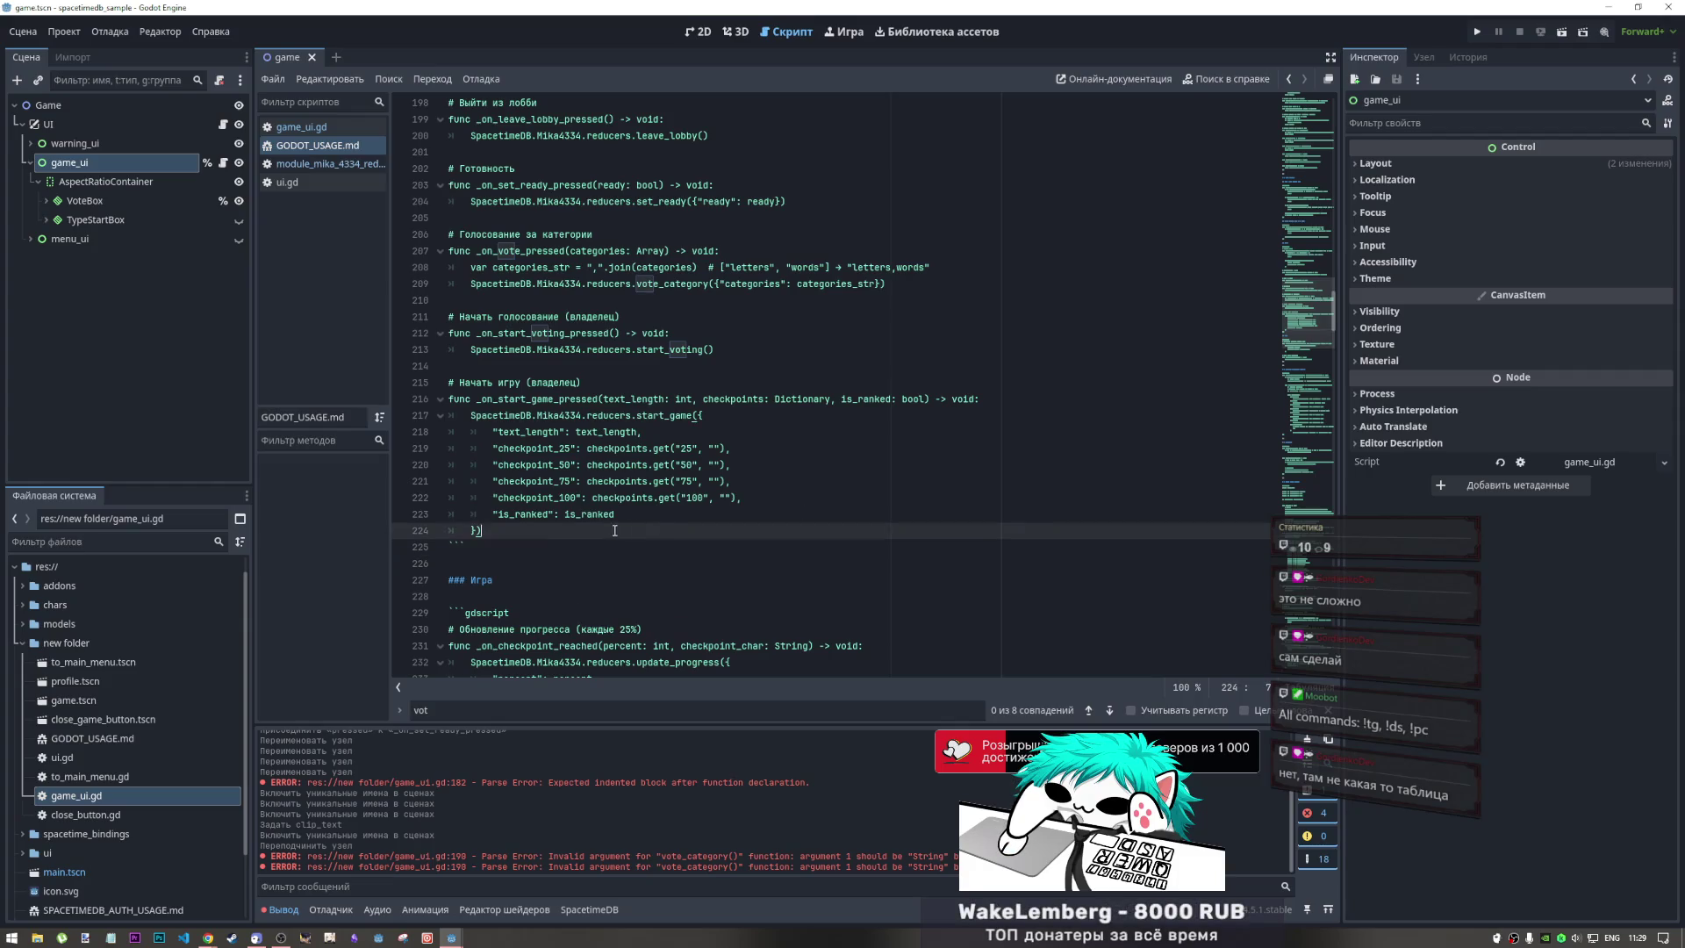
scroll(615, 527, up, 3)
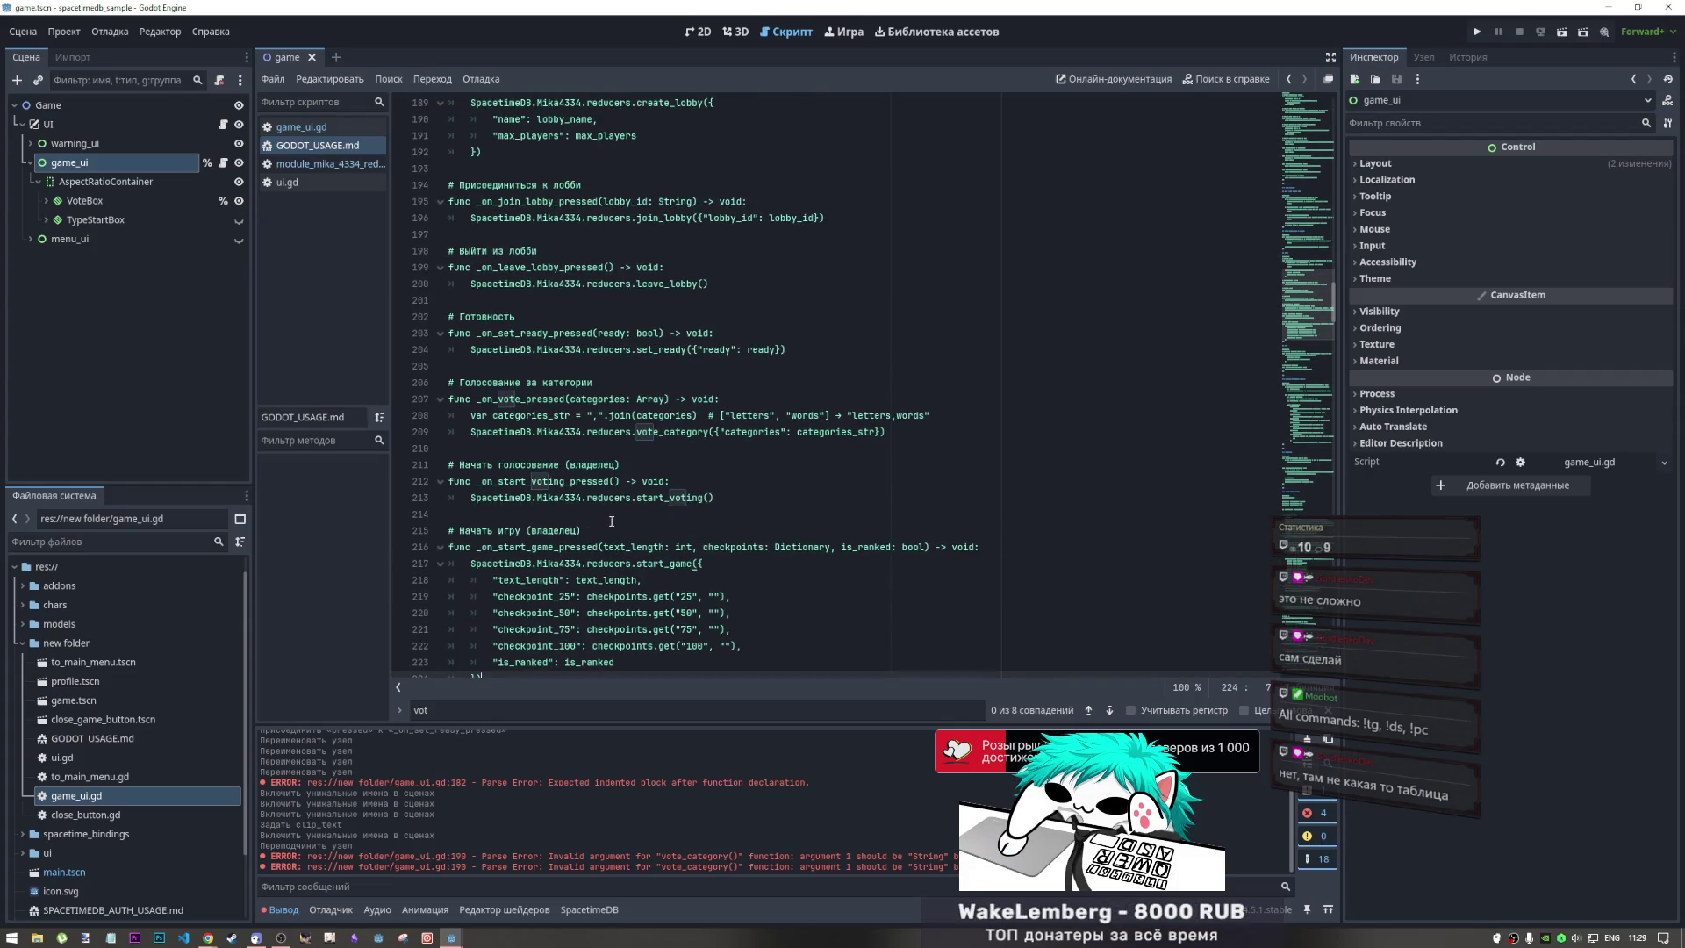
scroll(561, 331, up, 2)
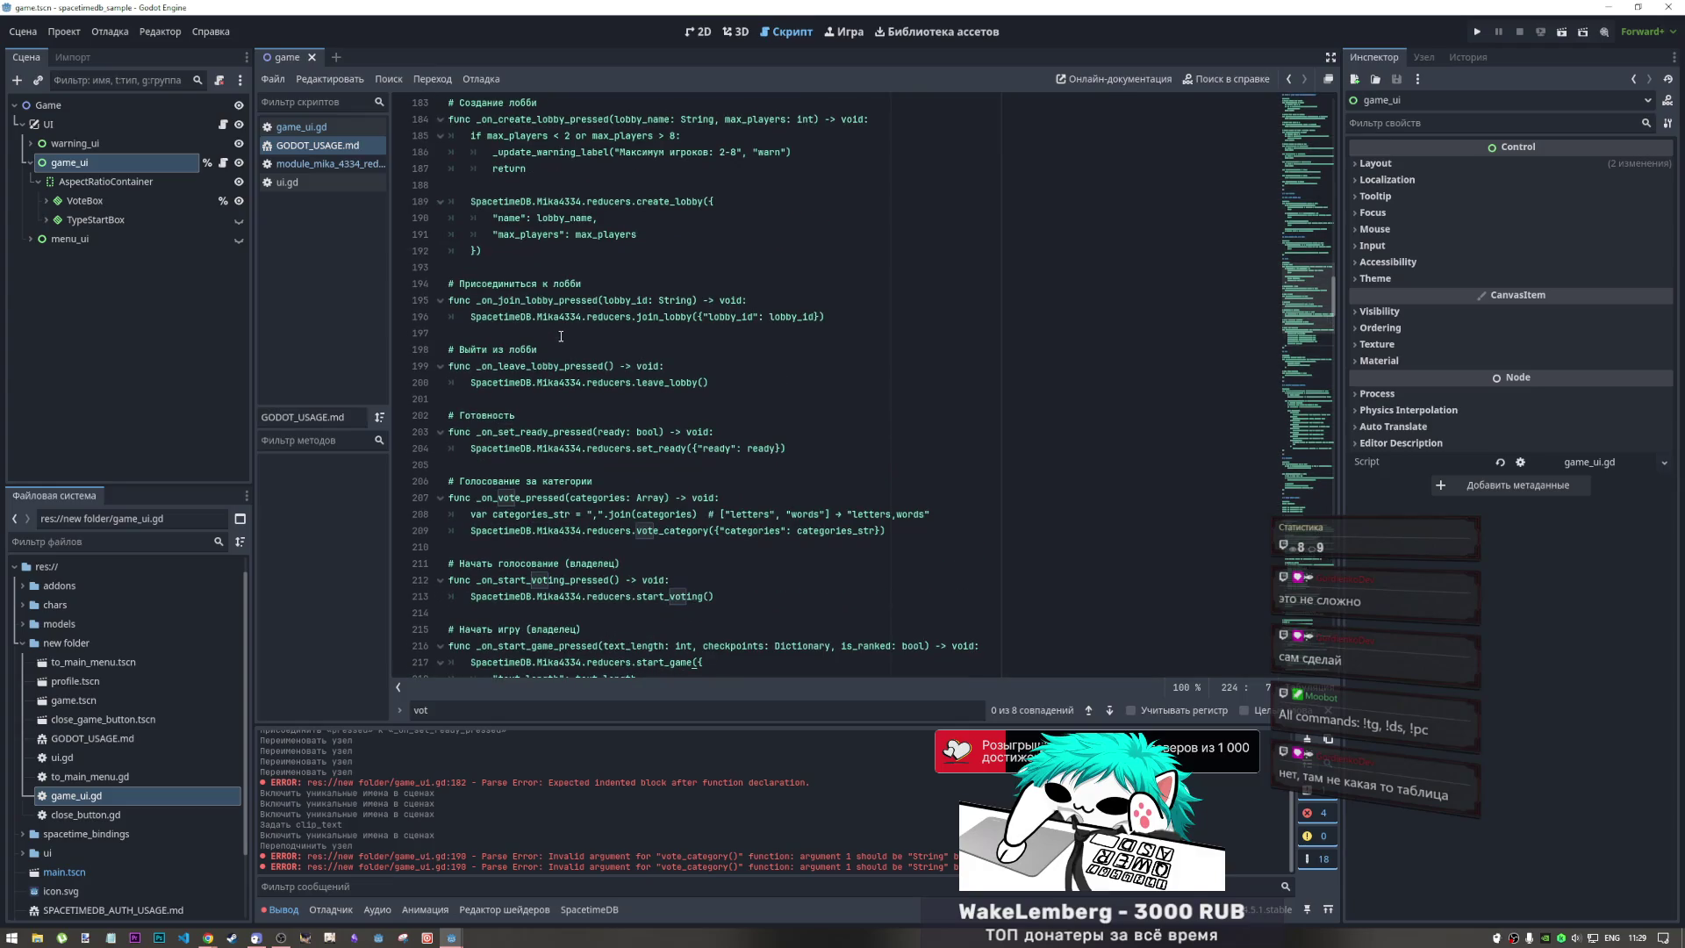
scroll(560, 340, up, 3)
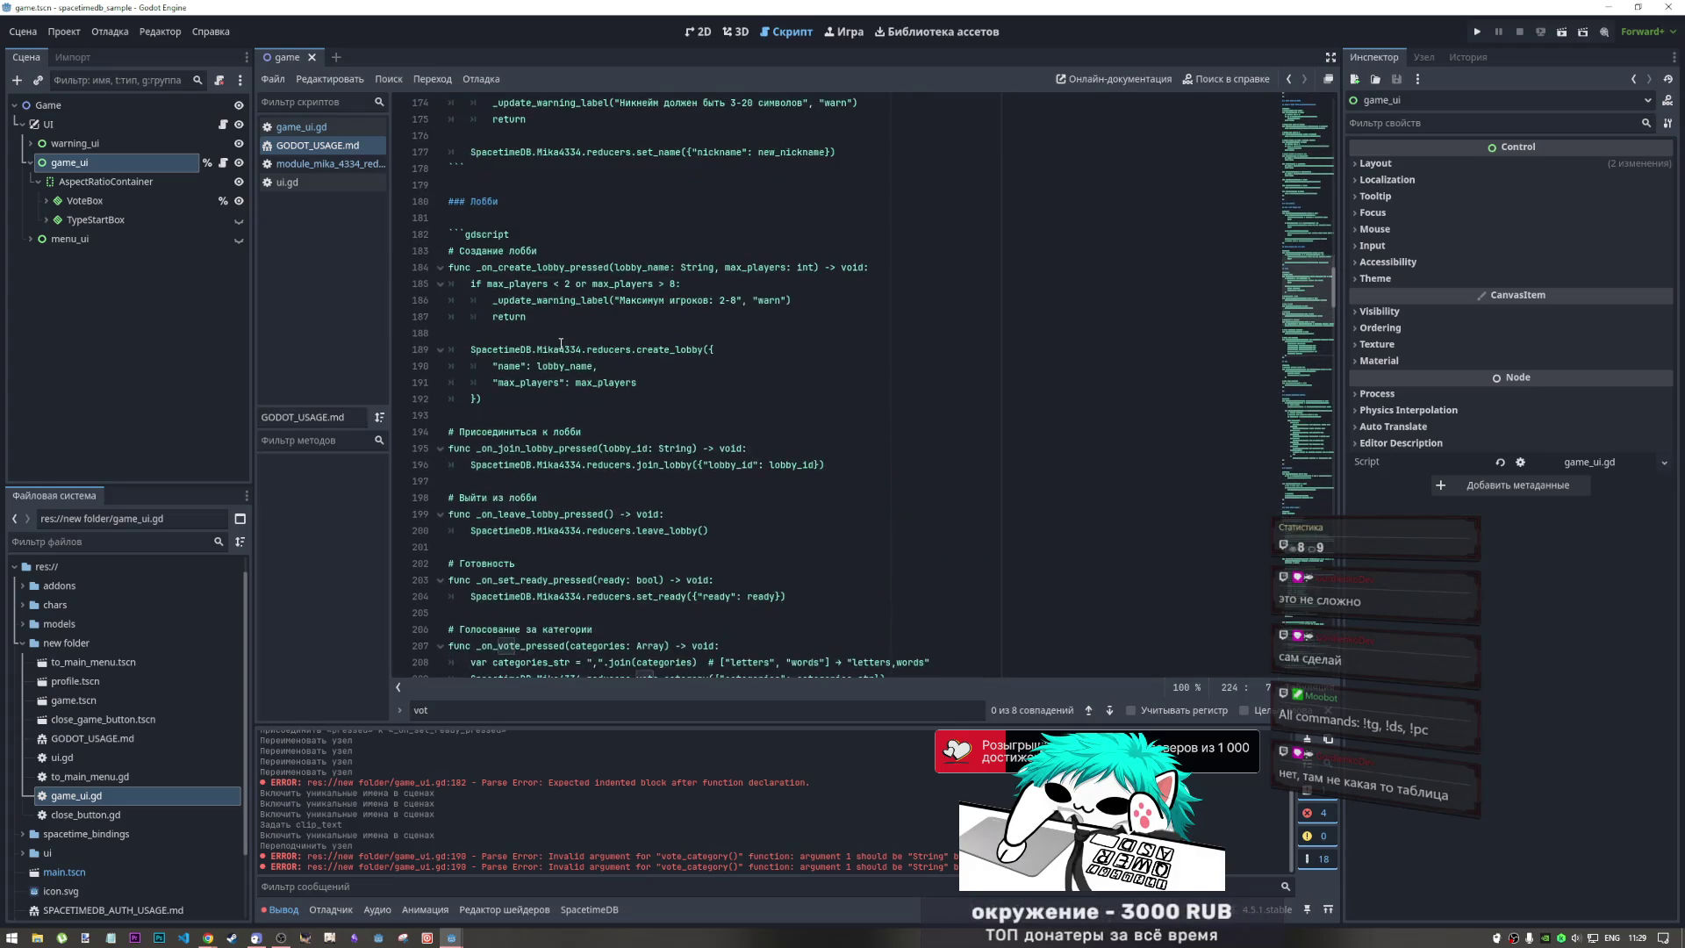
click(537, 448)
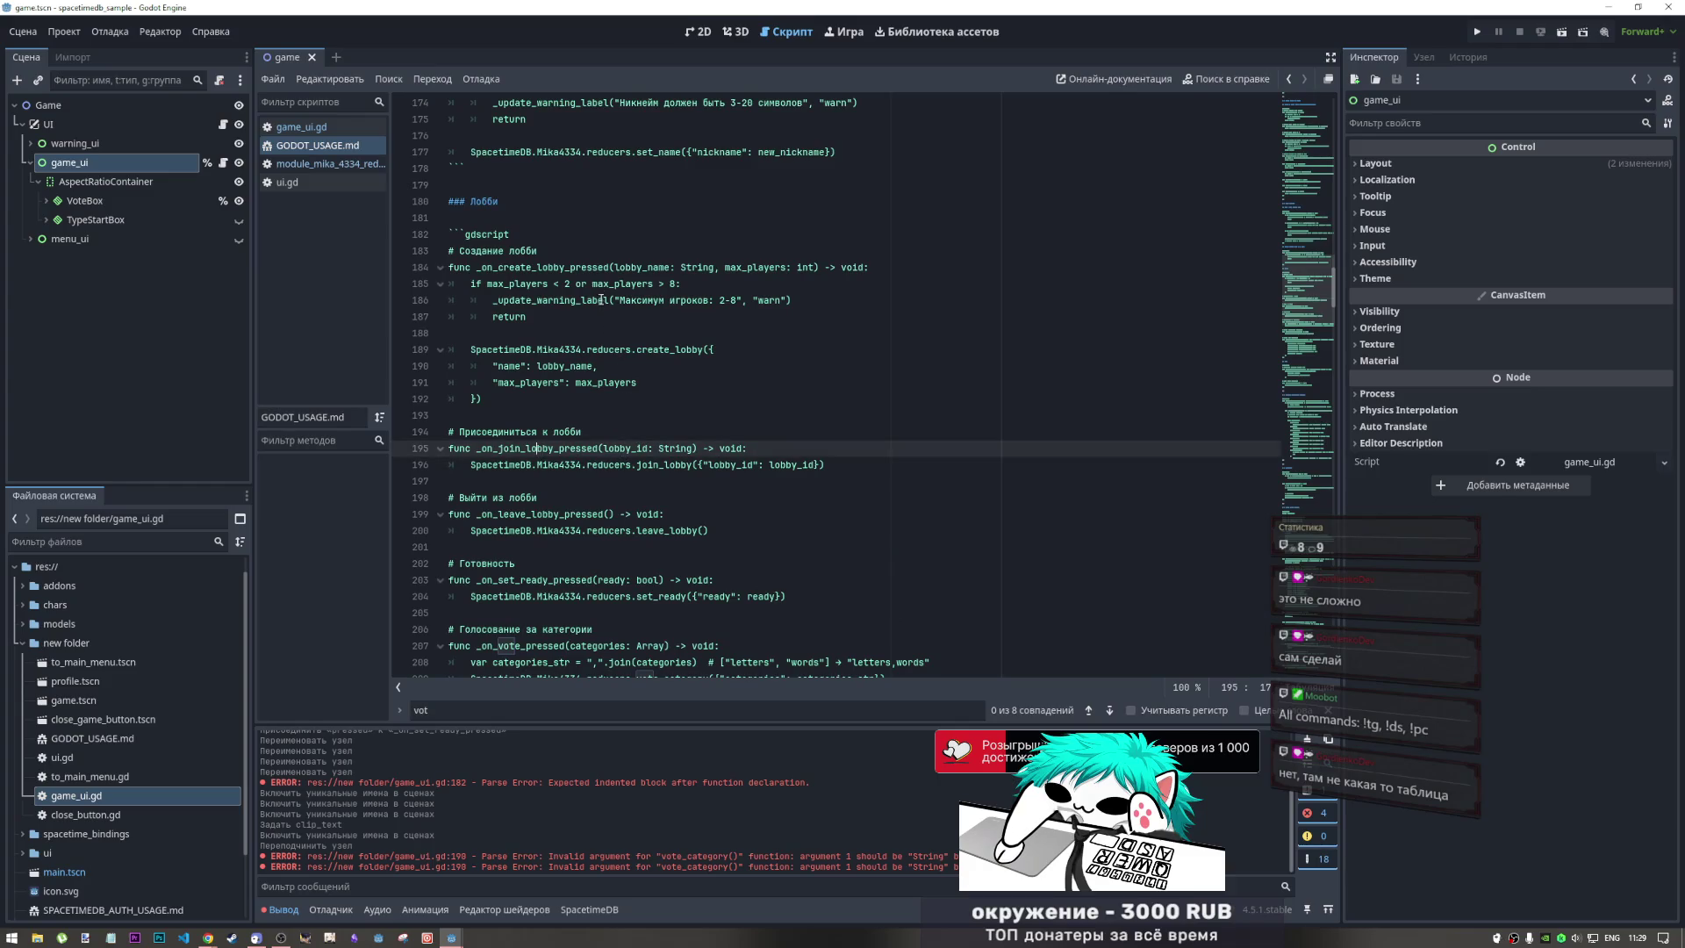
scroll(597, 351, down, 5)
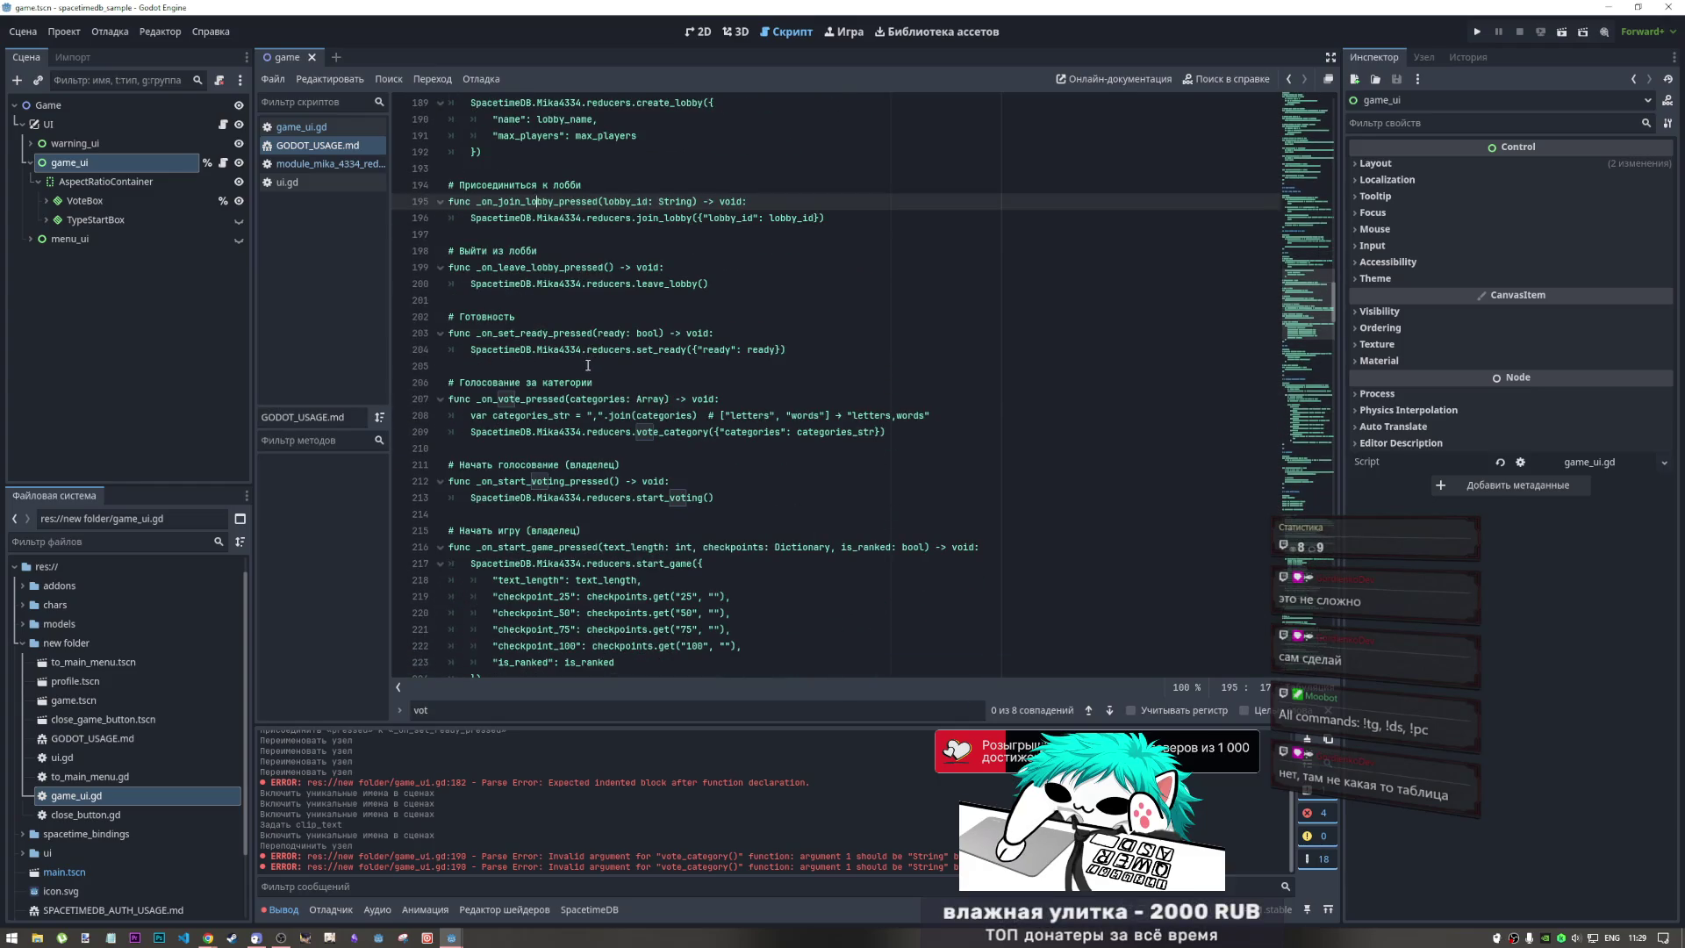
click(555, 384)
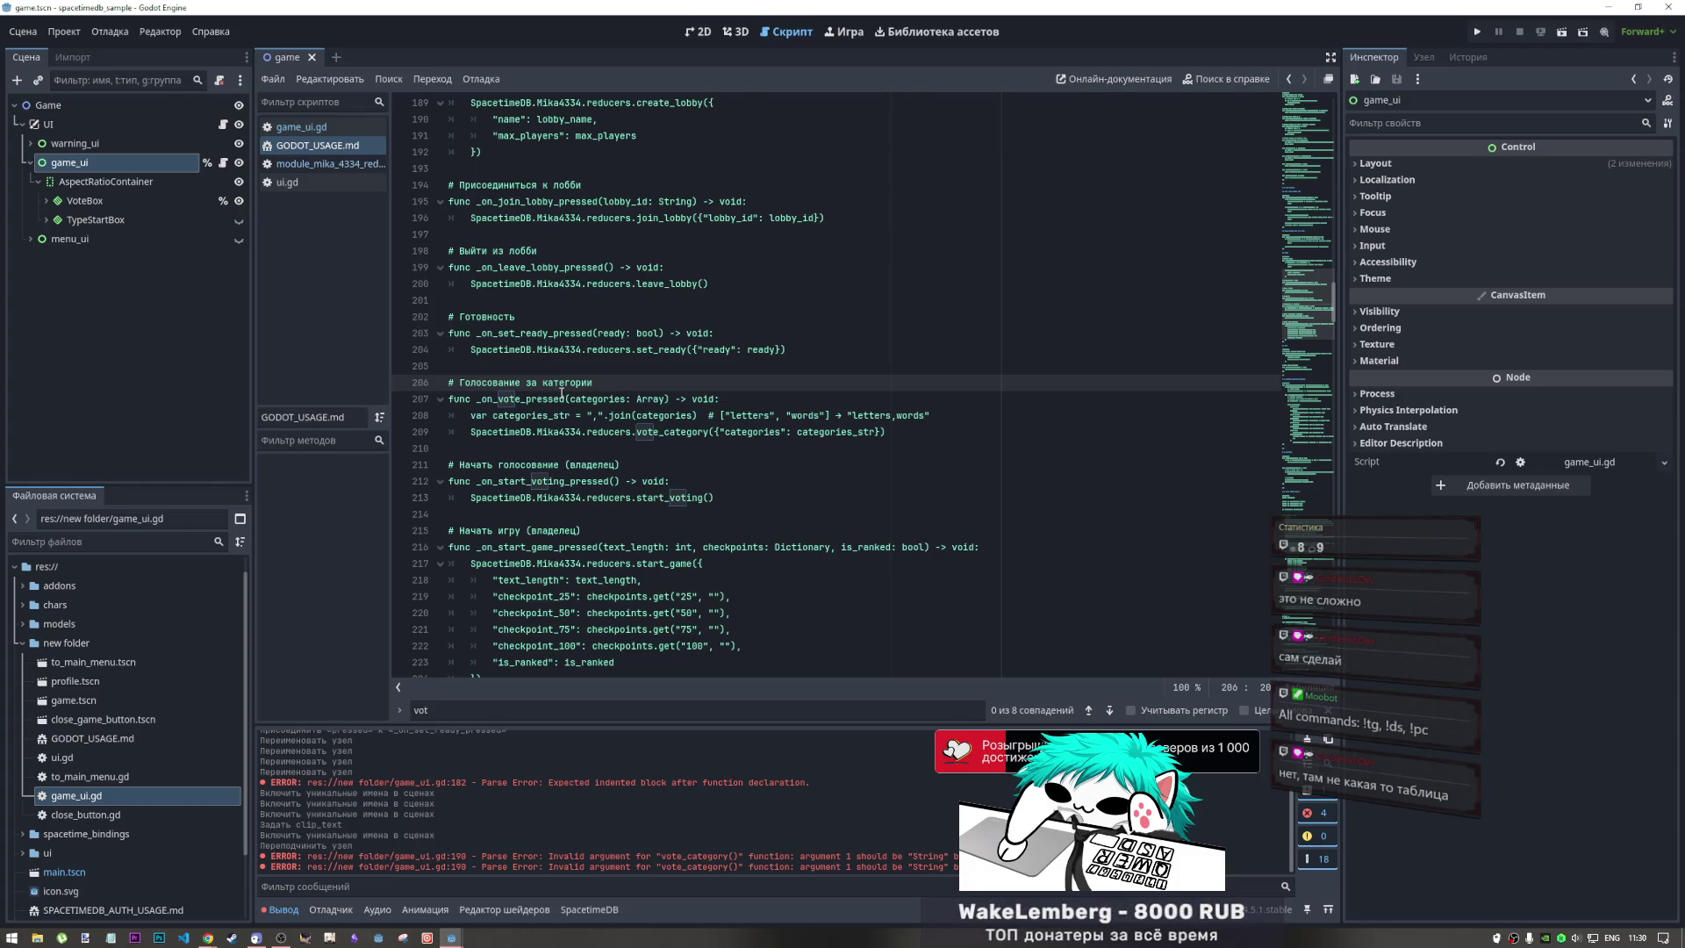
click(890, 435)
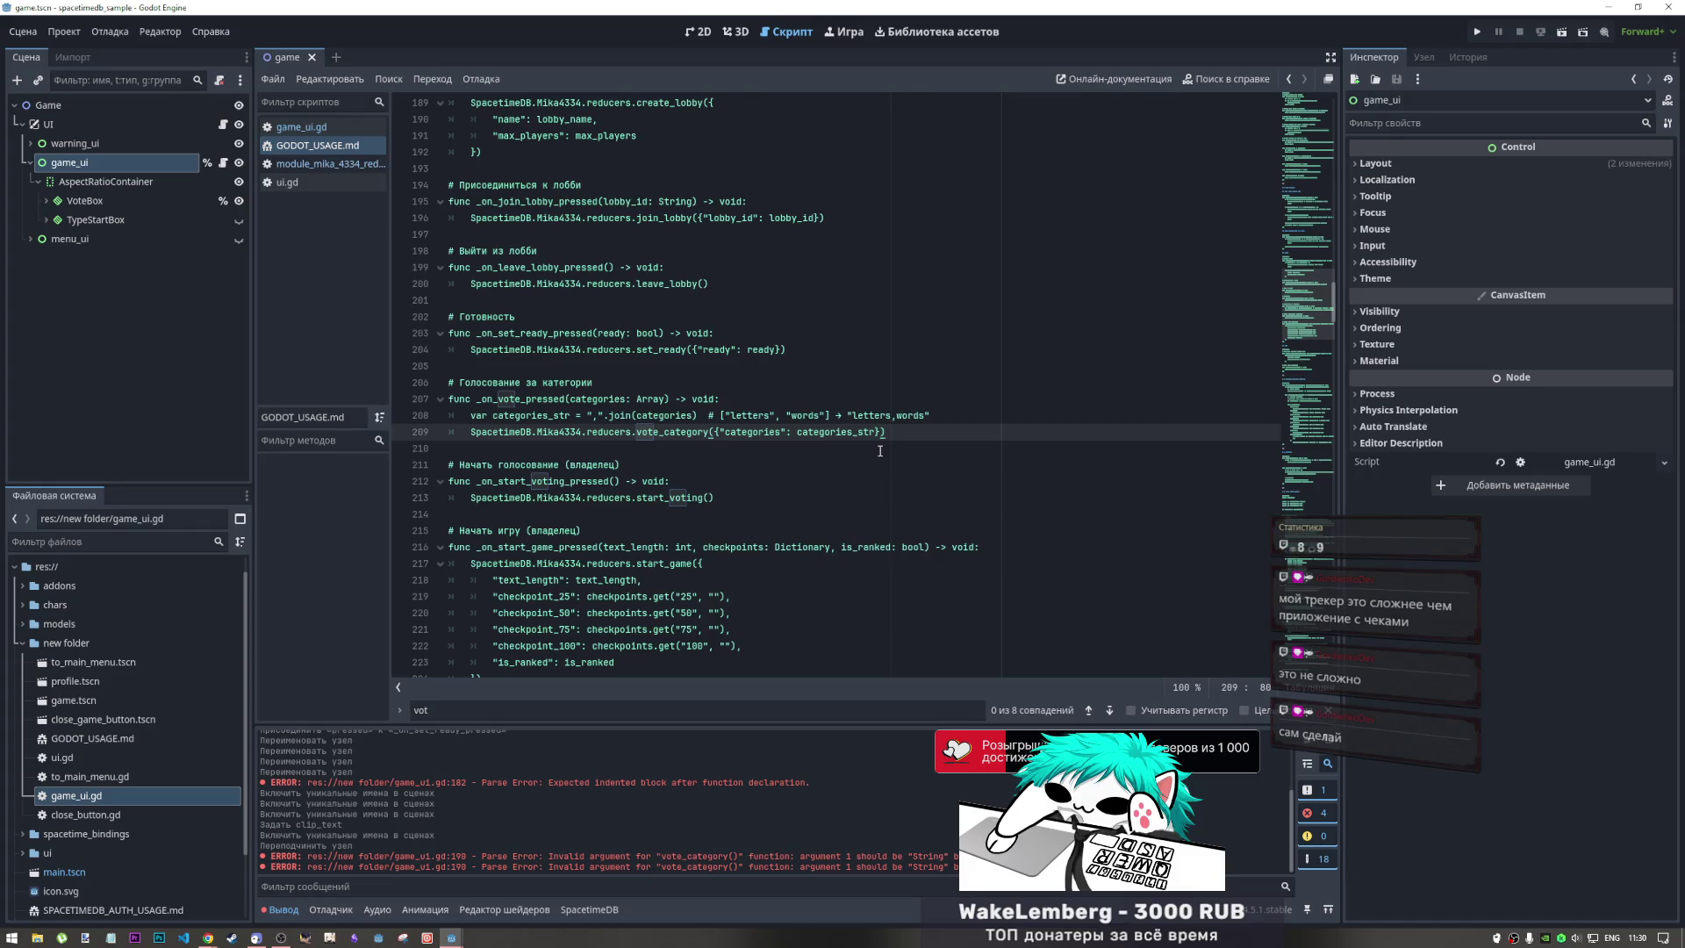
click(944, 443)
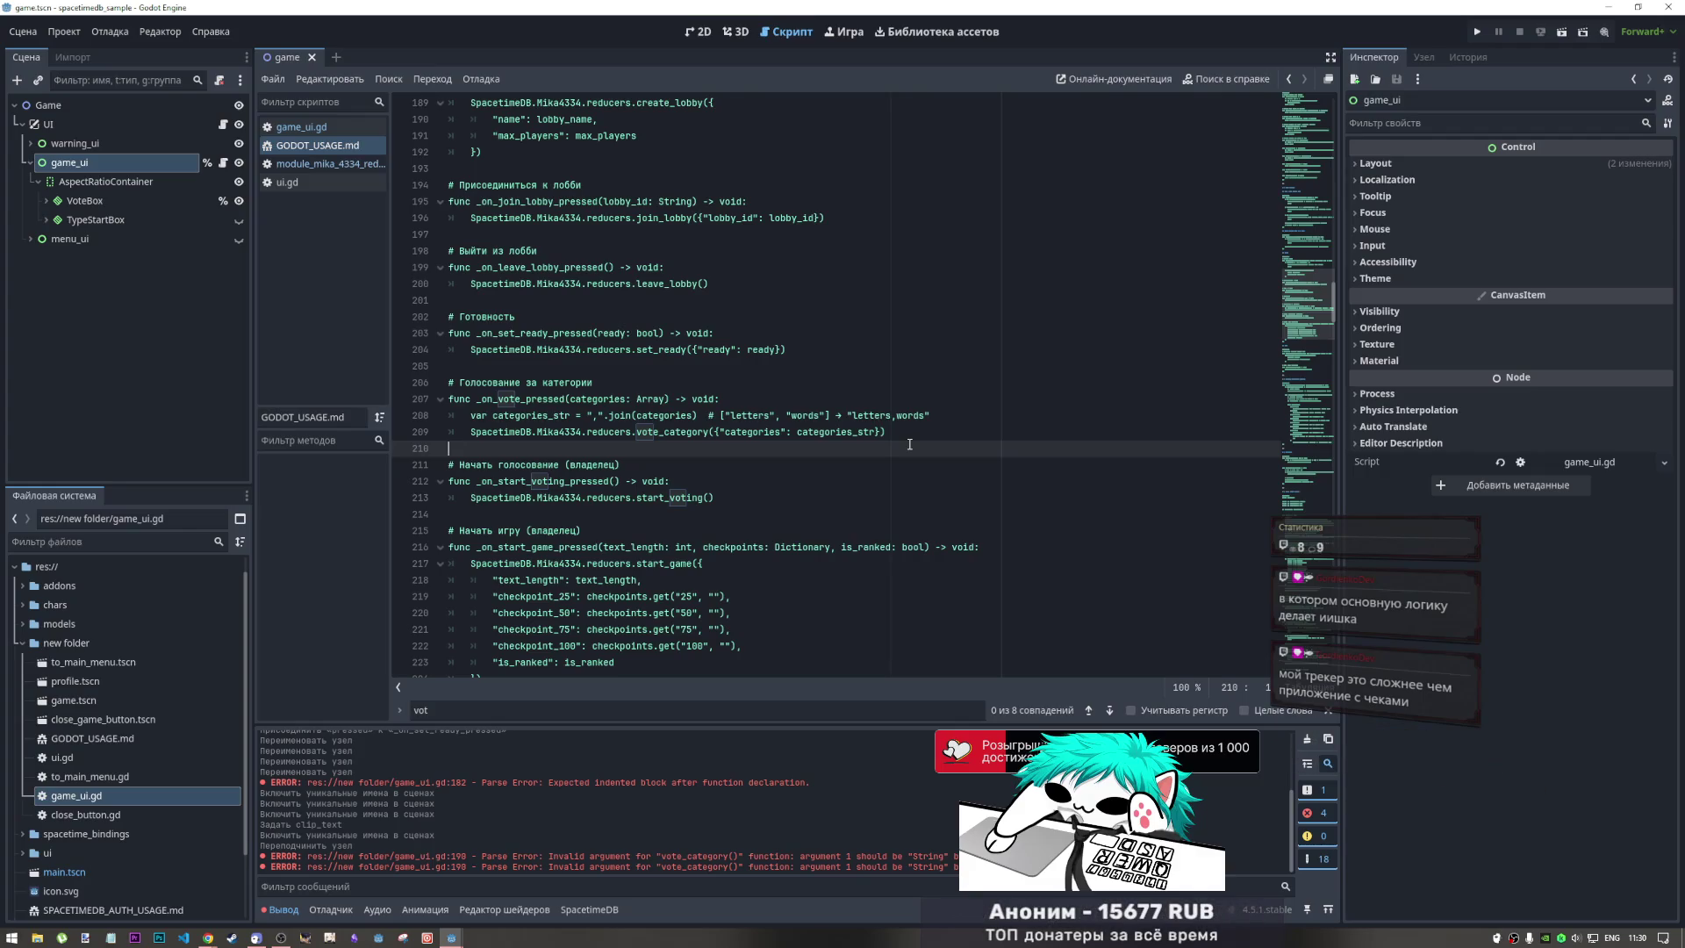
Highlight lines 206–209, from the vote comment through the _on_vote_pressed vote_category call
mouse_move(909, 444)
mouse_down()
mouse_move(466, 418)
mouse_move(473, 398)
mouse_move(861, 431)
mouse_up()
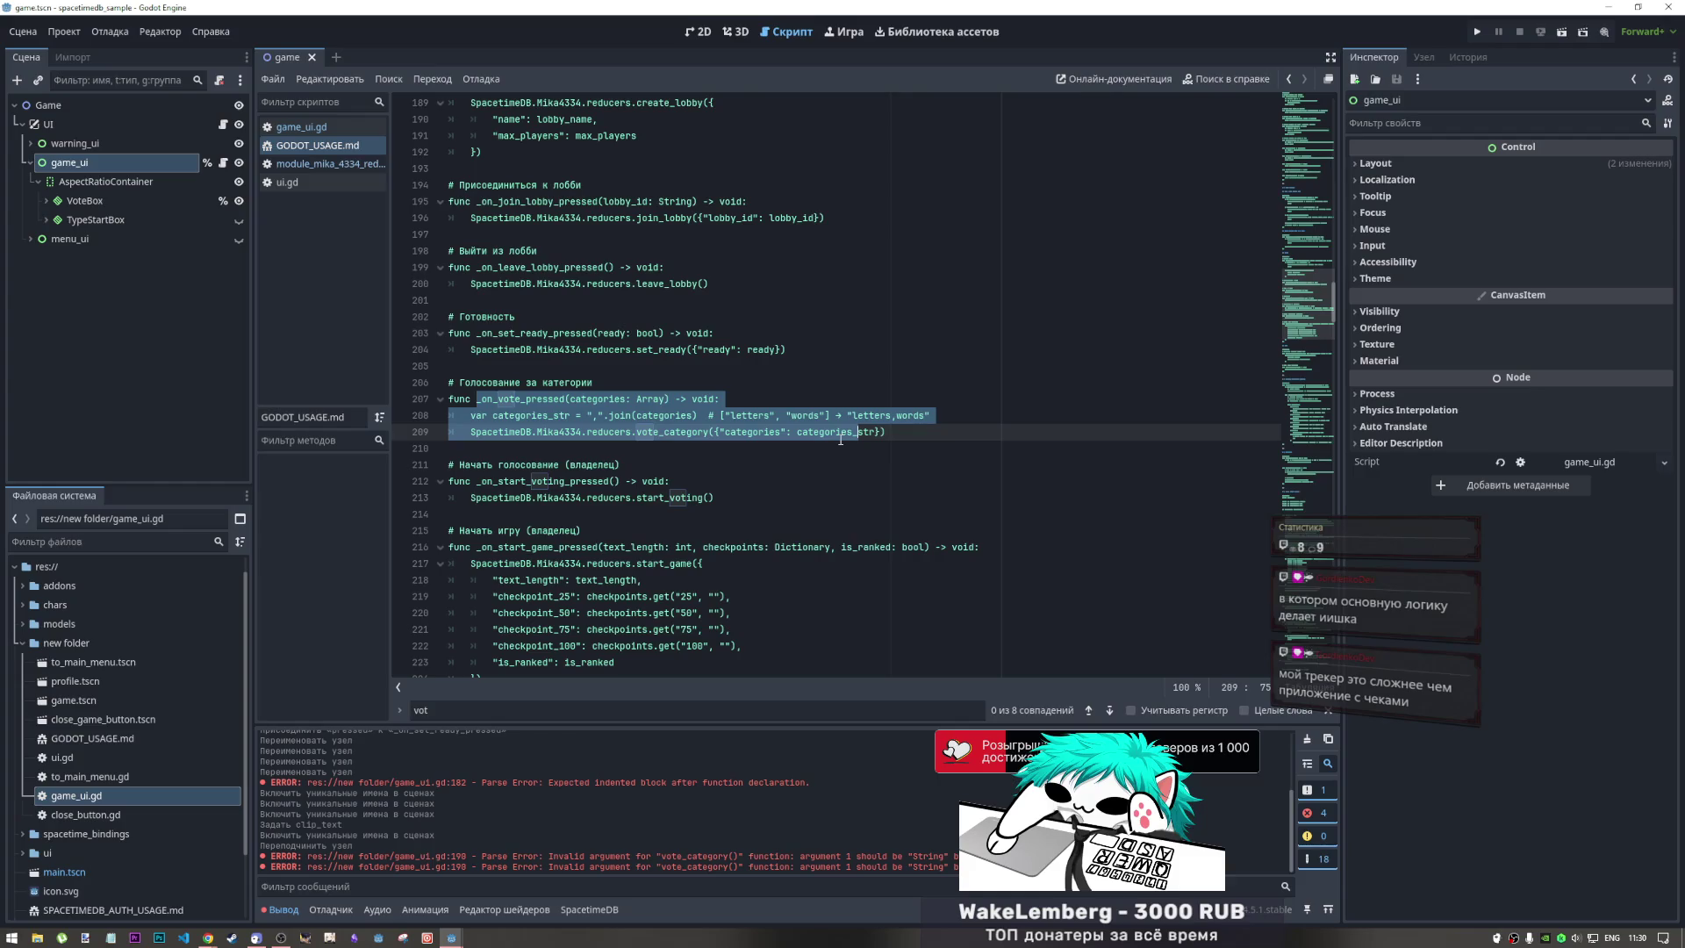
drag(889, 432, 742, 416)
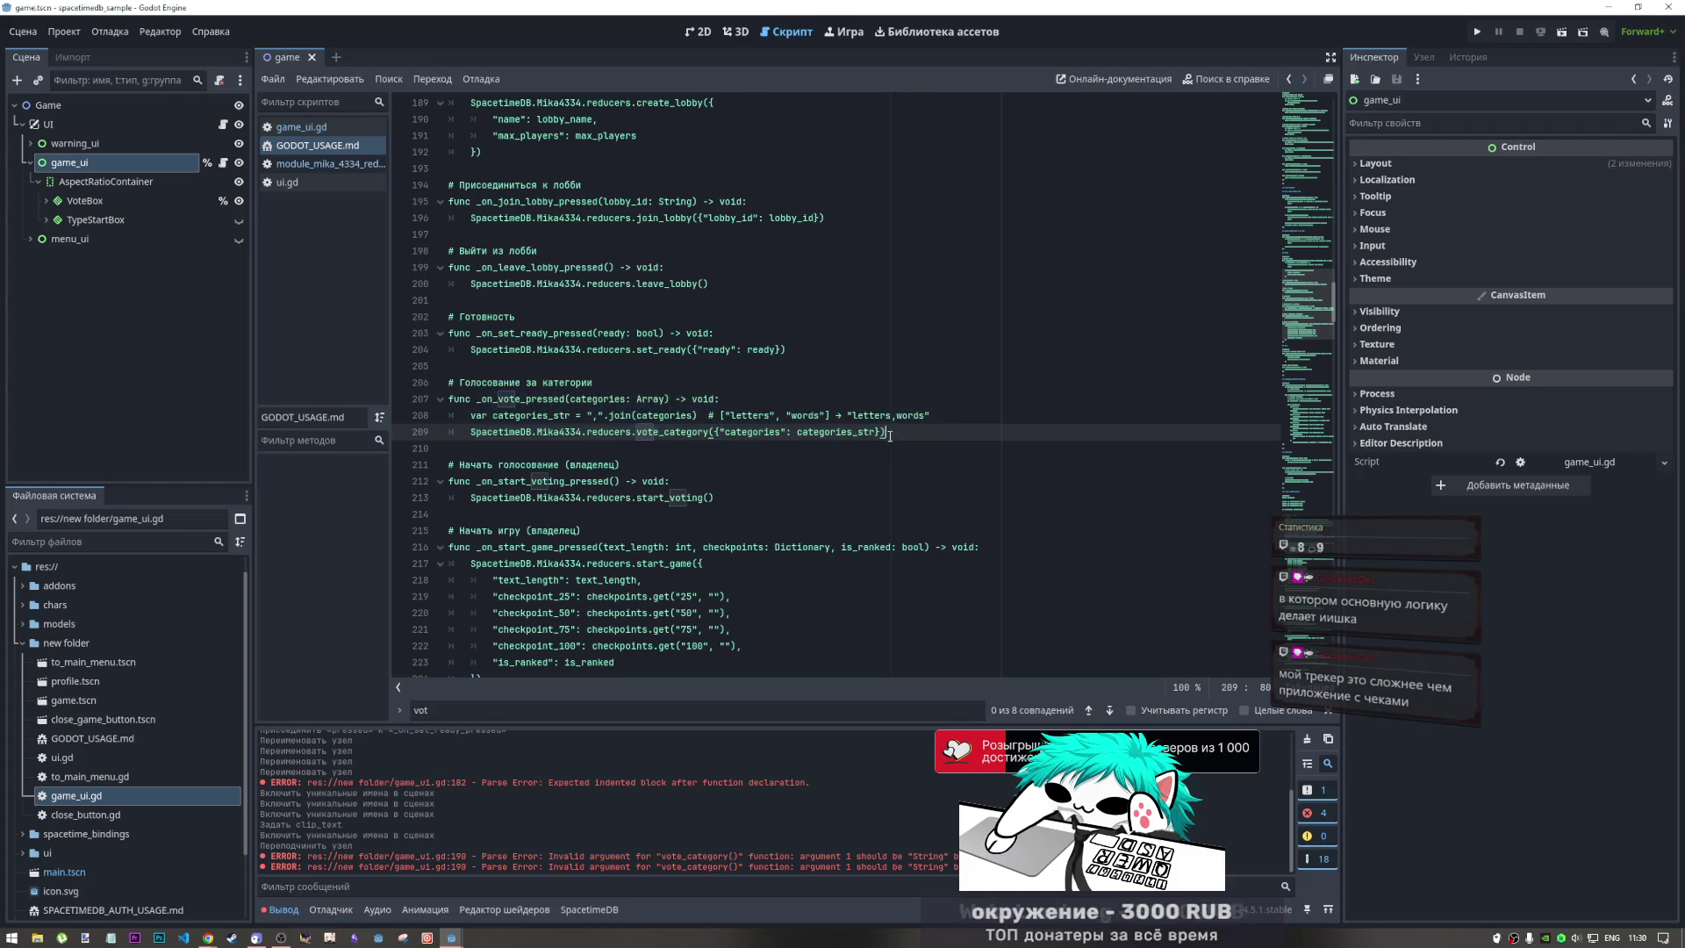
mouse_move(572, 397)
mouse_down()
mouse_move(447, 384)
mouse_move(494, 393)
mouse_up()
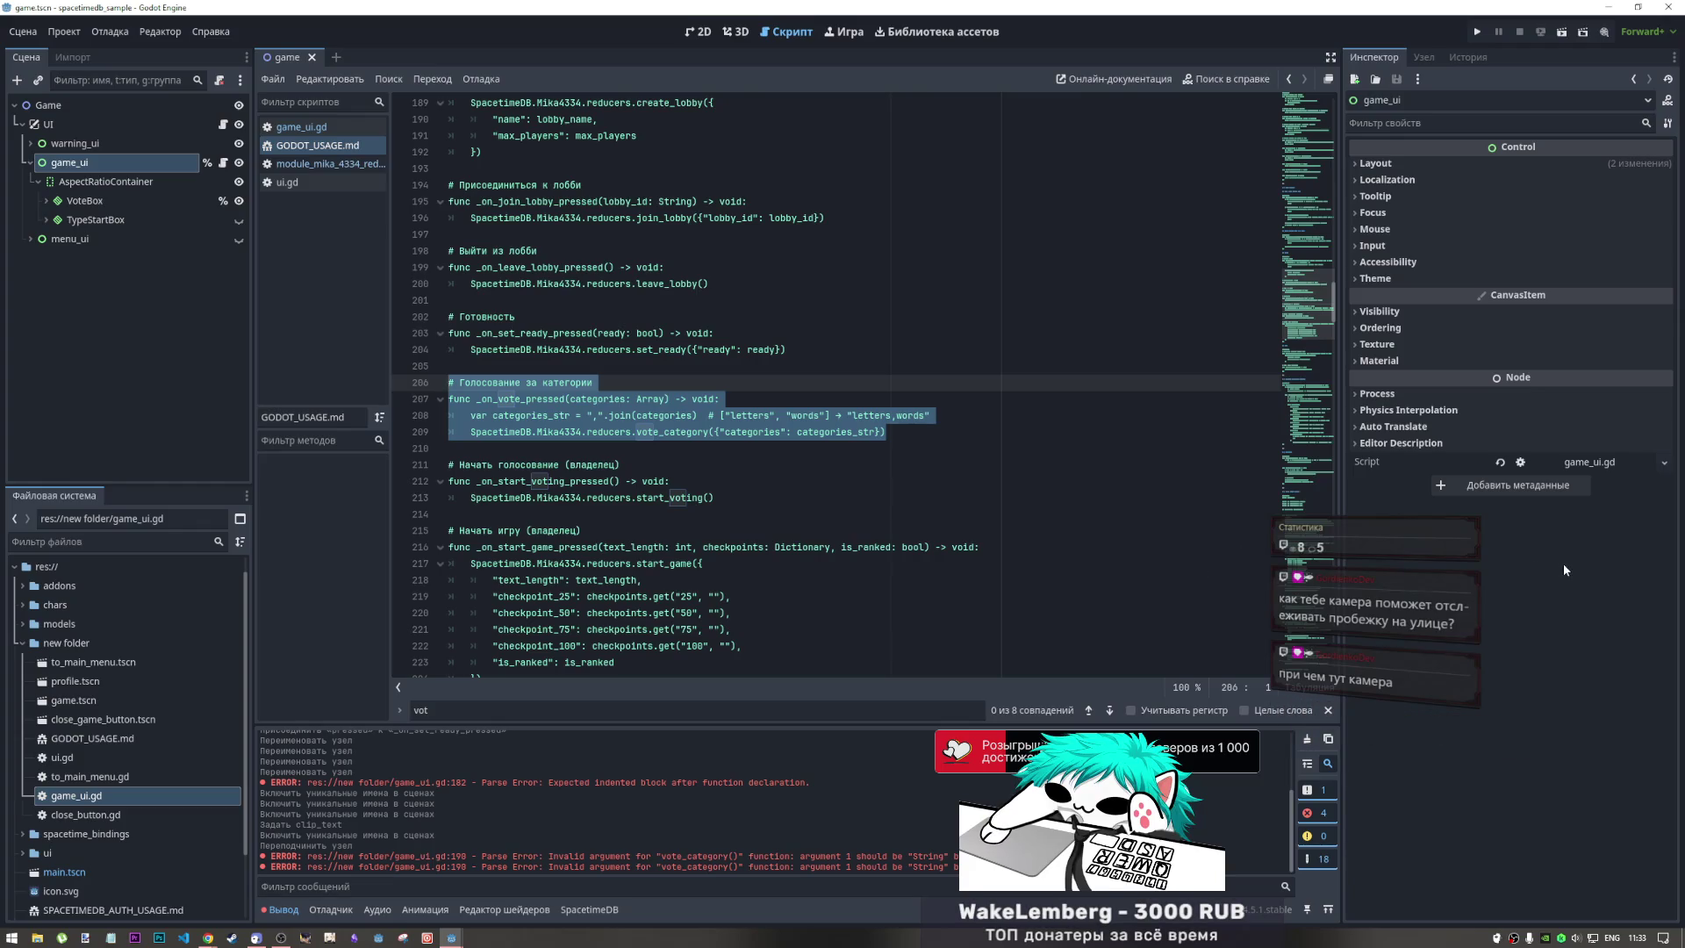
Inspect the start_voting snippet and its _on_start_voting_pressed function
click(770, 448)
click(770, 497)
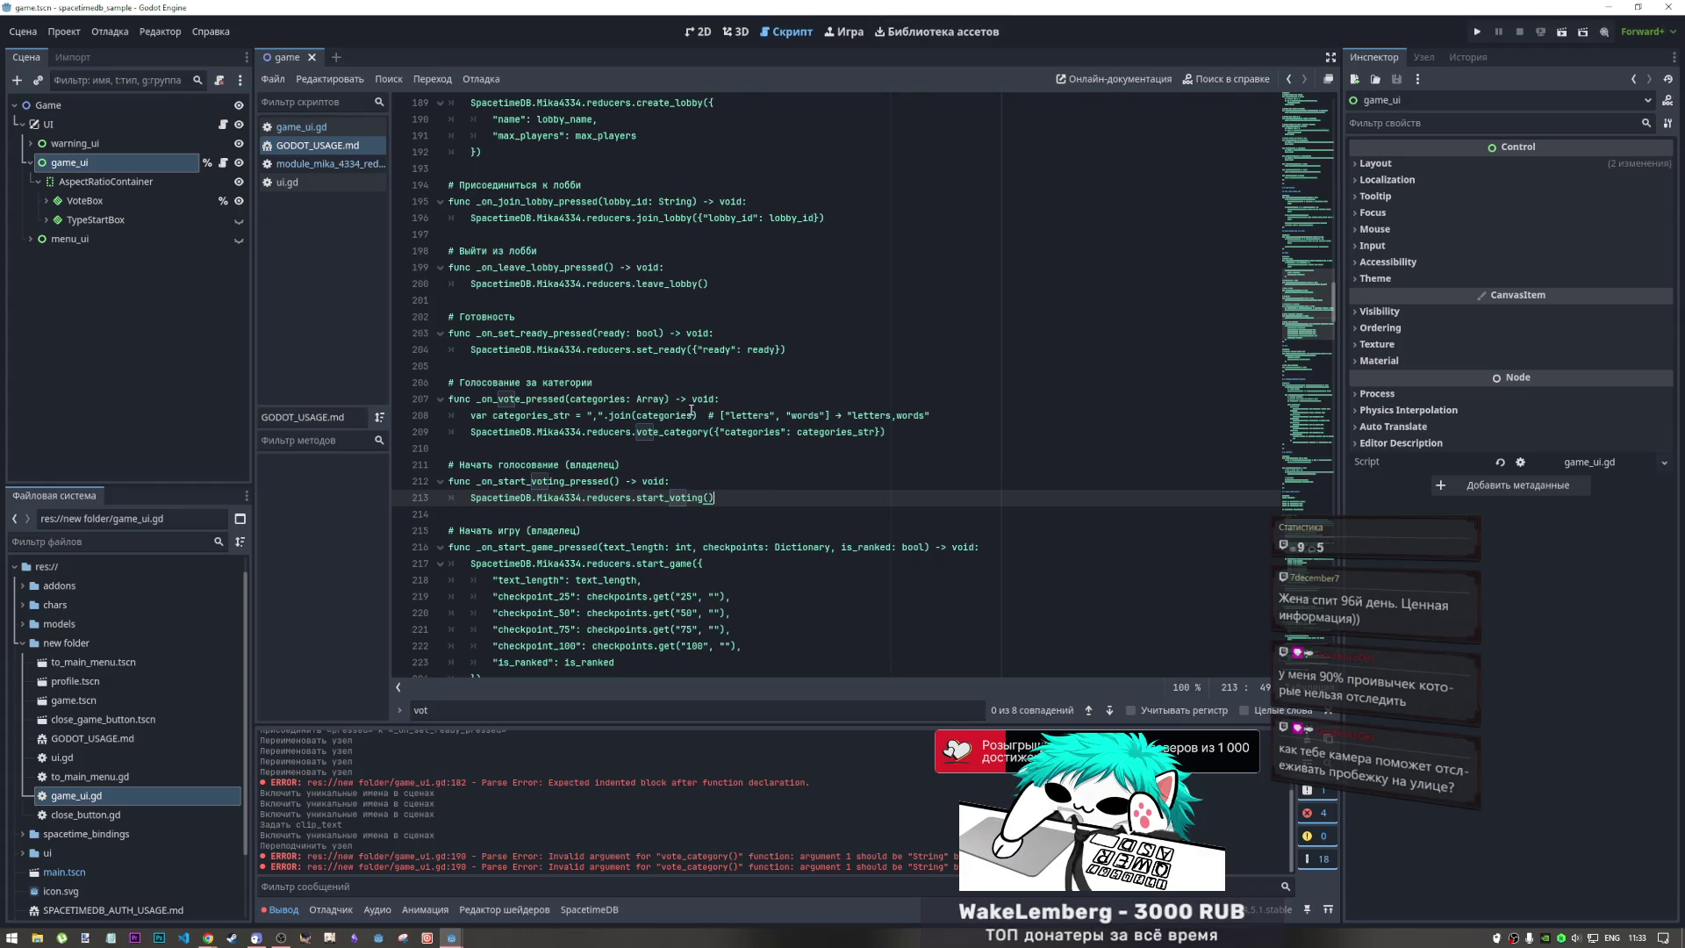
shift+click(471, 481)
click(687, 472)
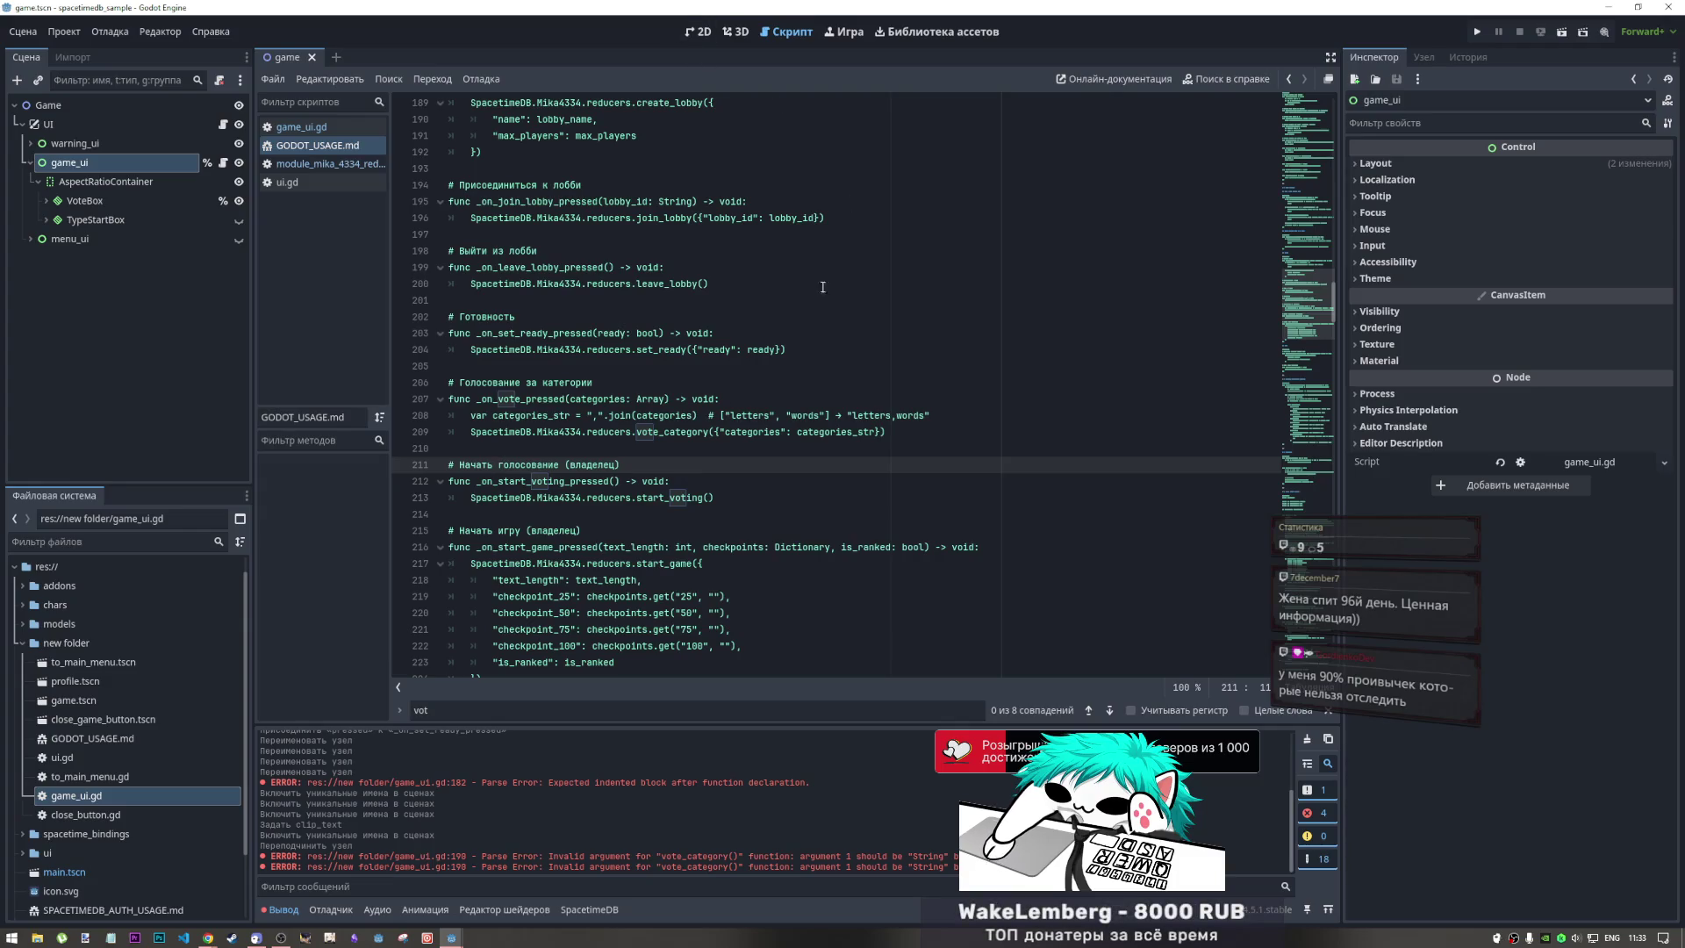
Scroll down to the Игра section's update_progress and end_match snippets
scroll(712, 391, down, 5)
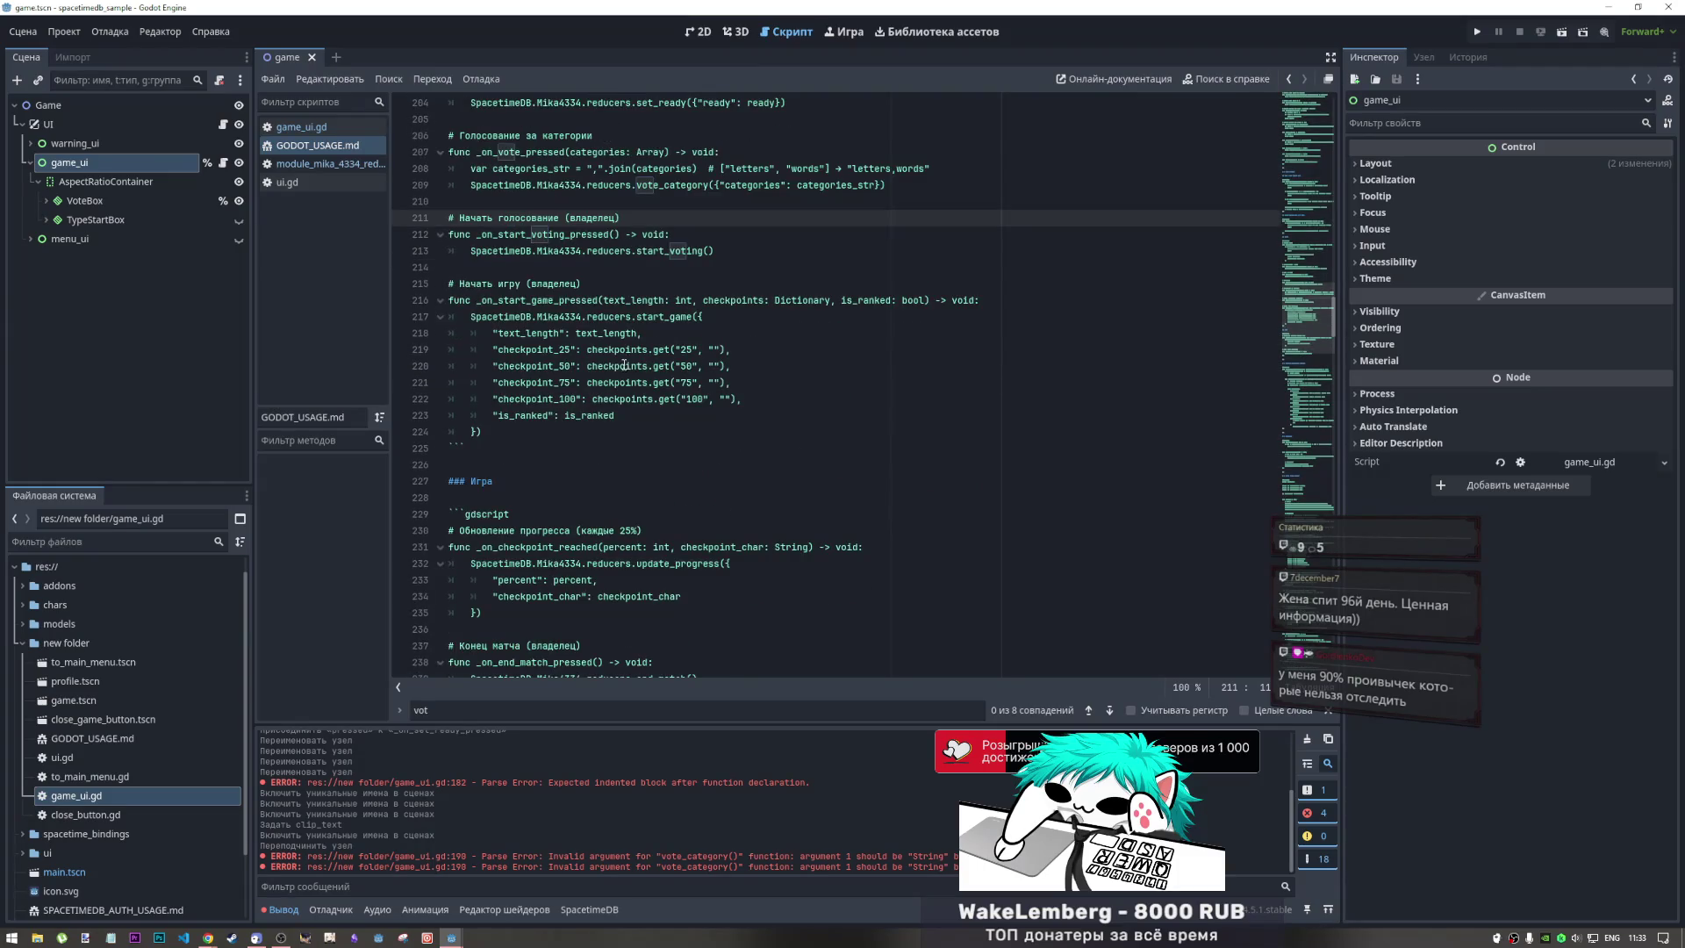
scroll(493, 452, down, 3)
scroll(492, 452, down, 2)
scroll(488, 454, down, 1)
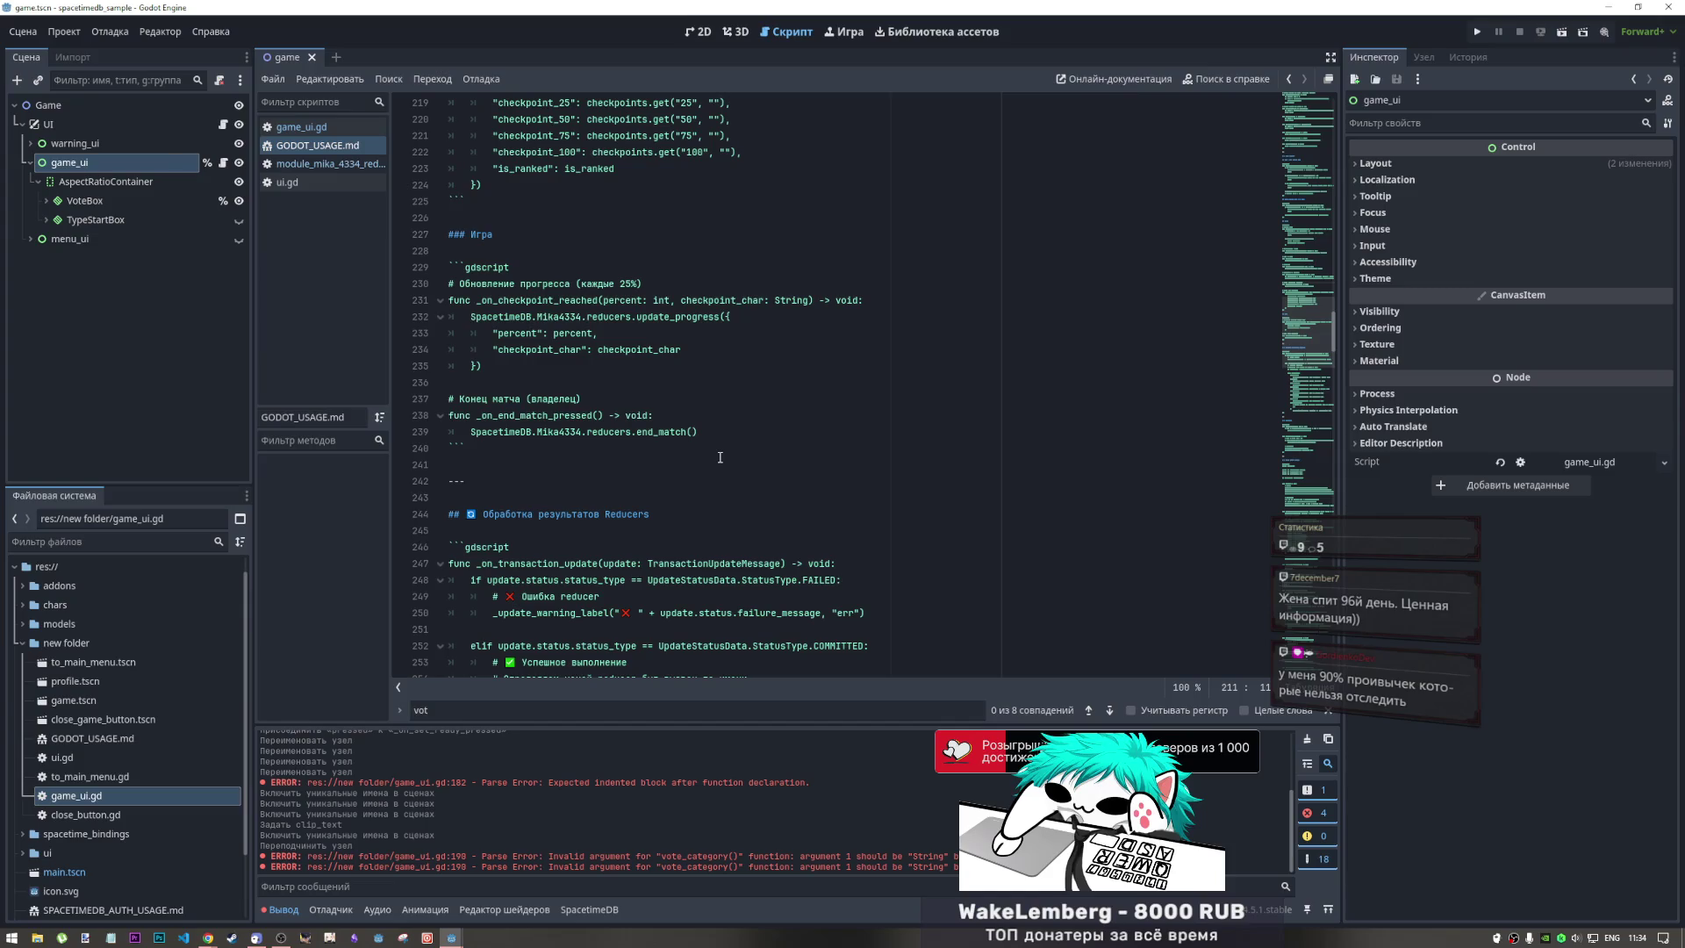
Pass the join_lobby result case and reach the Отключение disconnect and exit-game snippets
scroll(793, 422, down, 7)
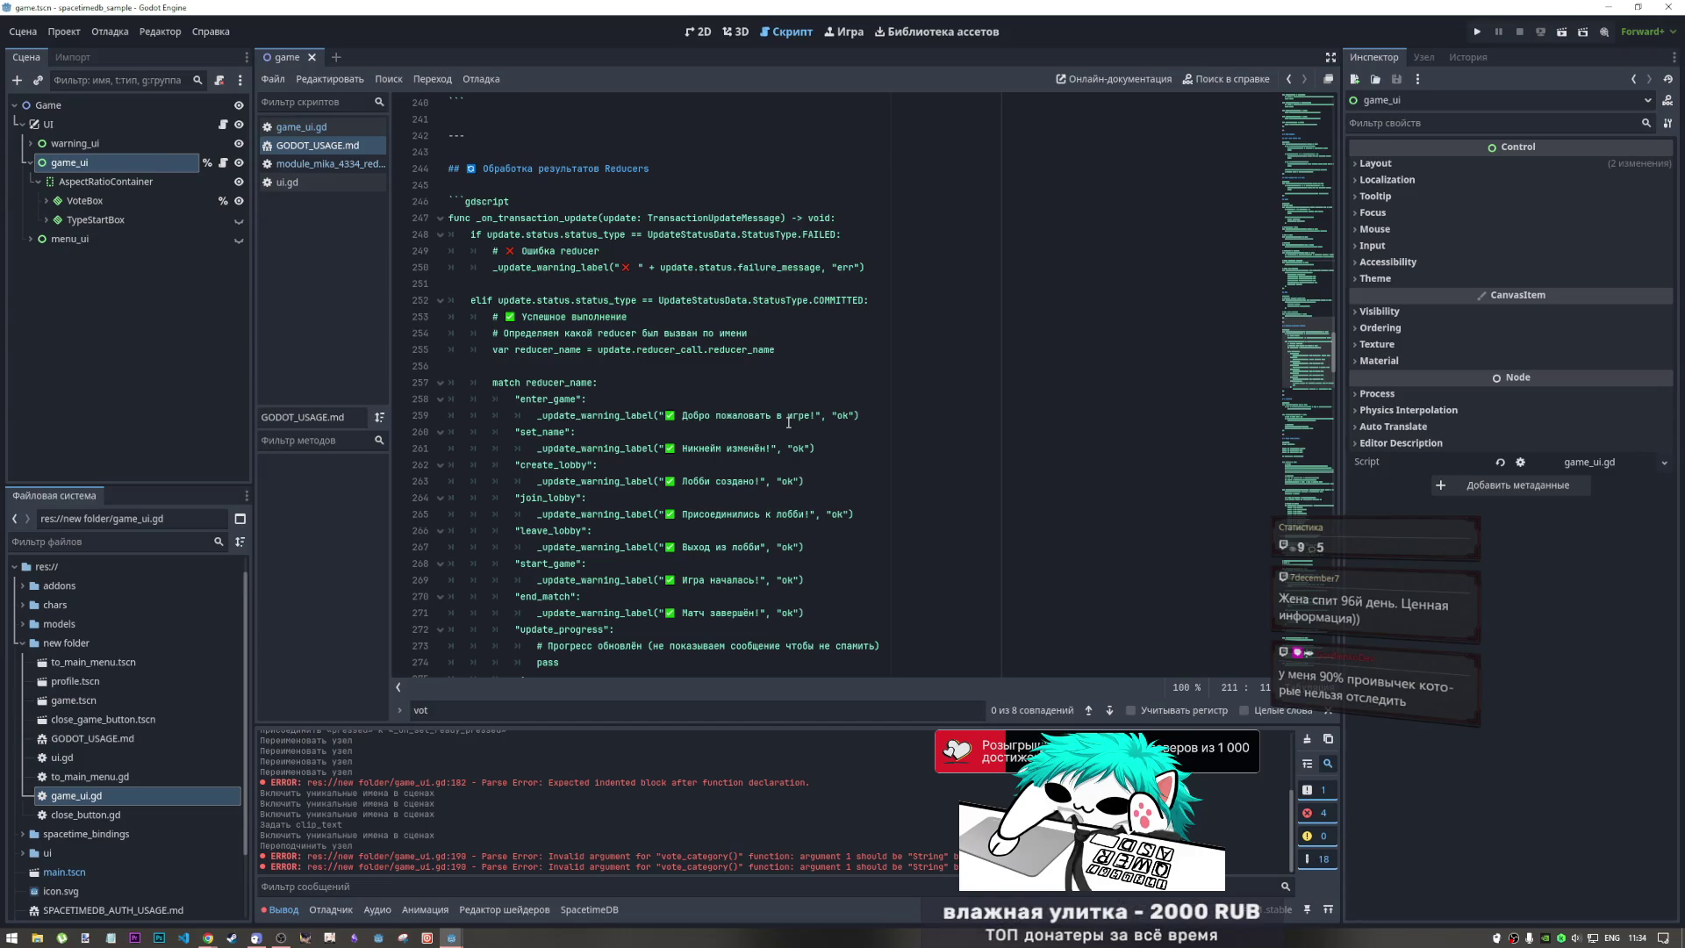
click(712, 499)
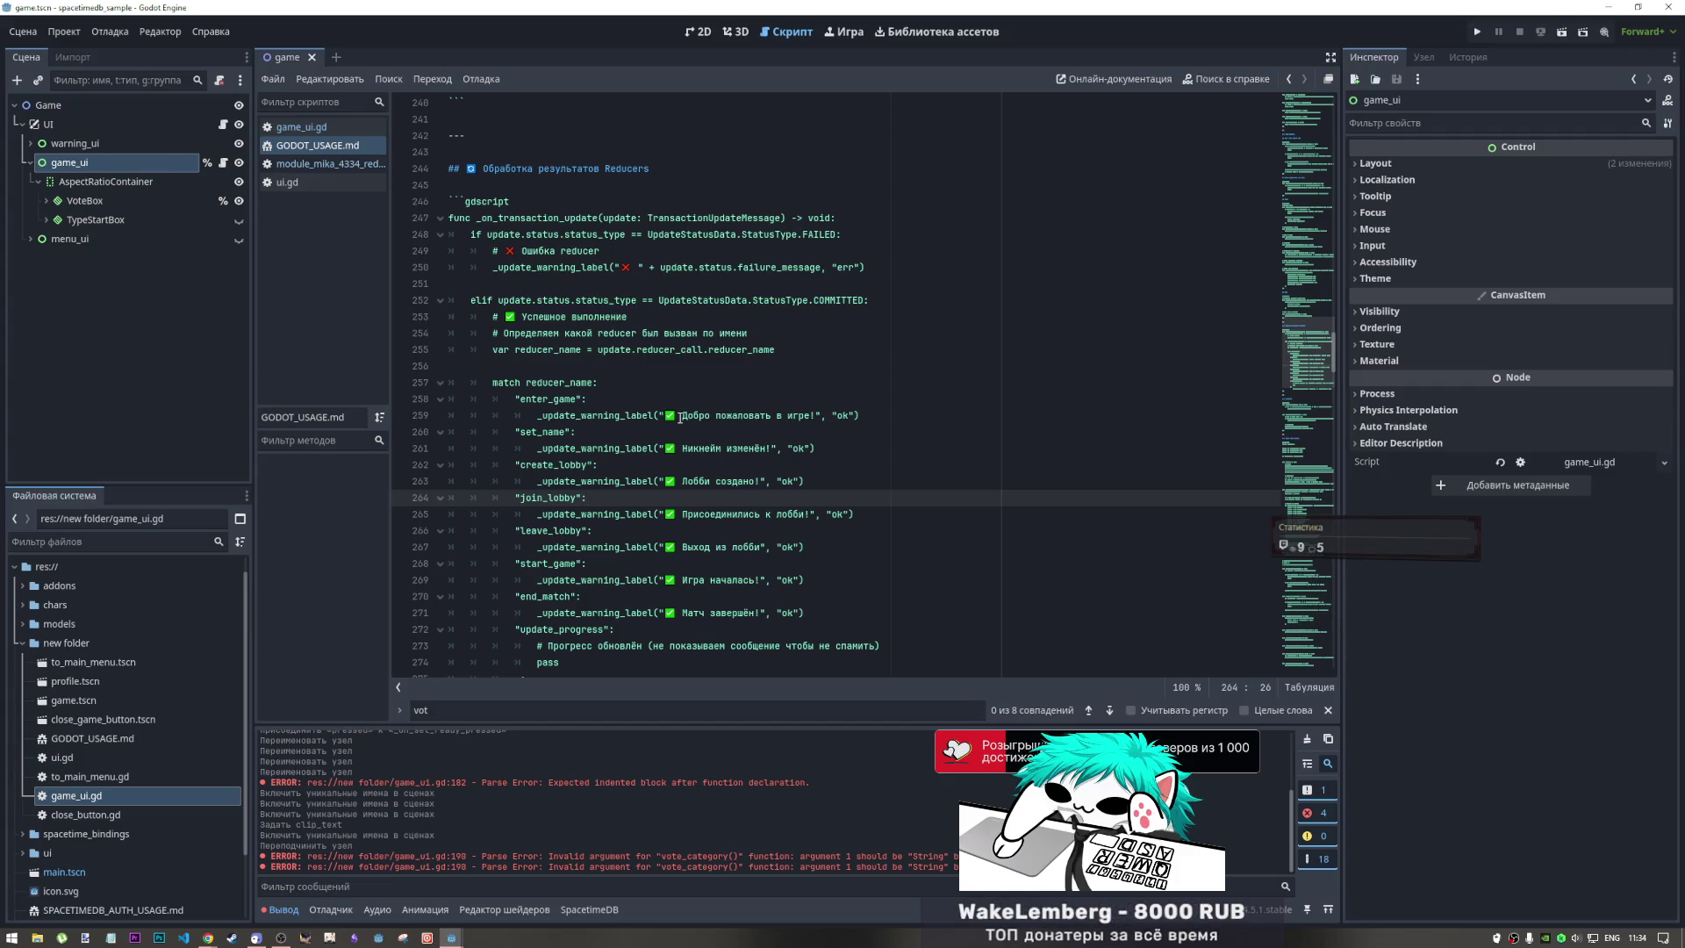
scroll(682, 418, down, 3)
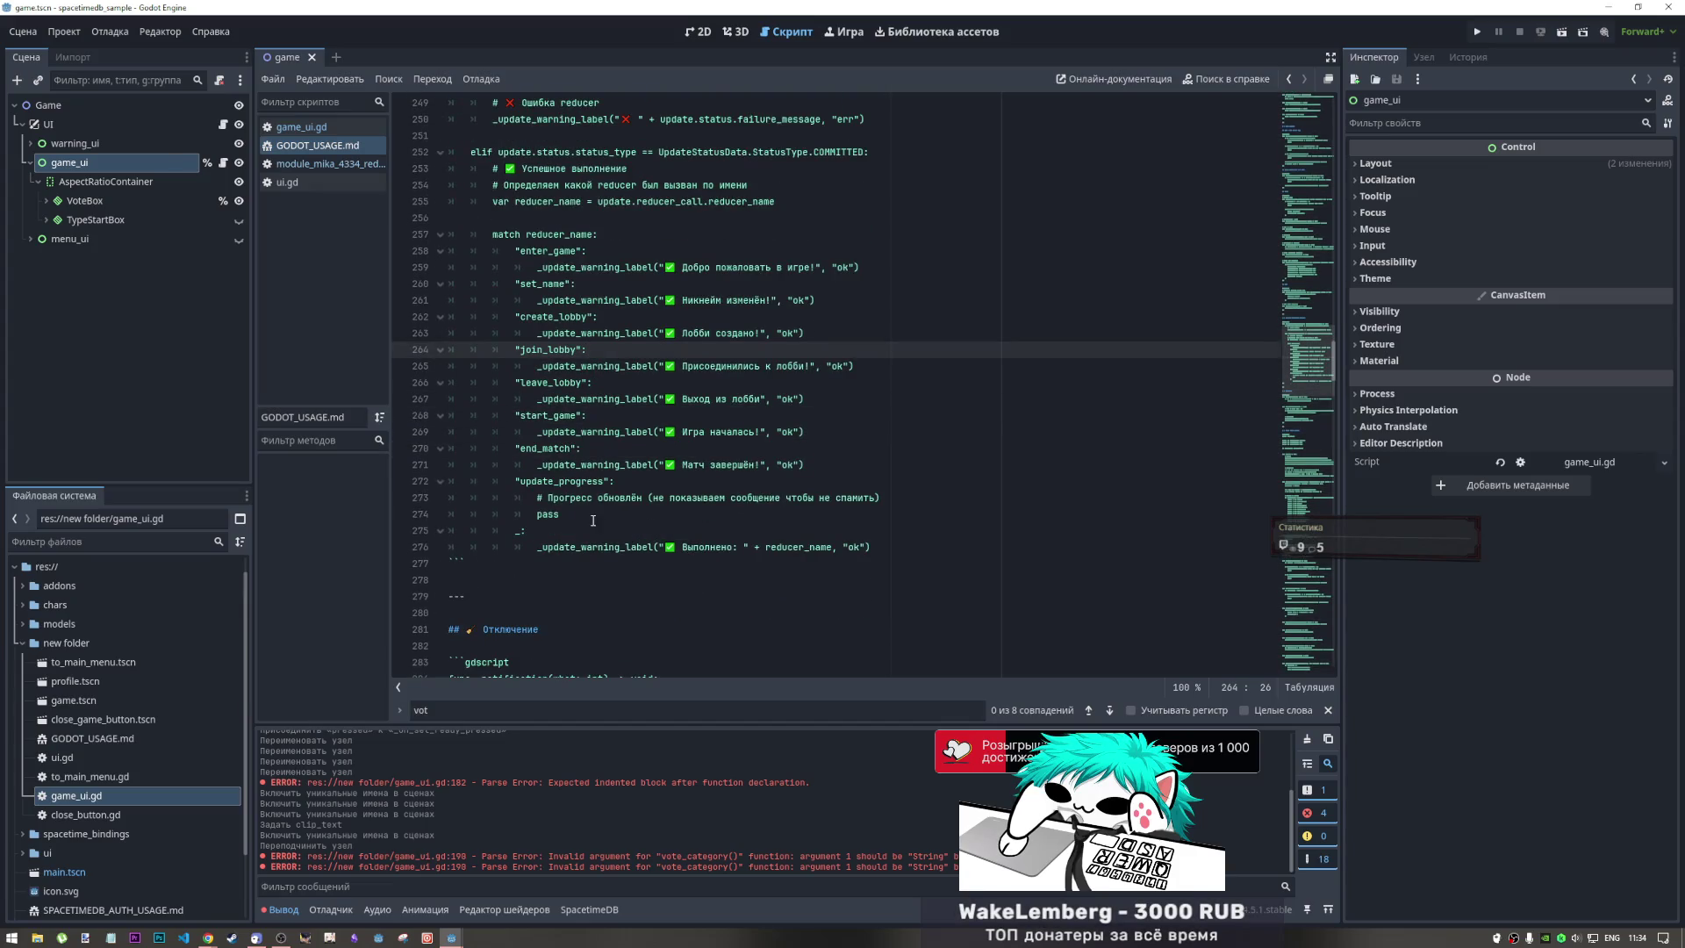
scroll(597, 509, down, 1)
scroll(625, 515, down, 6)
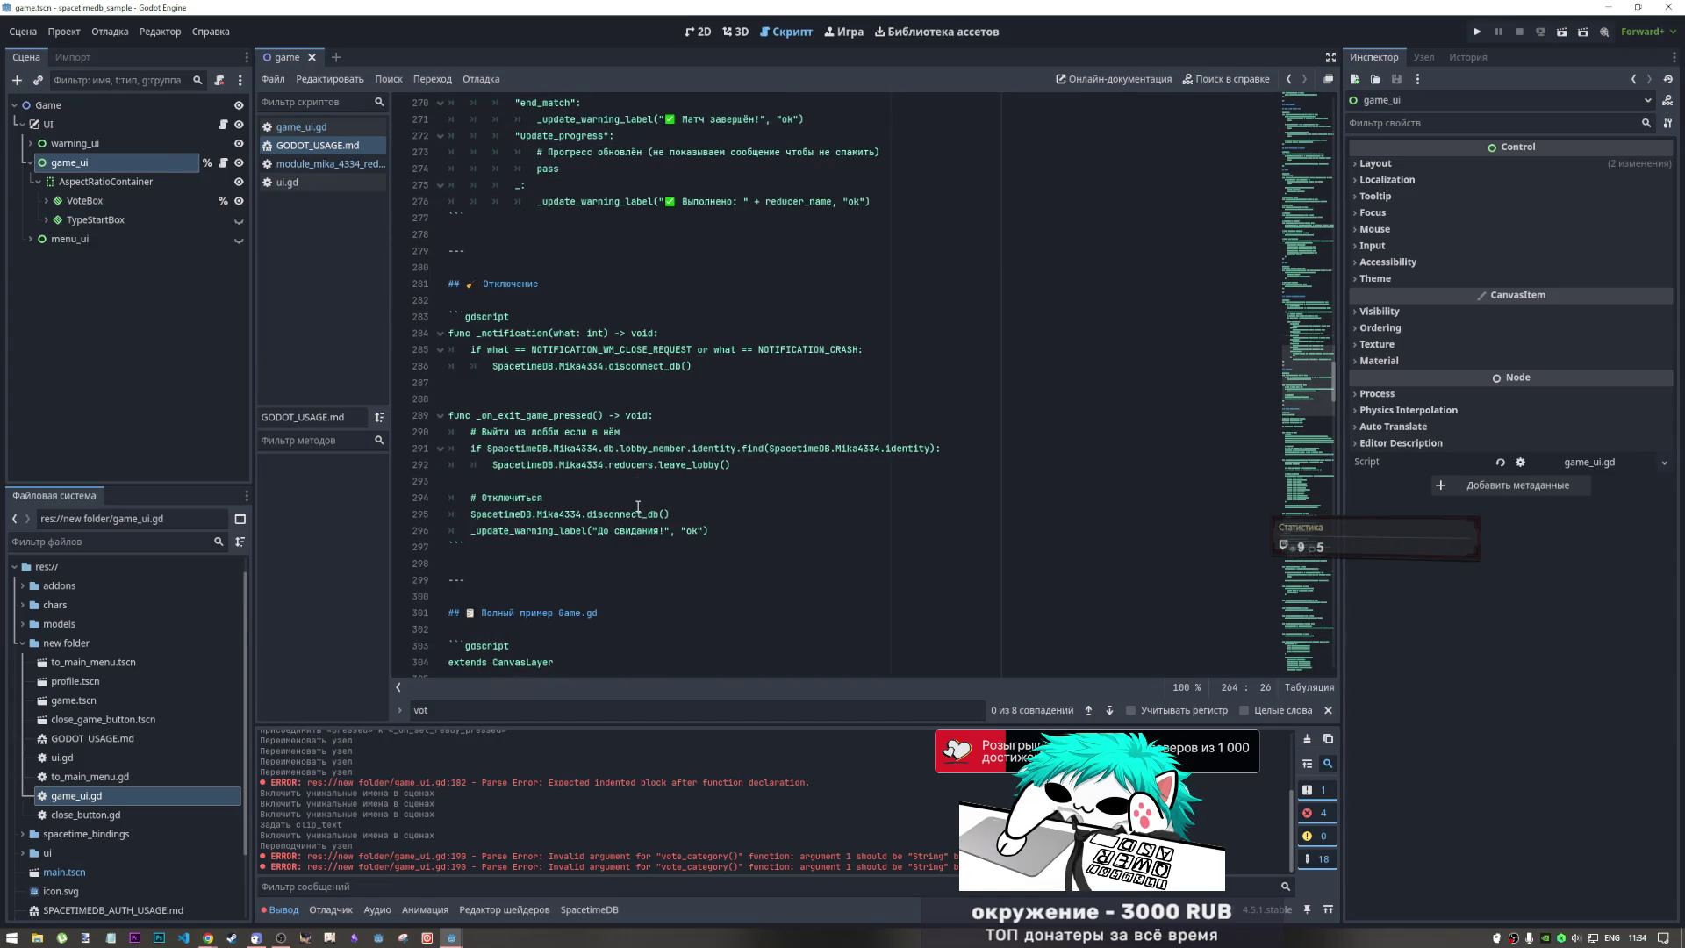
In Chrome's YouTube, play the TPS Red Room Series Vol.02 Early Night Donut Party Mix
mouse_move(203, 941)
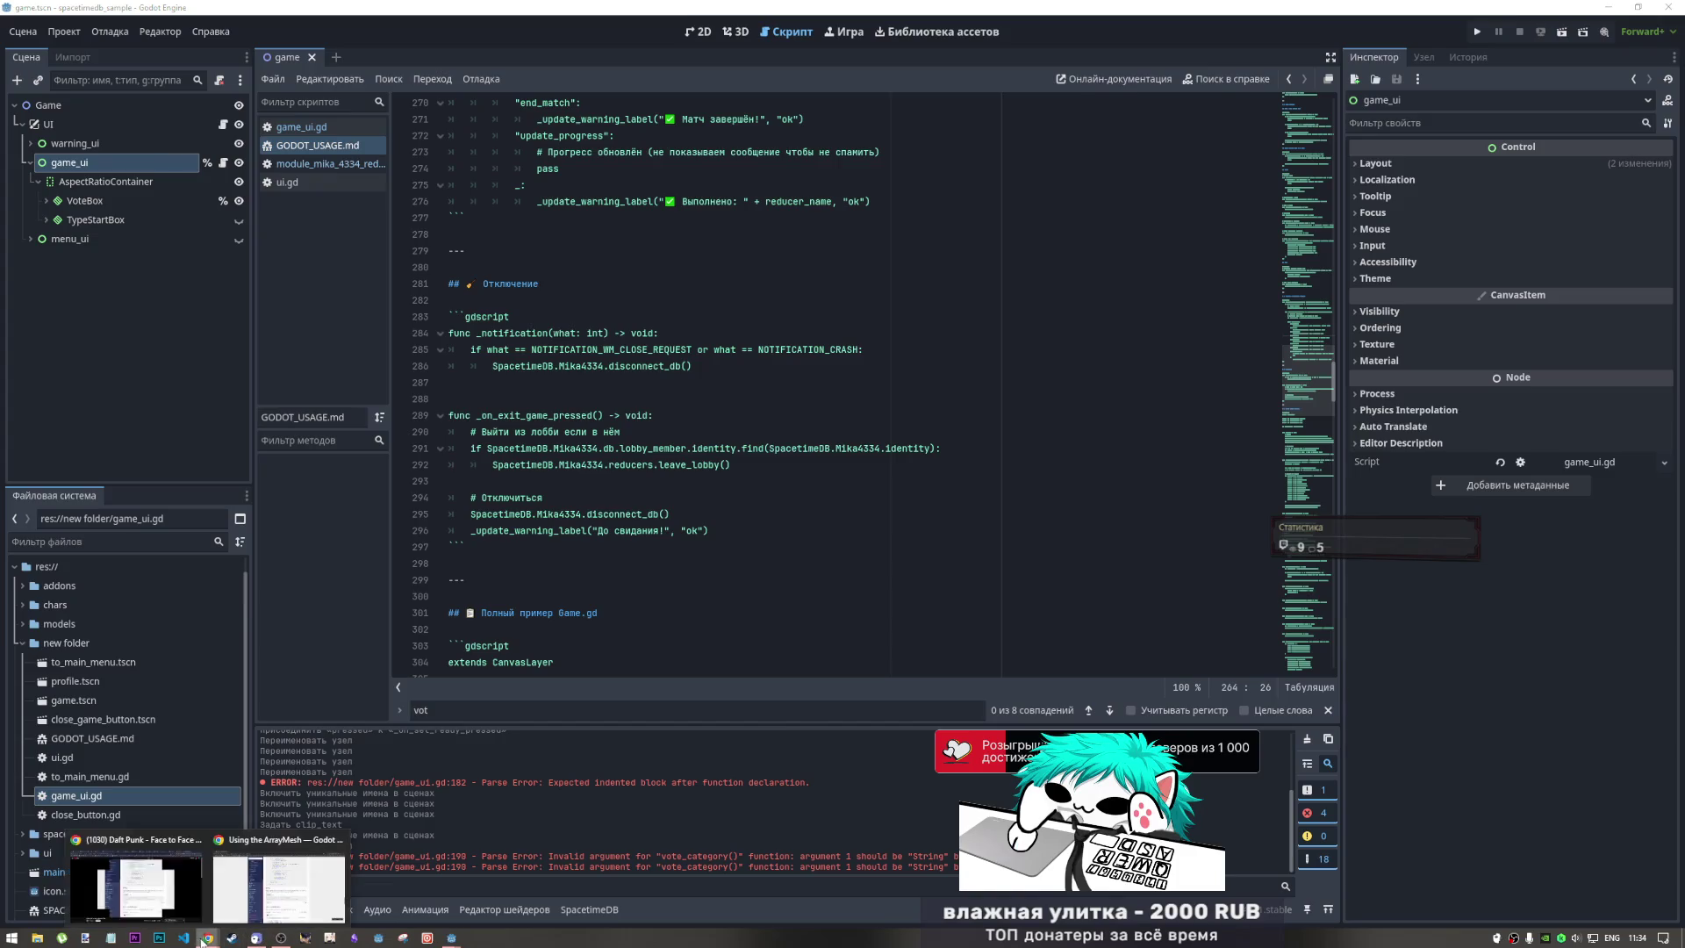
click(136, 886)
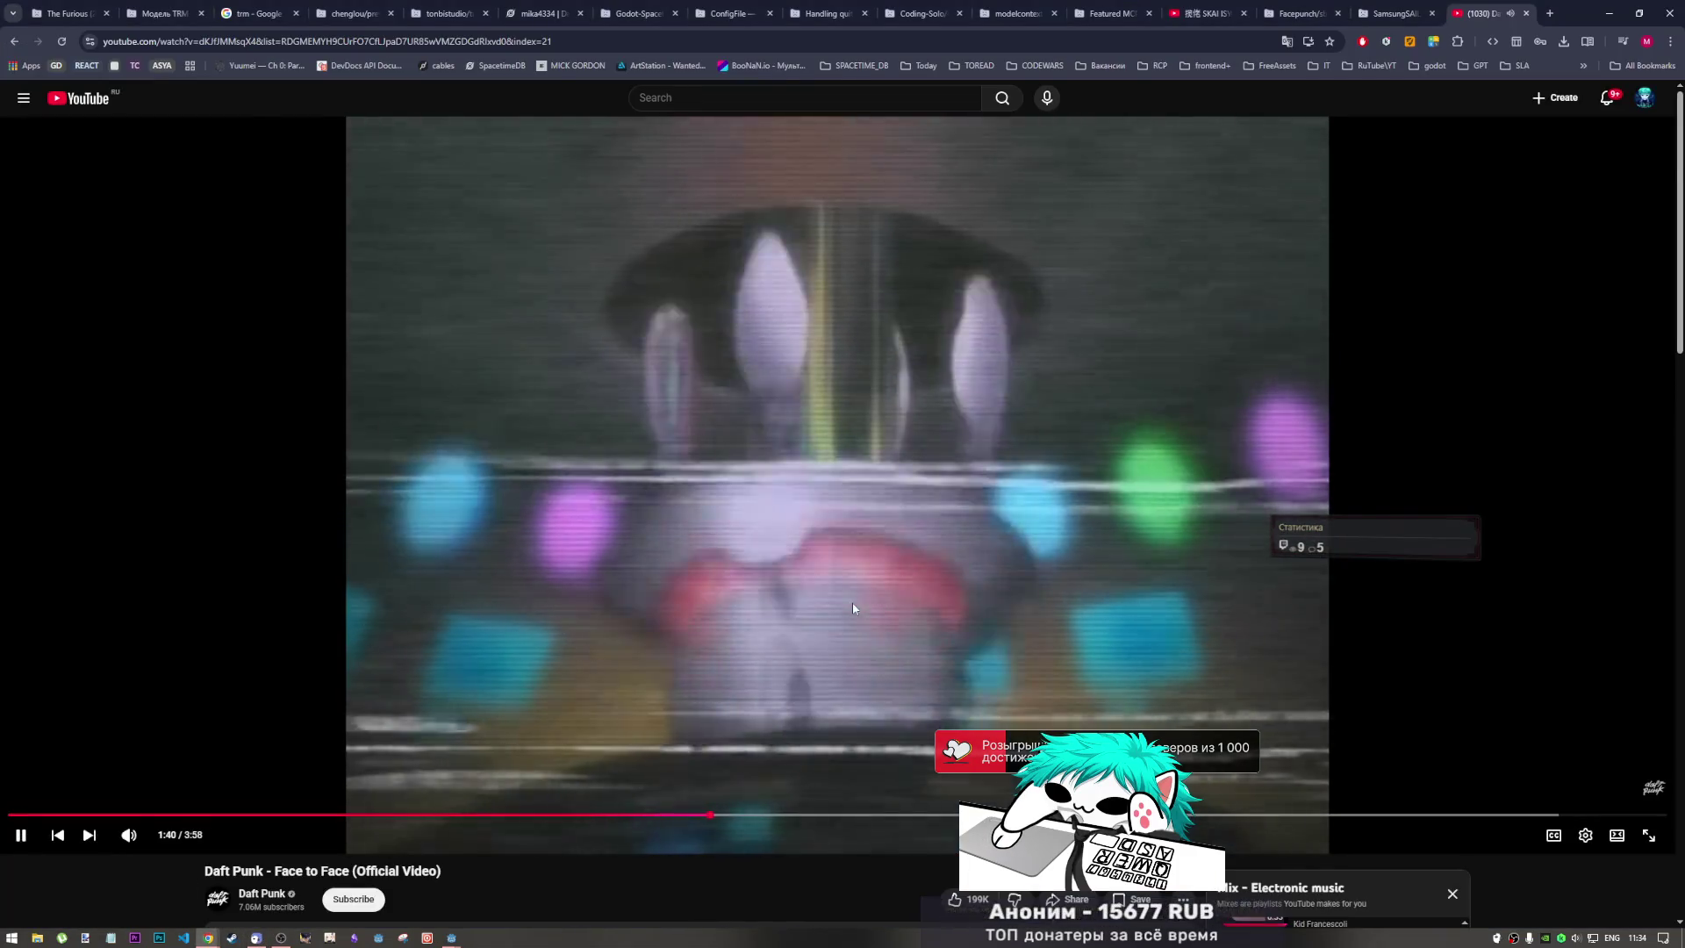
scroll(853, 606, down, 5)
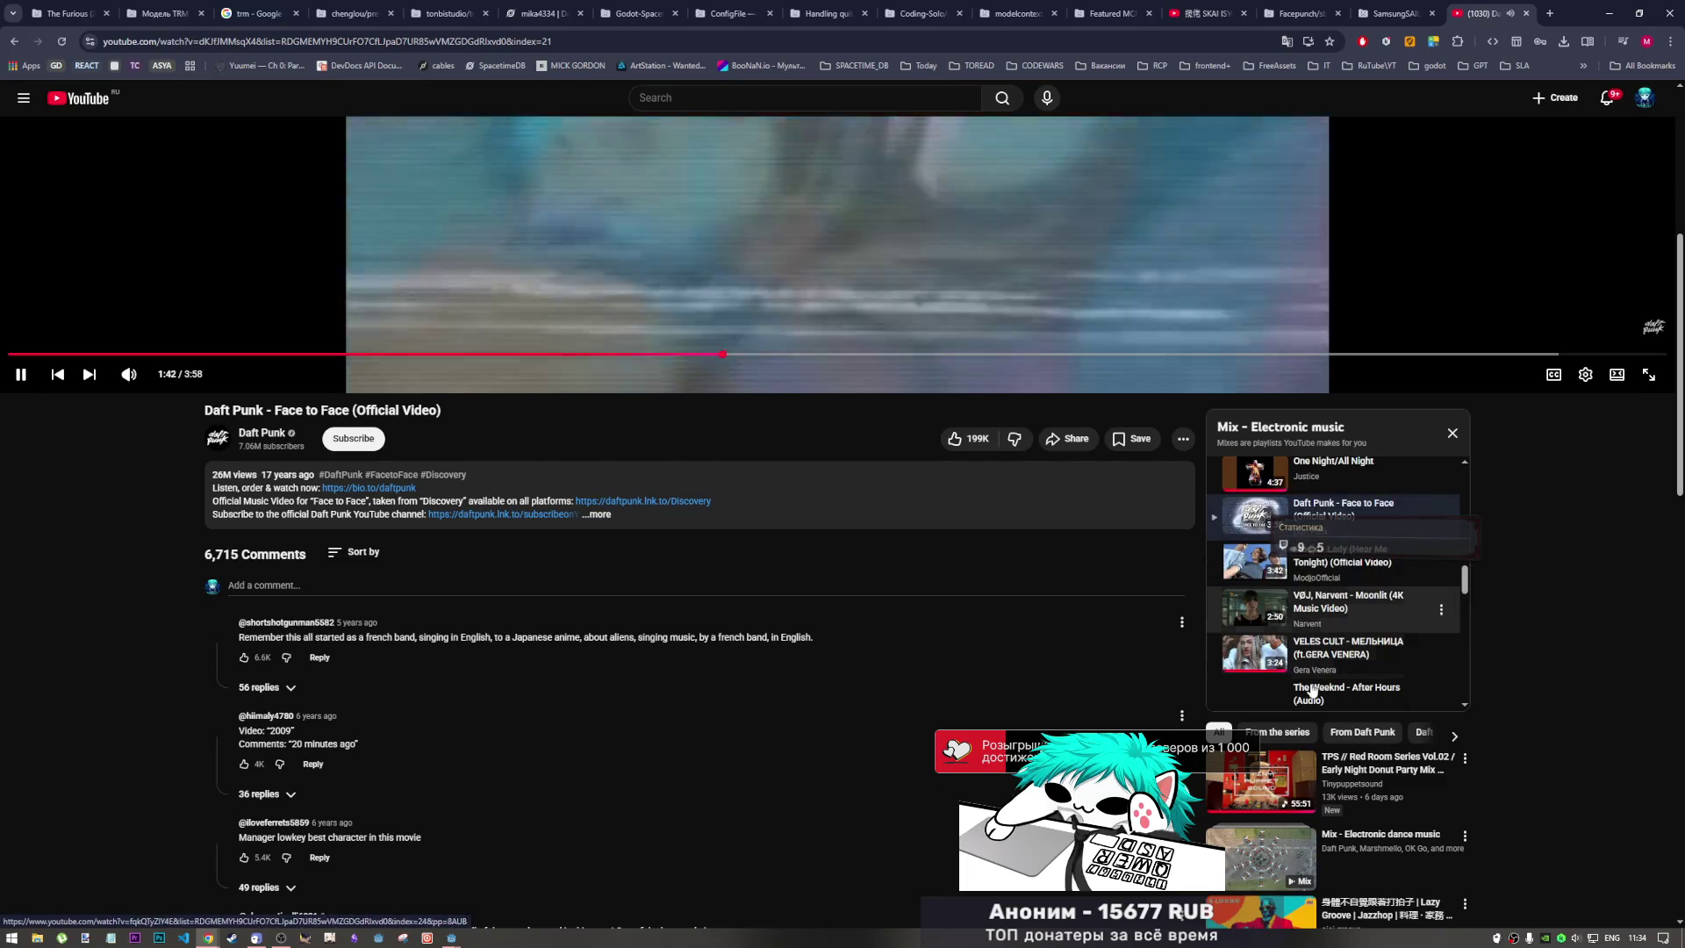
scroll(1334, 668, down, 3)
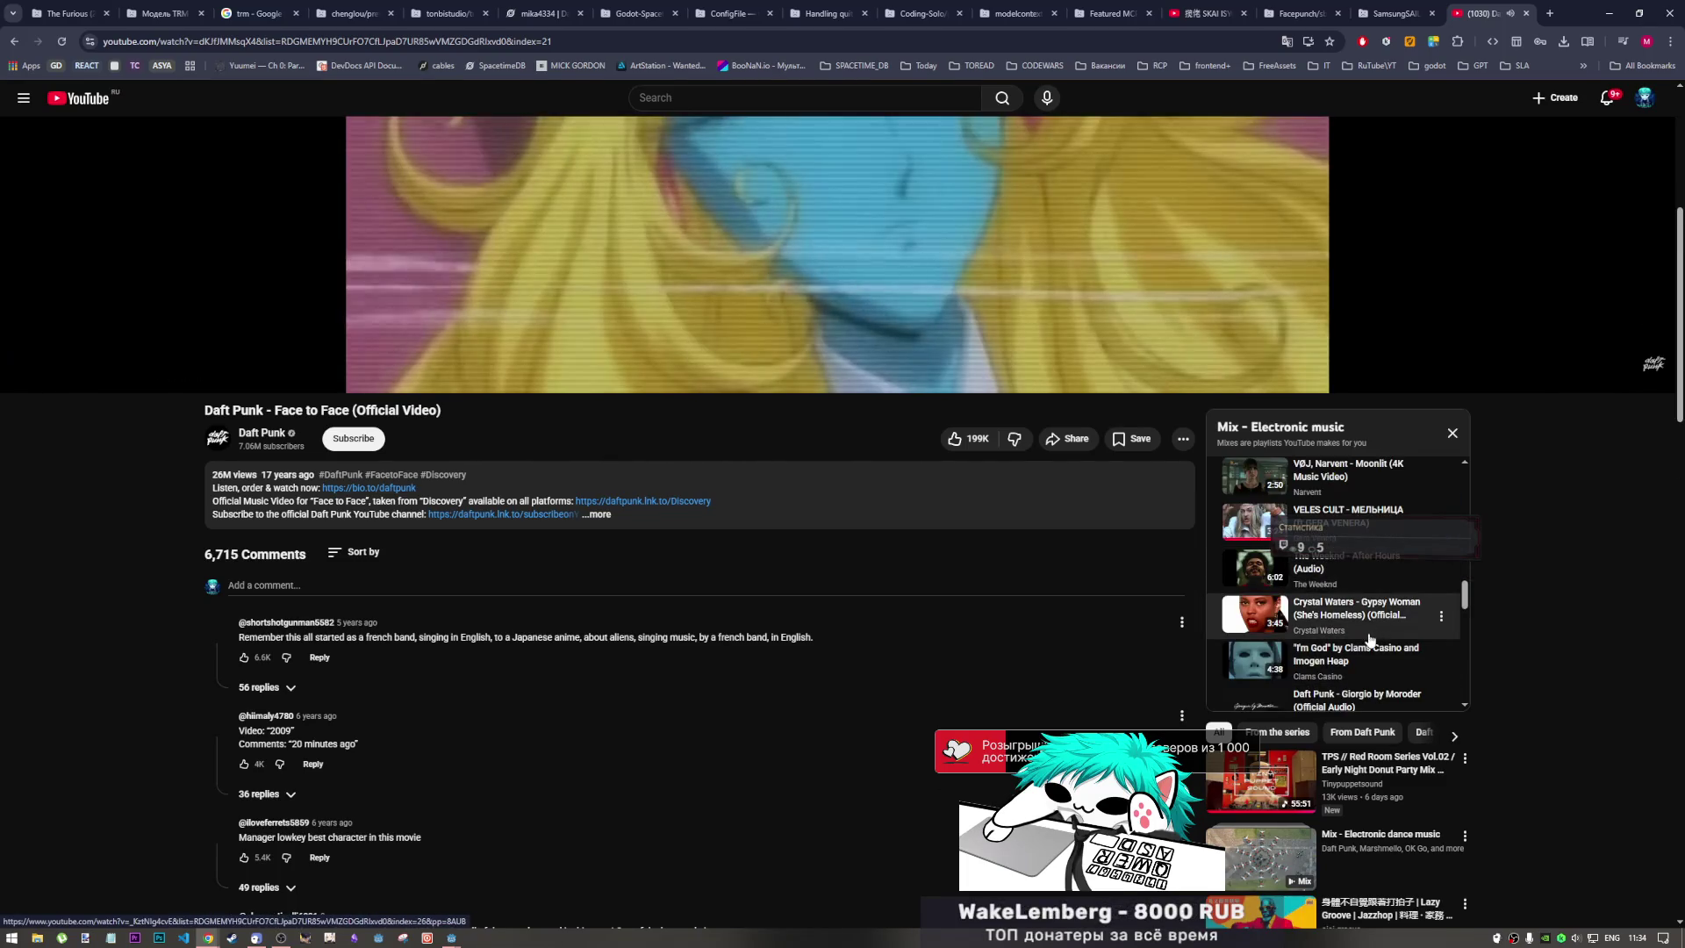
scroll(1352, 649, down, 2)
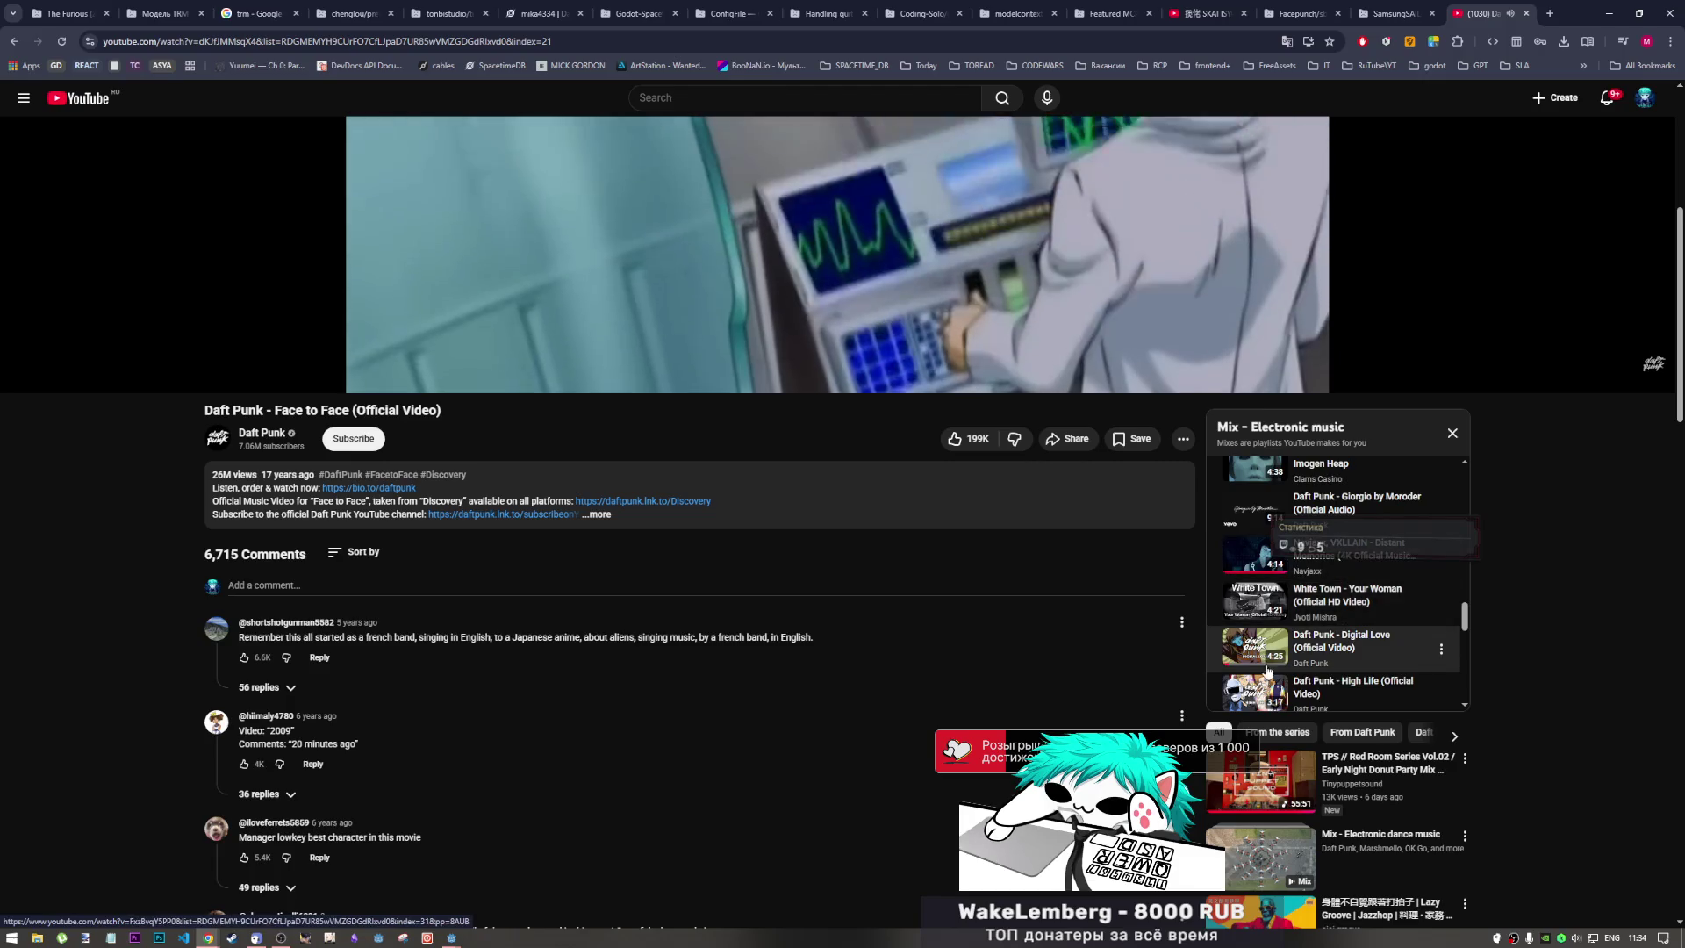
scroll(1268, 670, down, 2)
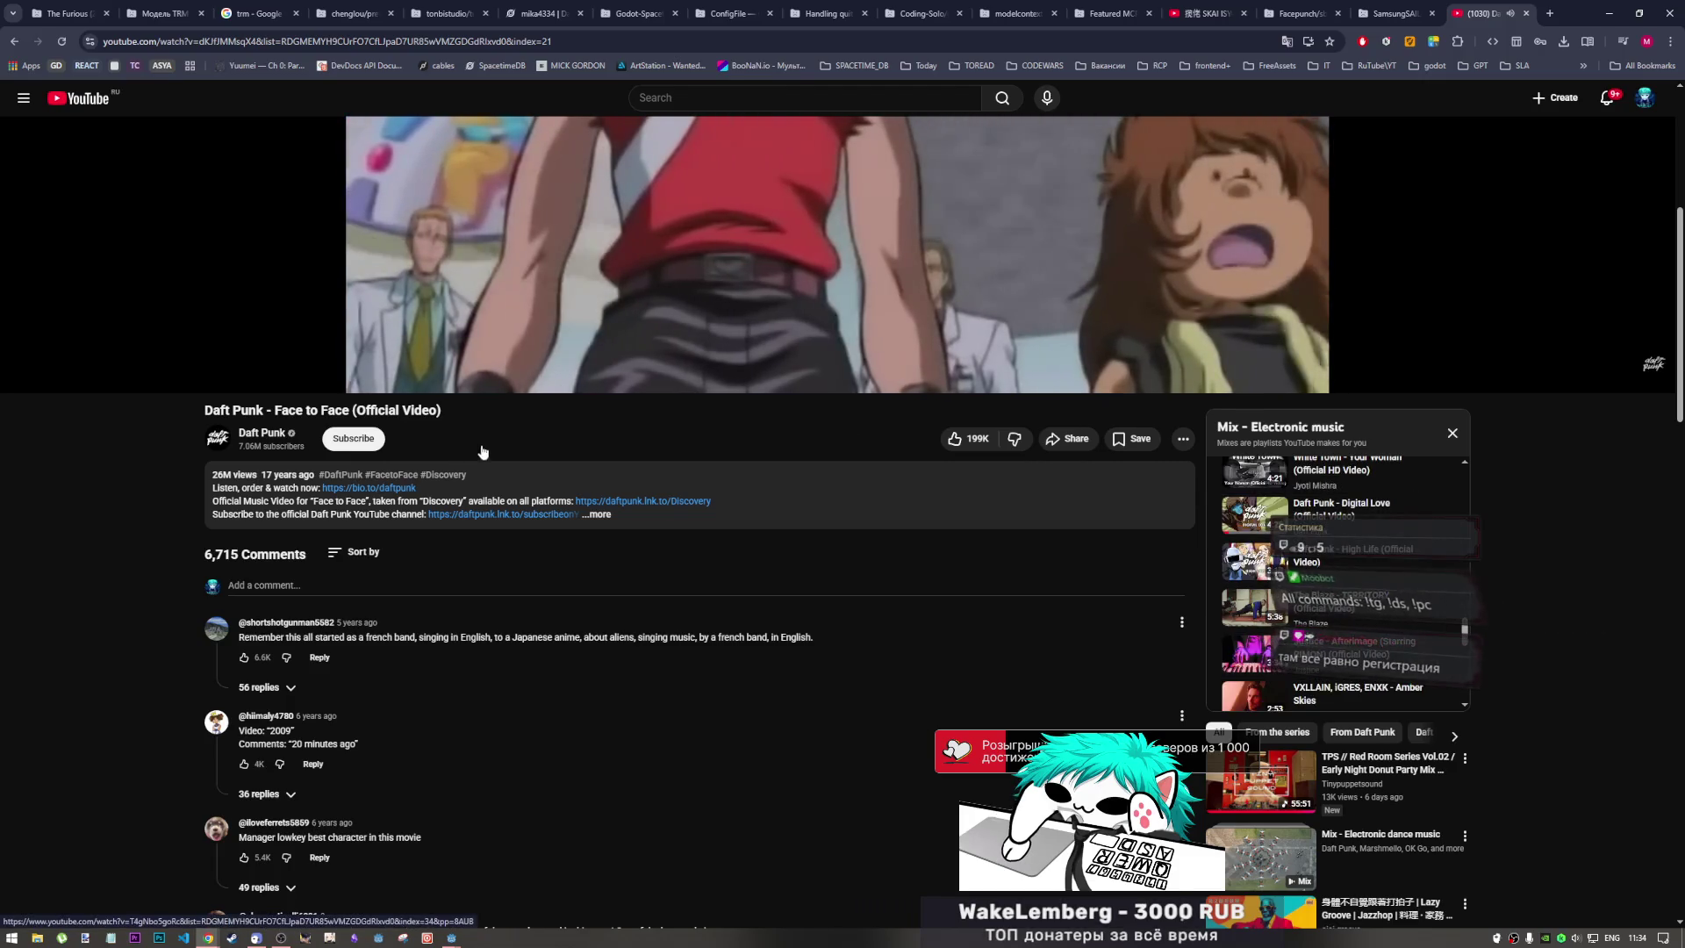
click(1344, 790)
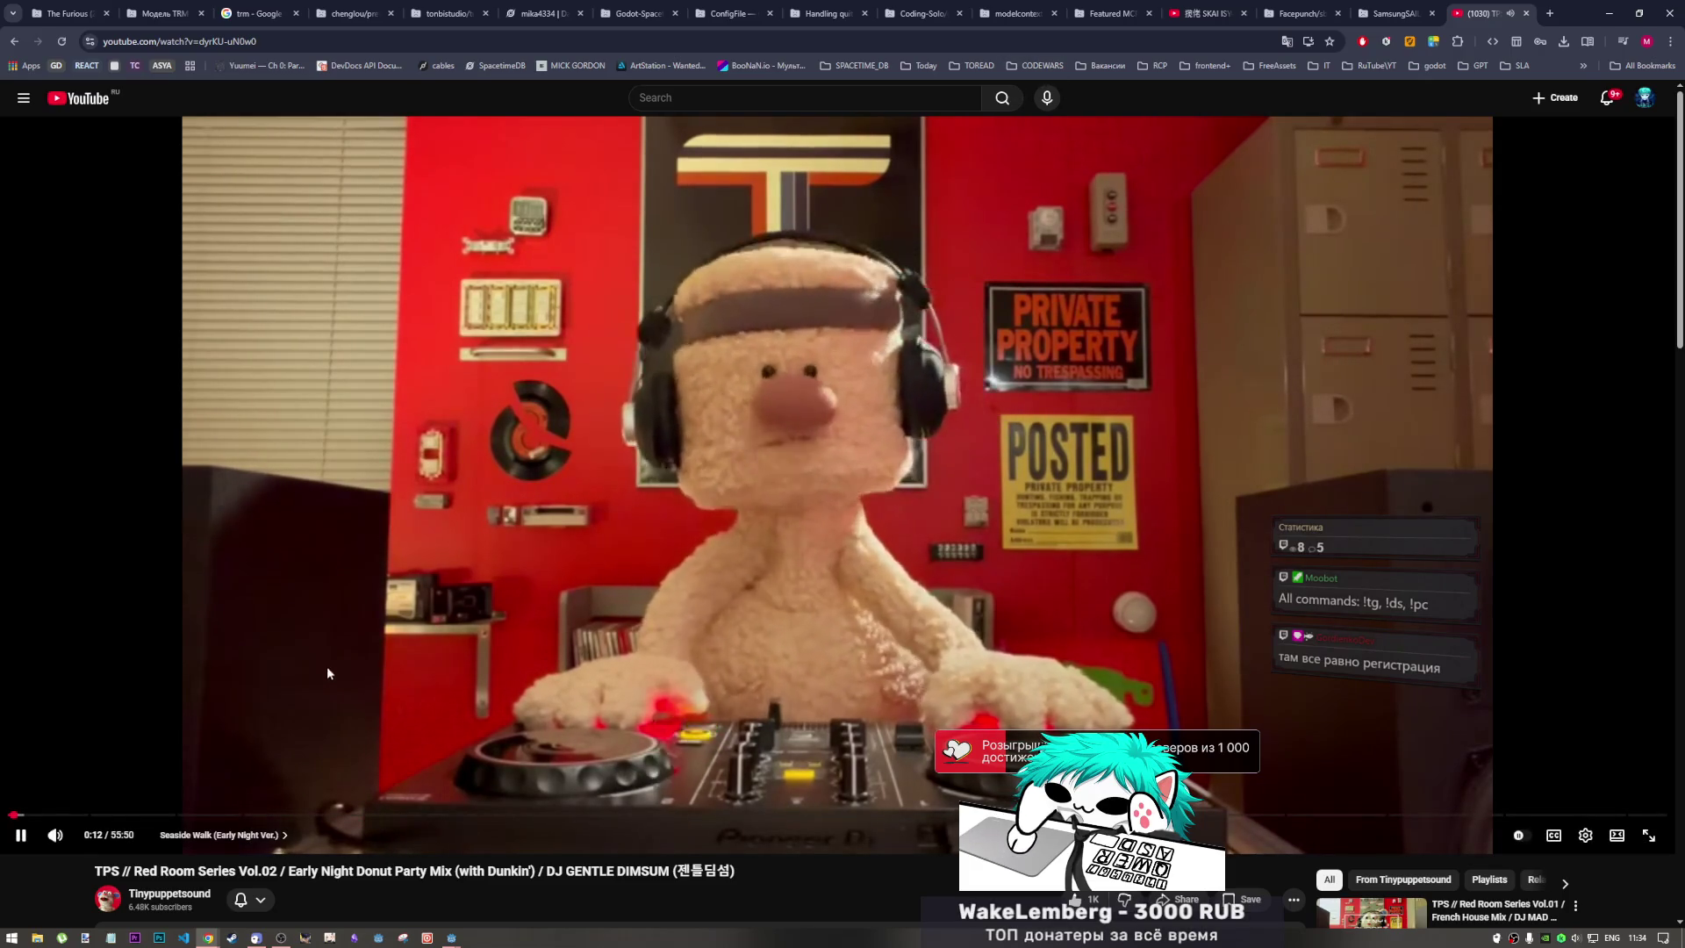
Return to the Godot editor showing GODOT_USAGE.md's disconnect and exit-game handlers
mouse_move(208, 937)
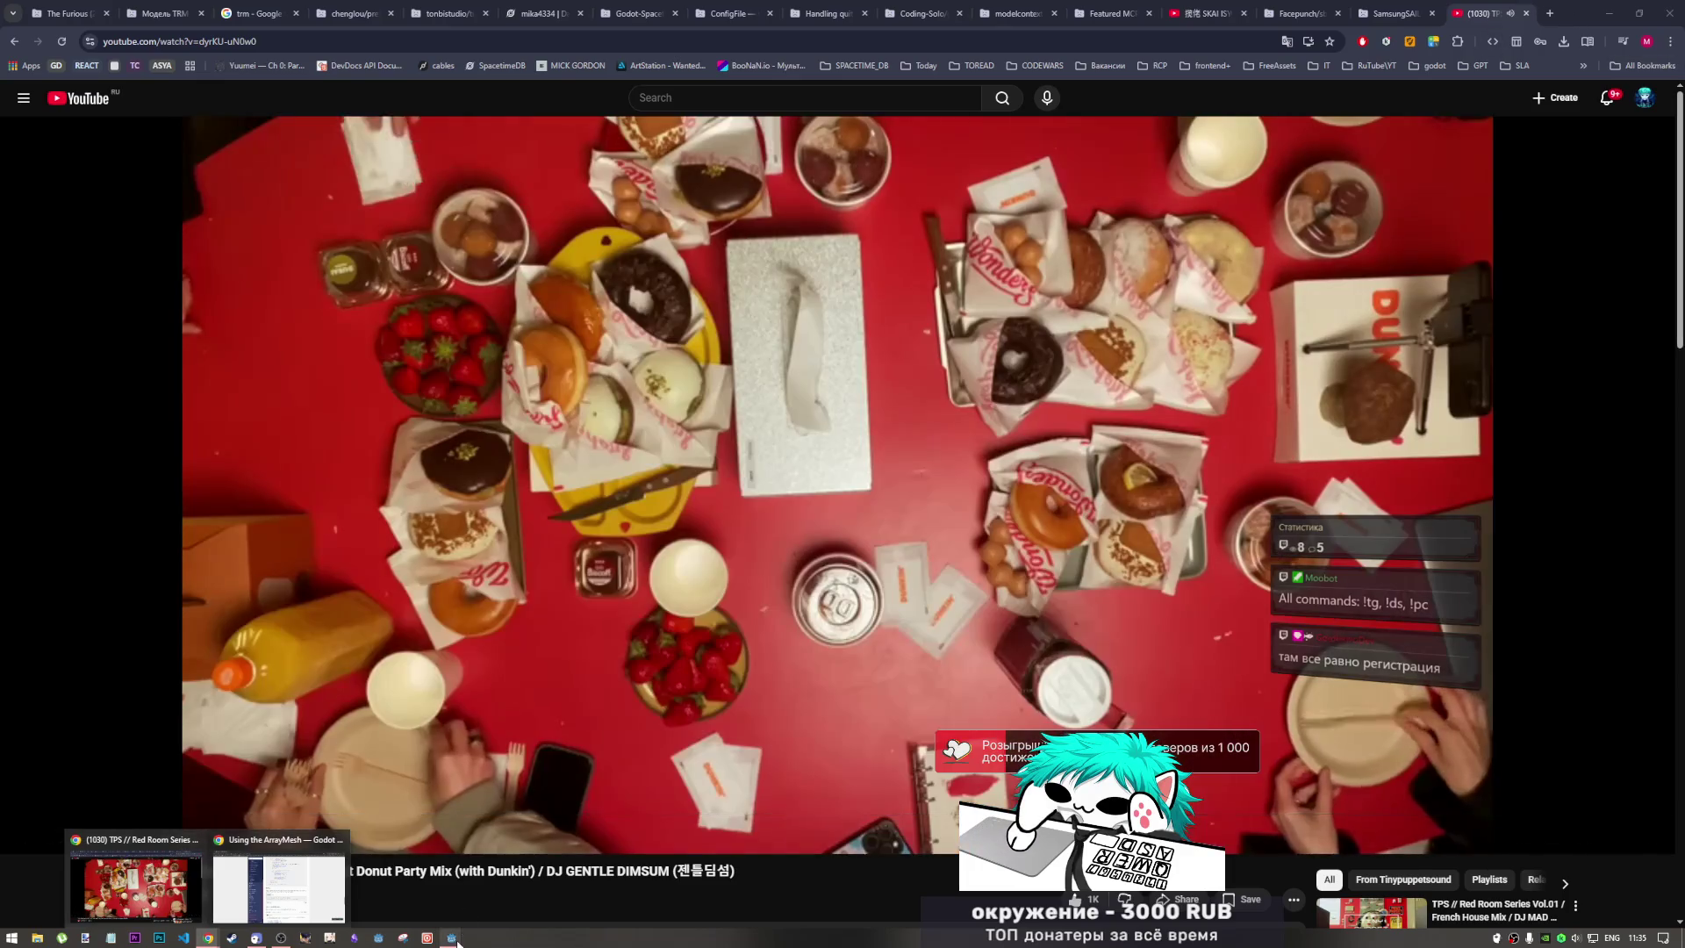
mouse_move(452, 939)
click(502, 885)
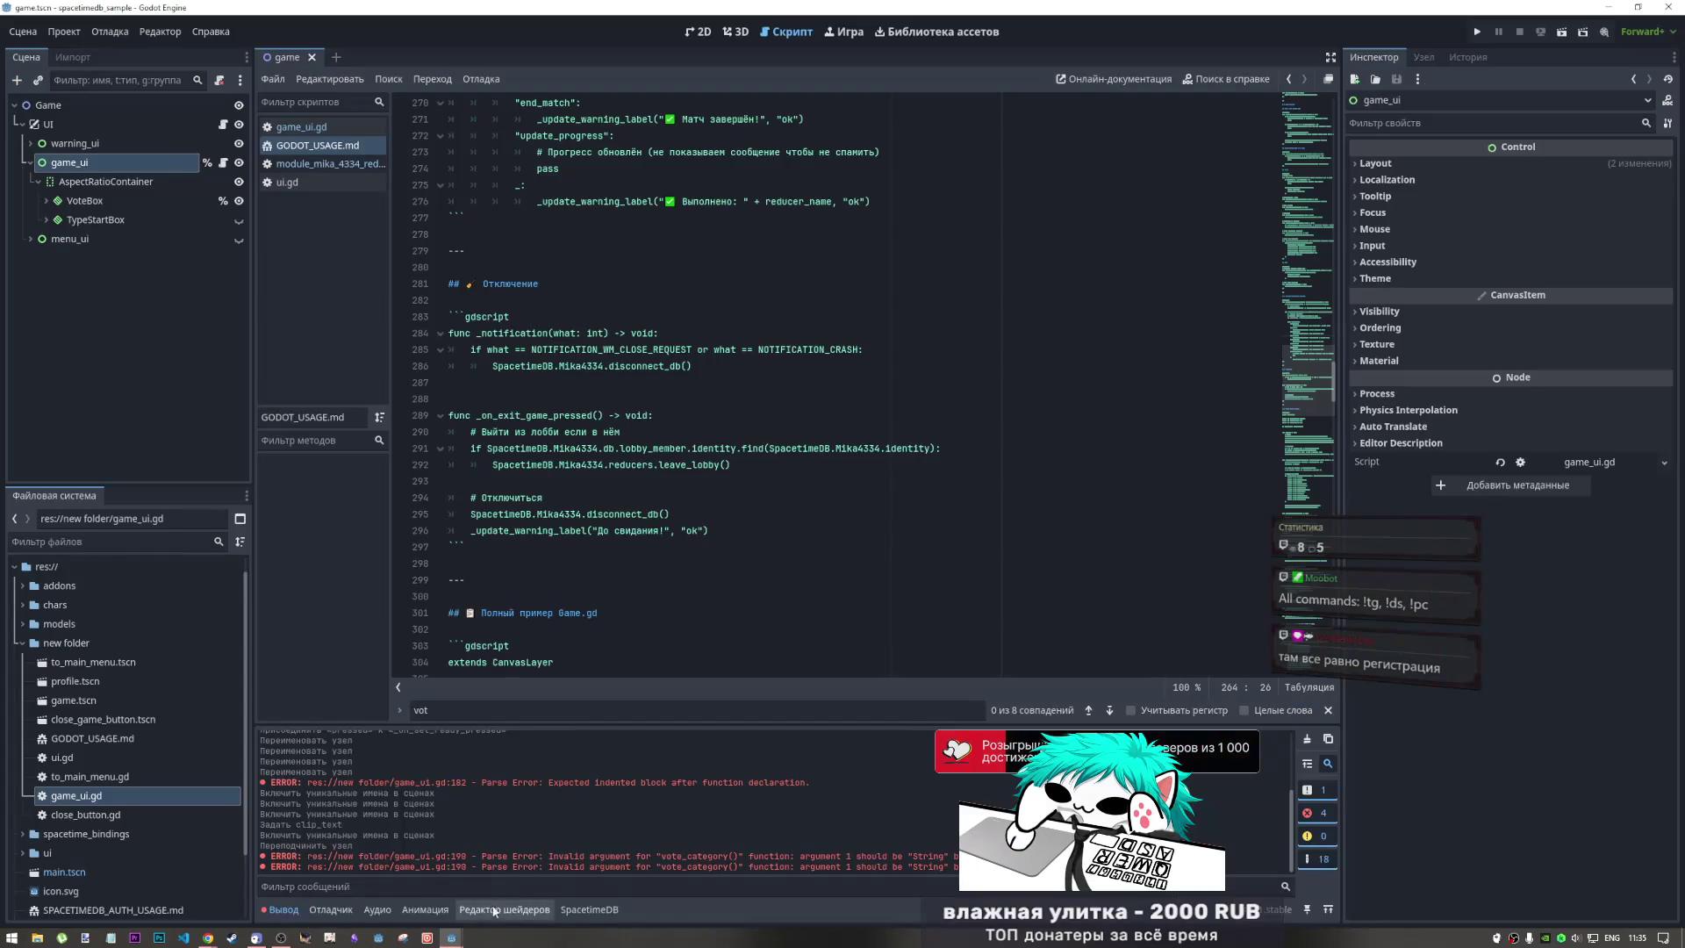
click(436, 864)
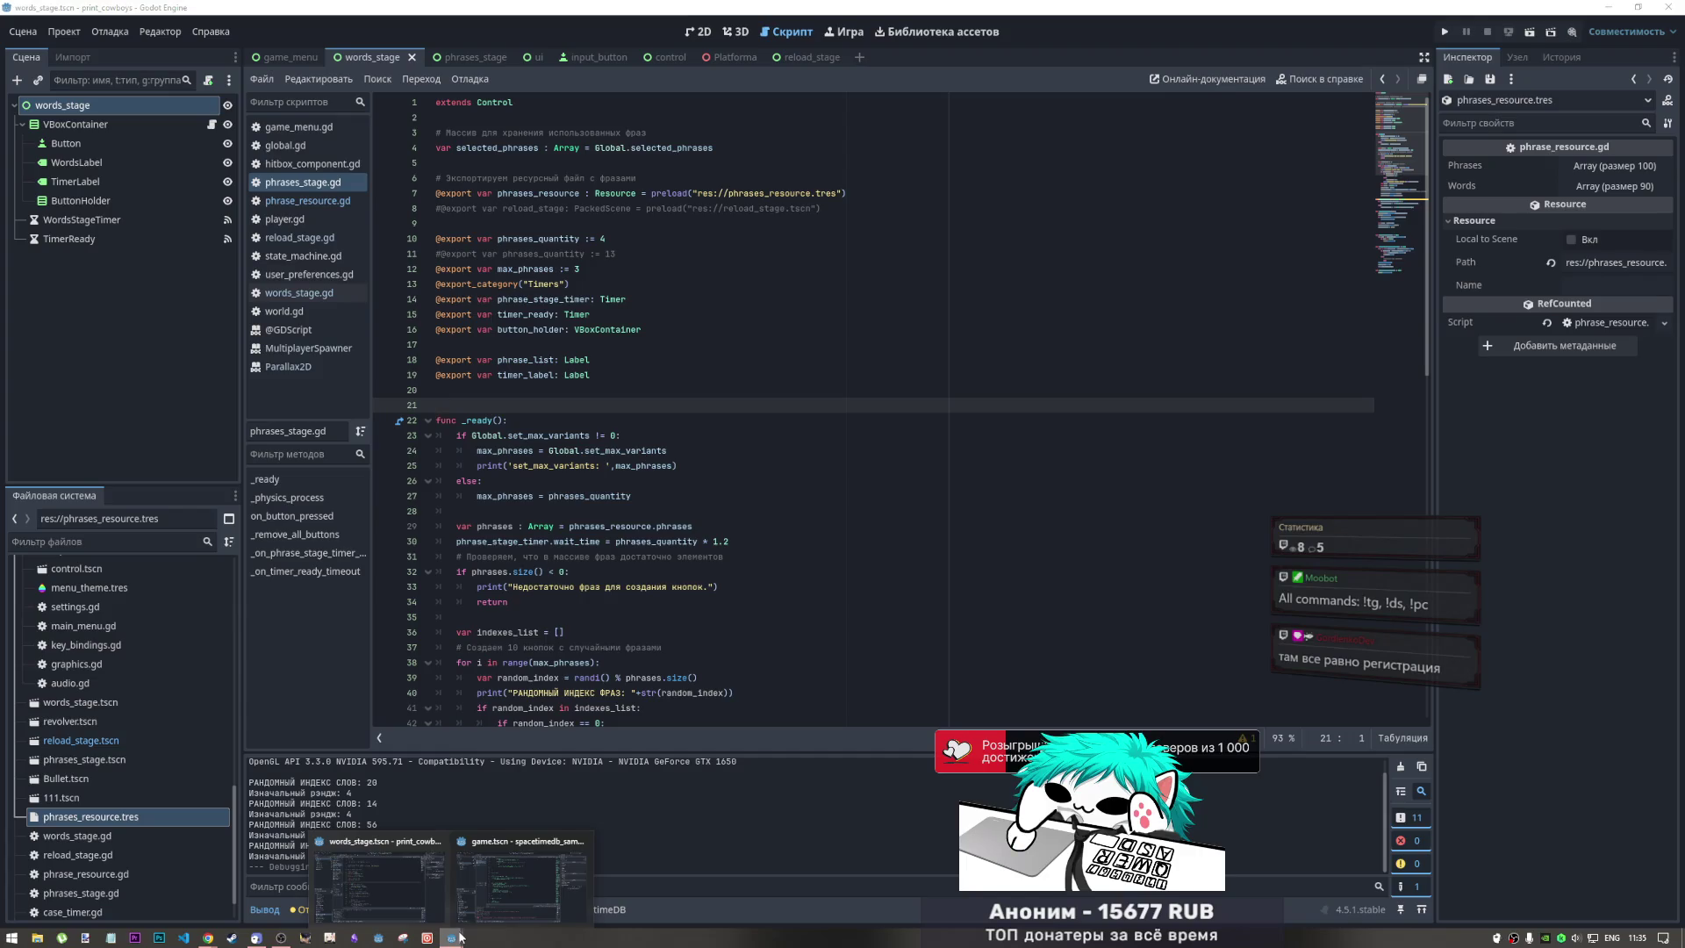
click(521, 883)
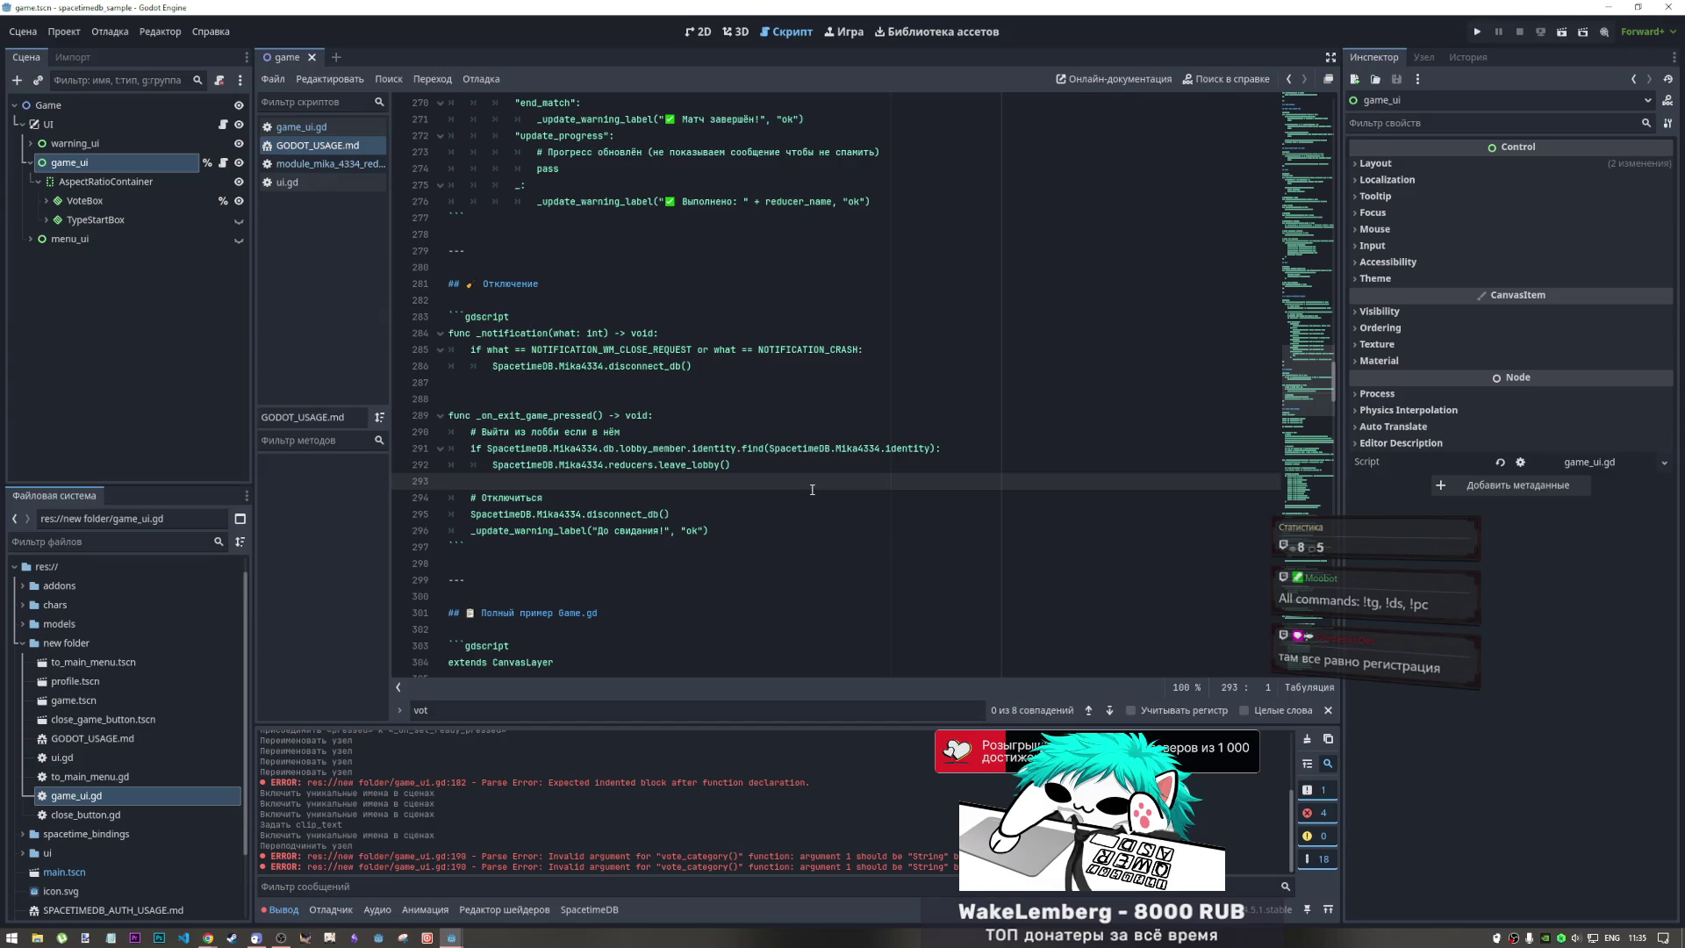
key(Left)
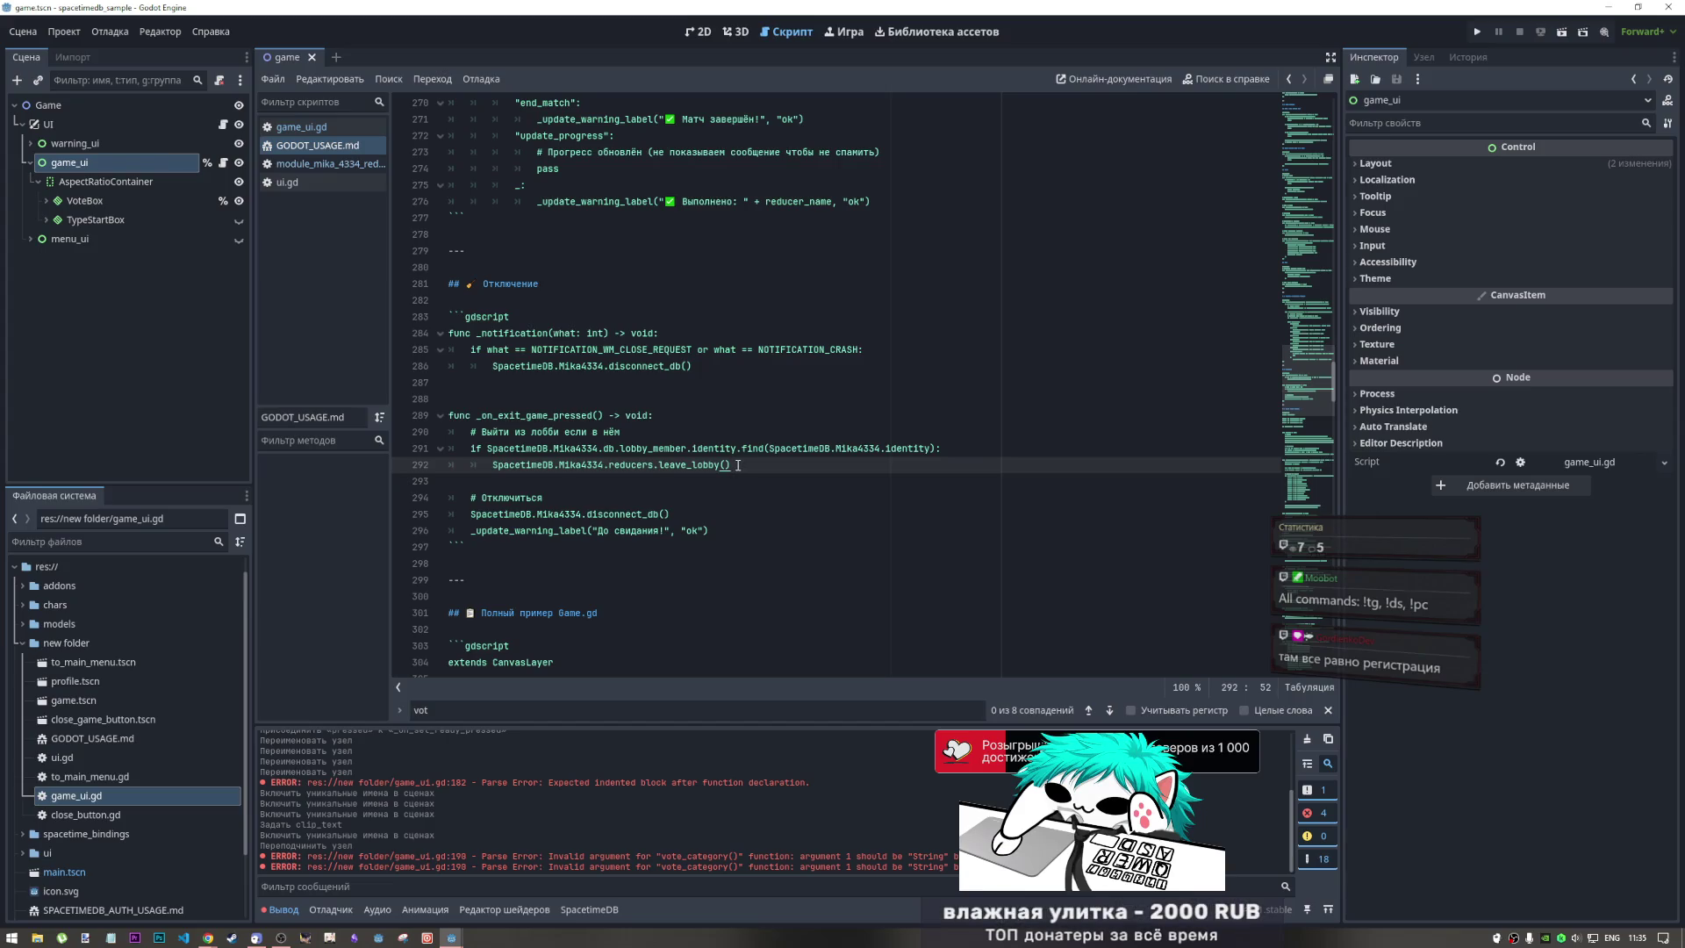
drag(744, 462, 396, 415)
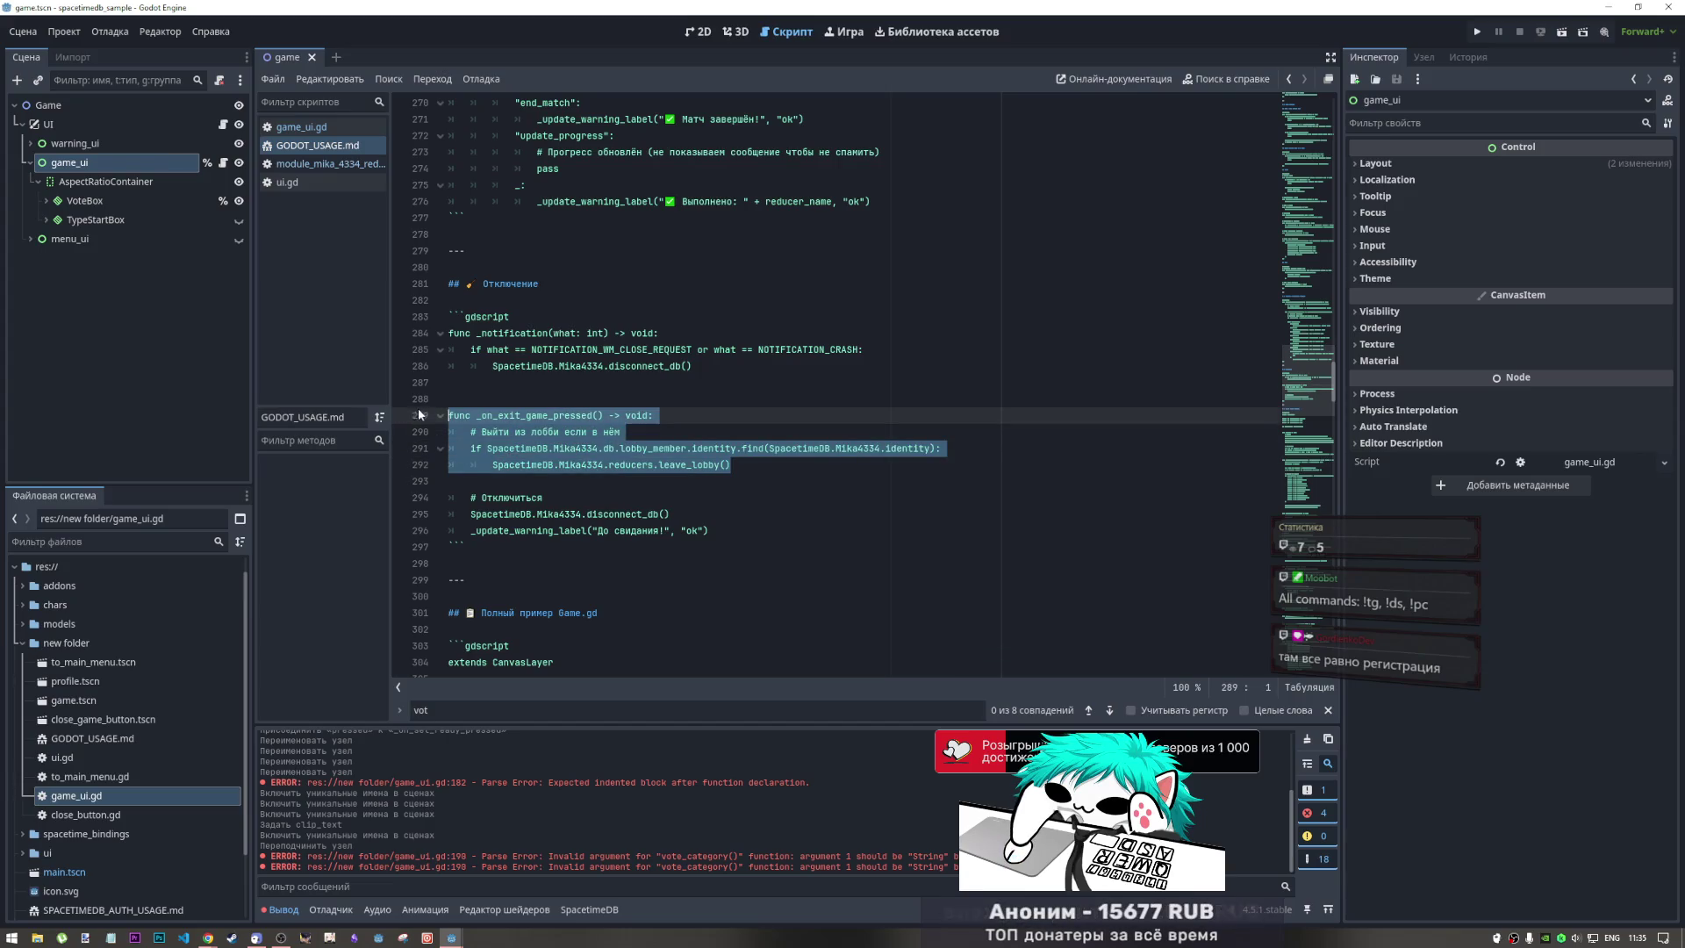
mouse_move(738, 465)
mouse_down()
mouse_move(729, 448)
mouse_move(428, 412)
mouse_up()
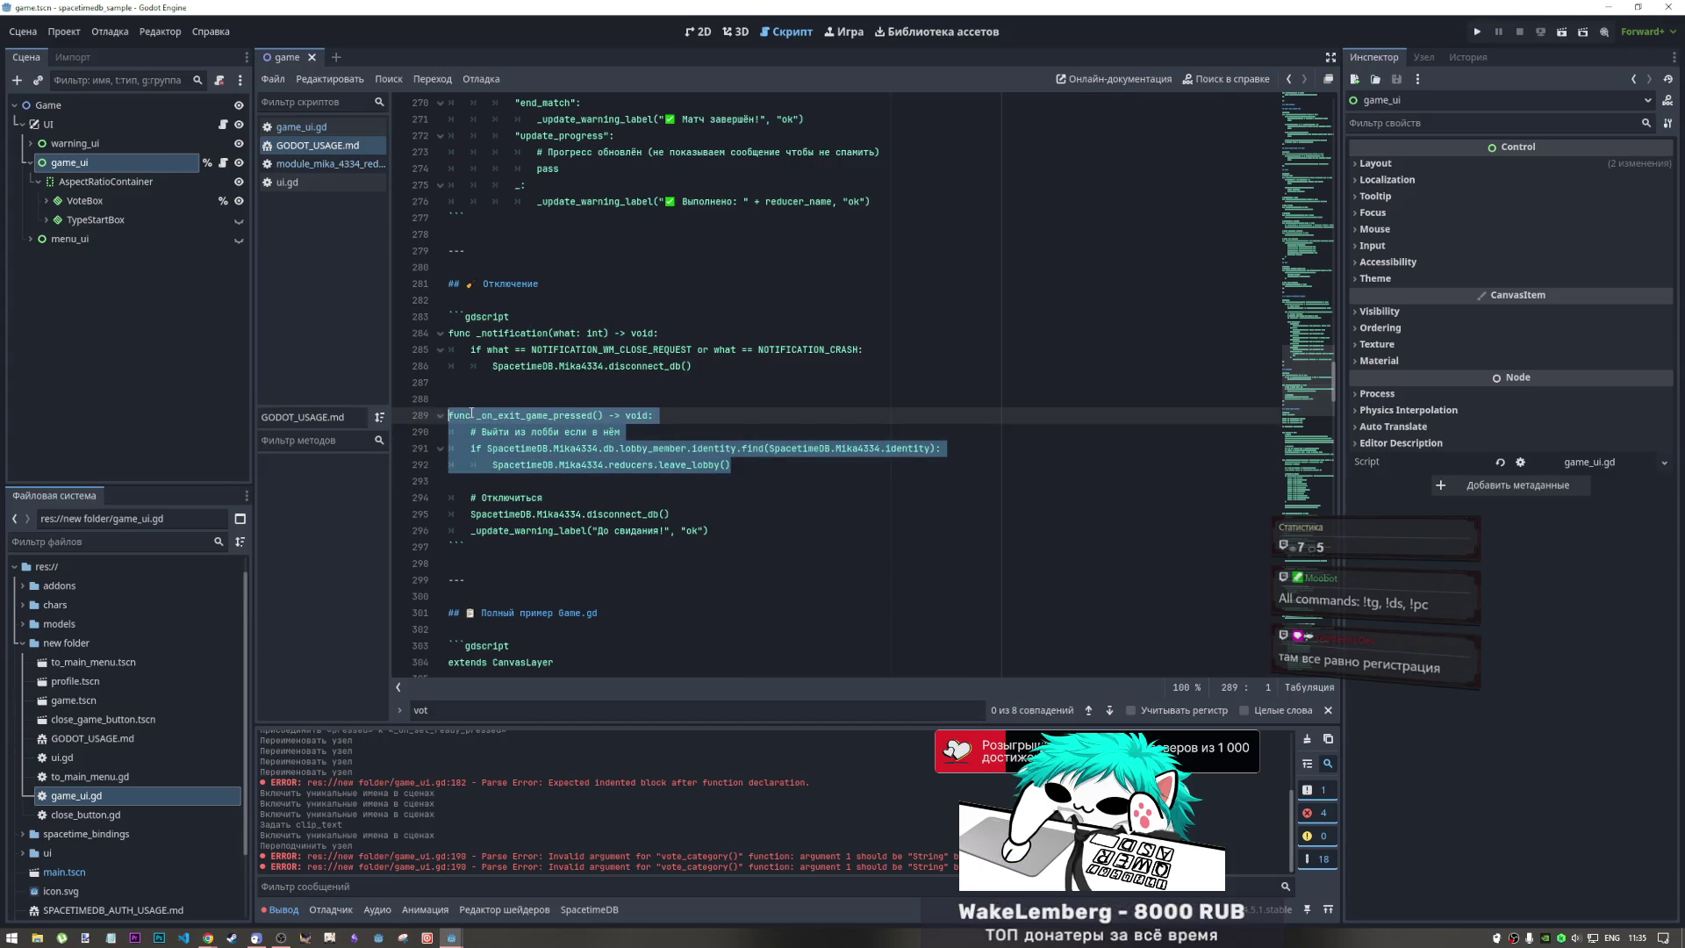
click(602, 443)
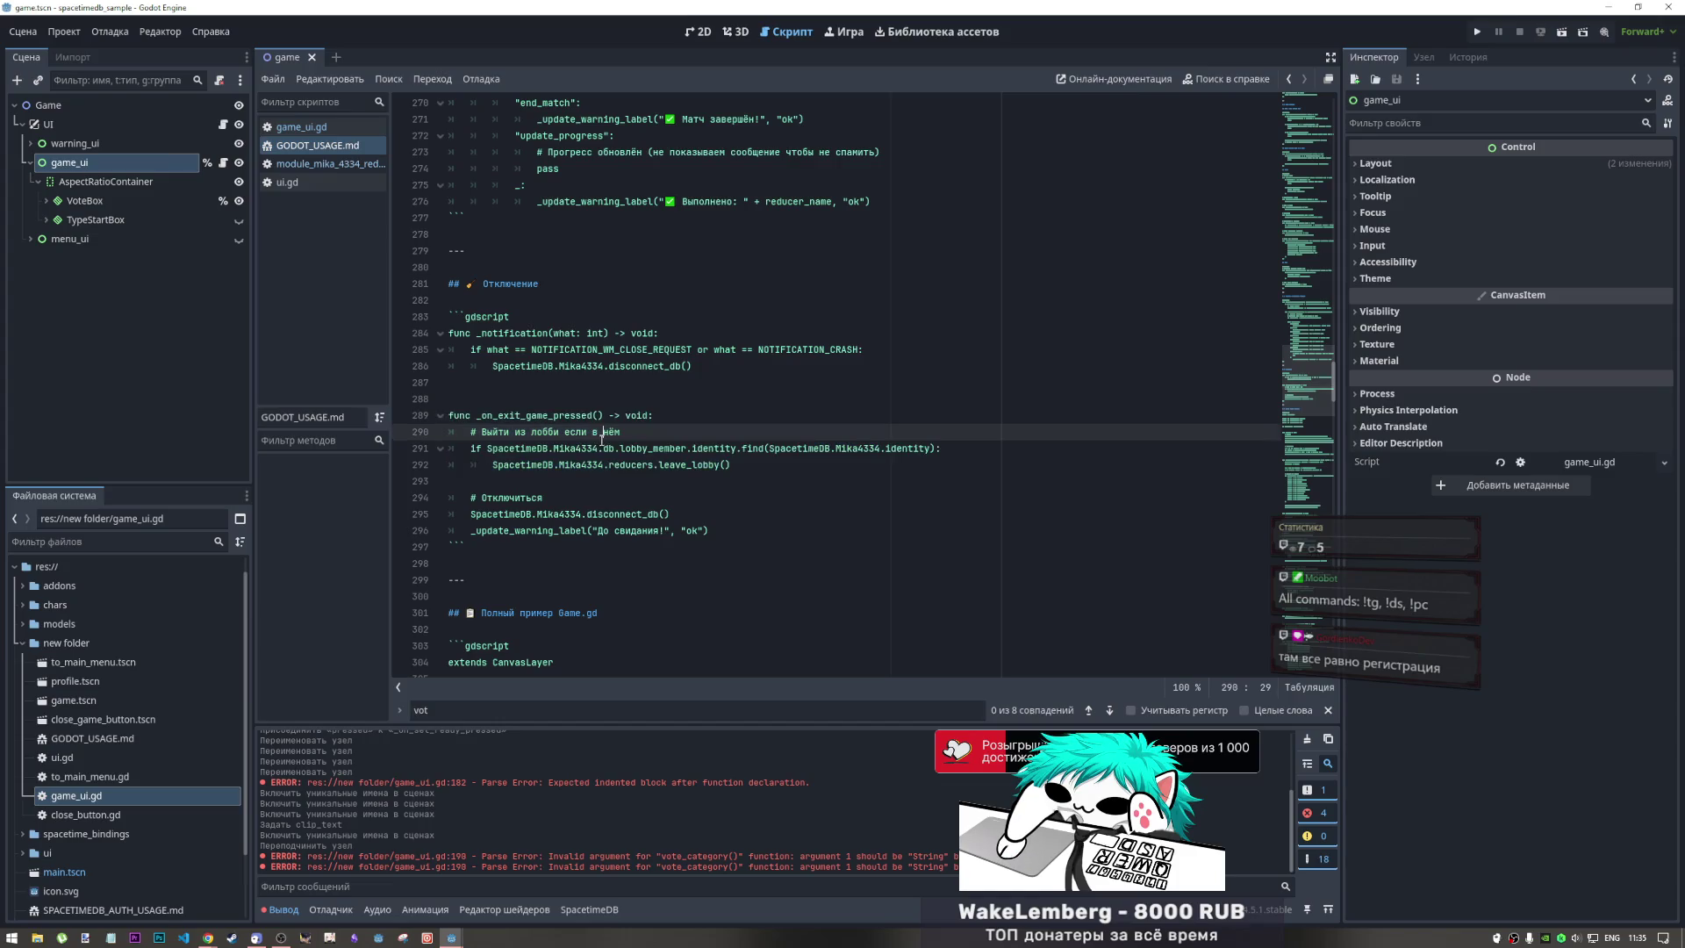
mouse_move(736, 464)
mouse_down()
mouse_move(457, 448)
mouse_move(430, 421)
mouse_up()
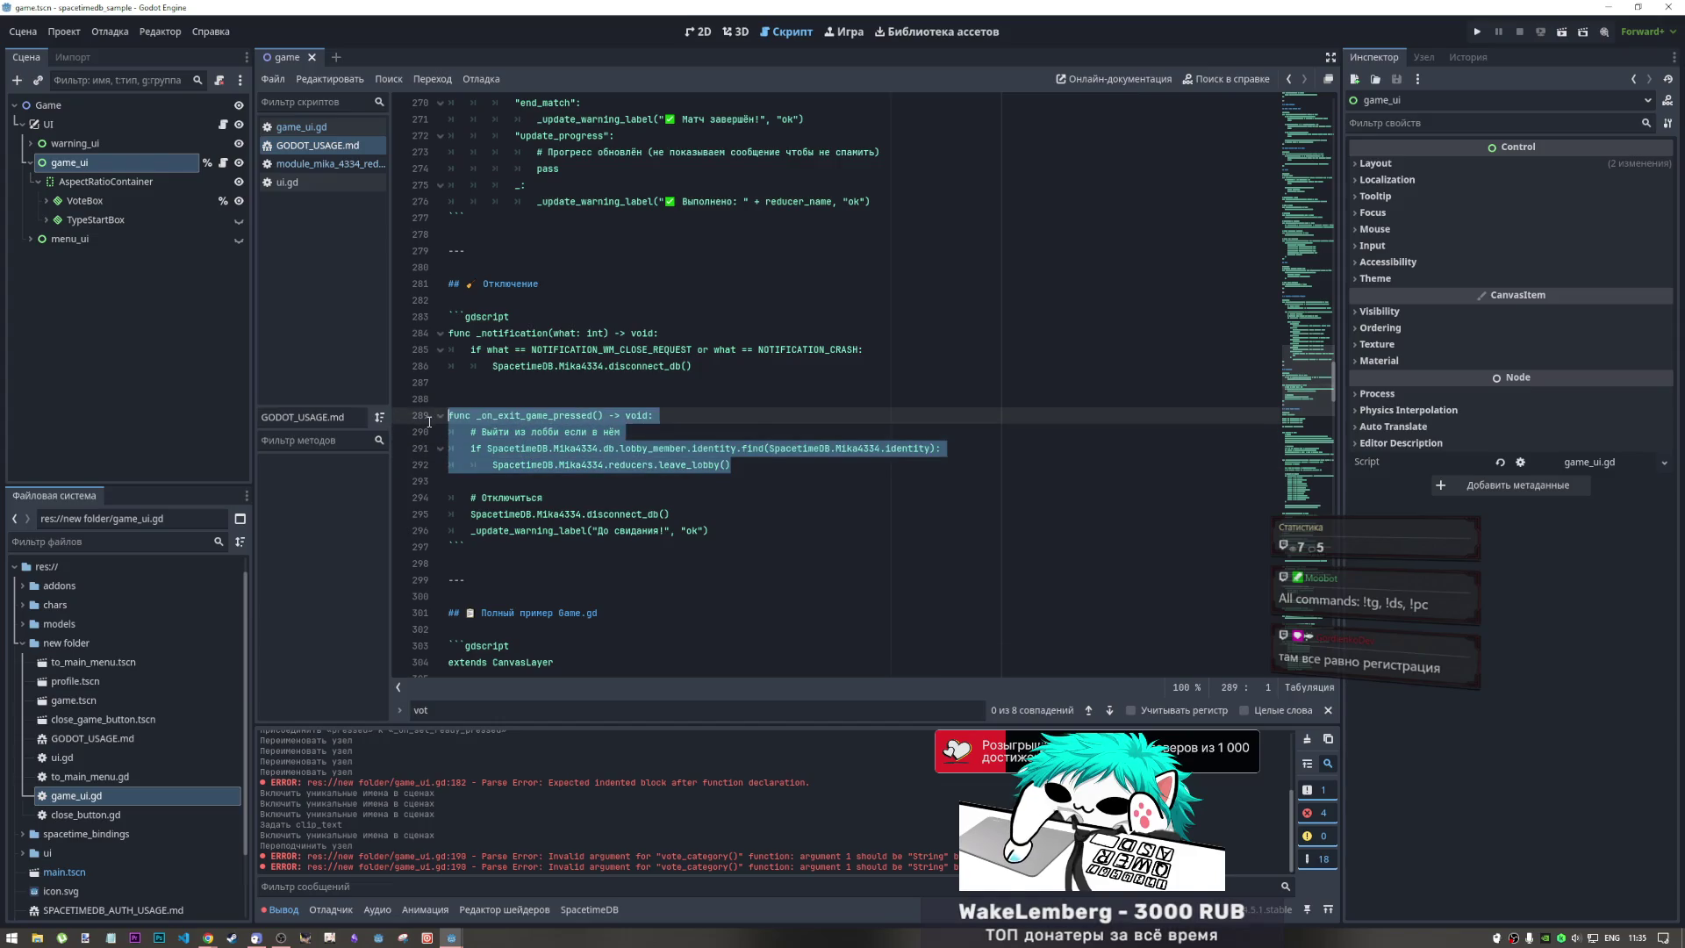
click(526, 417)
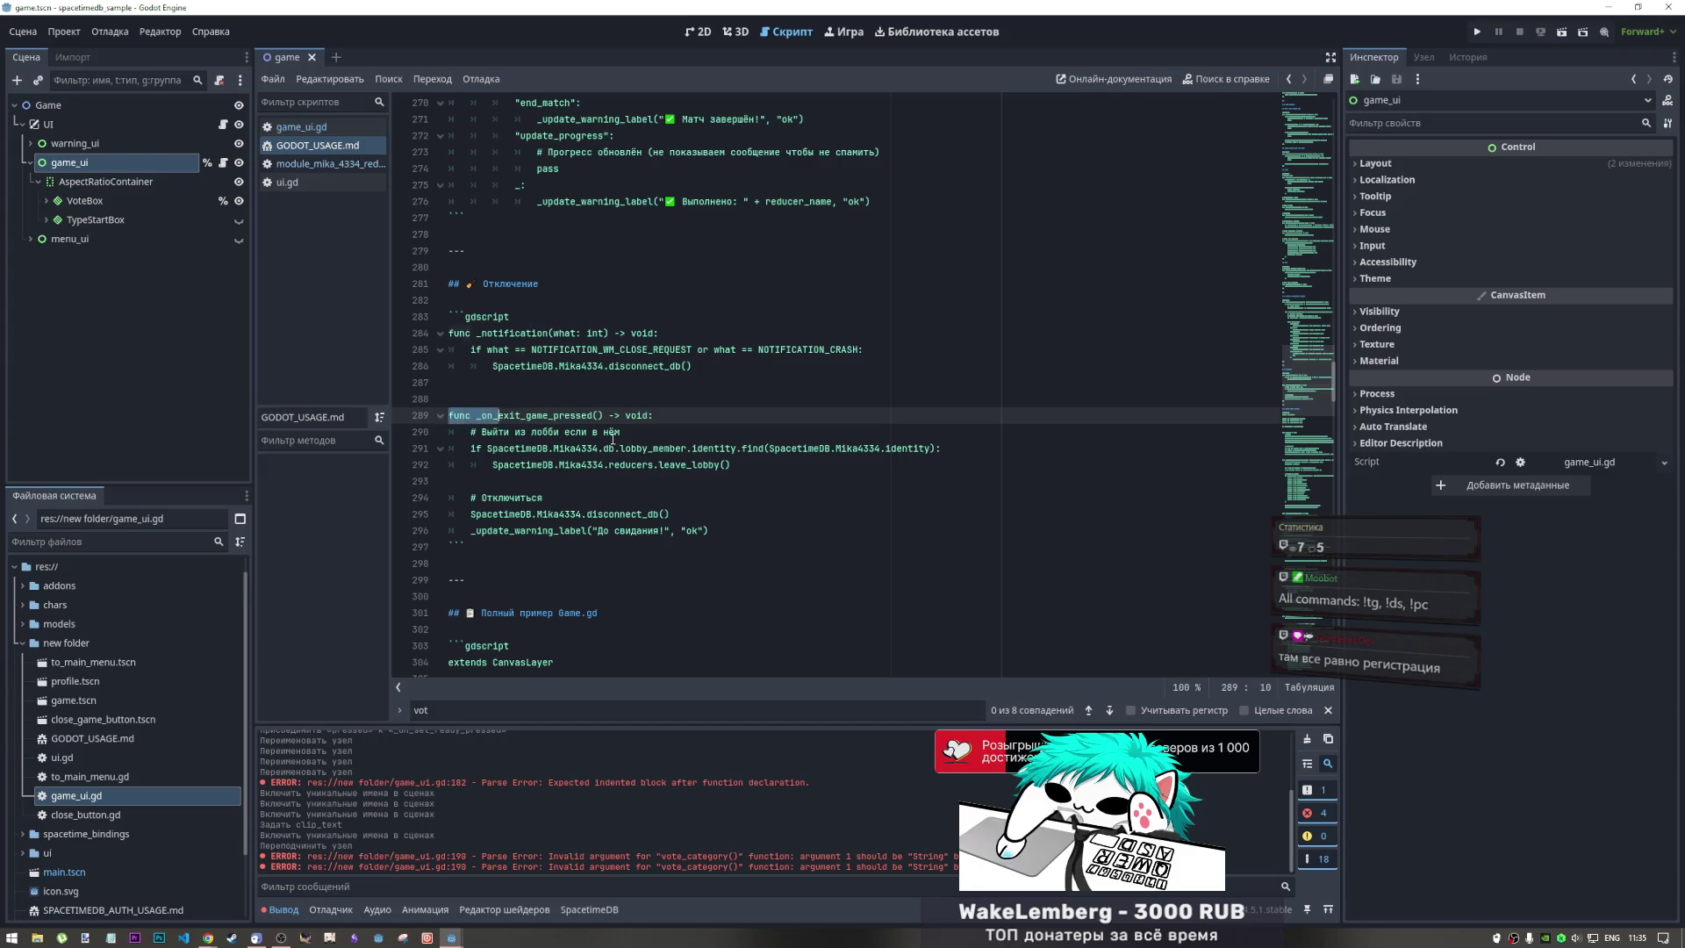
drag(452, 416, 785, 468)
click(785, 468)
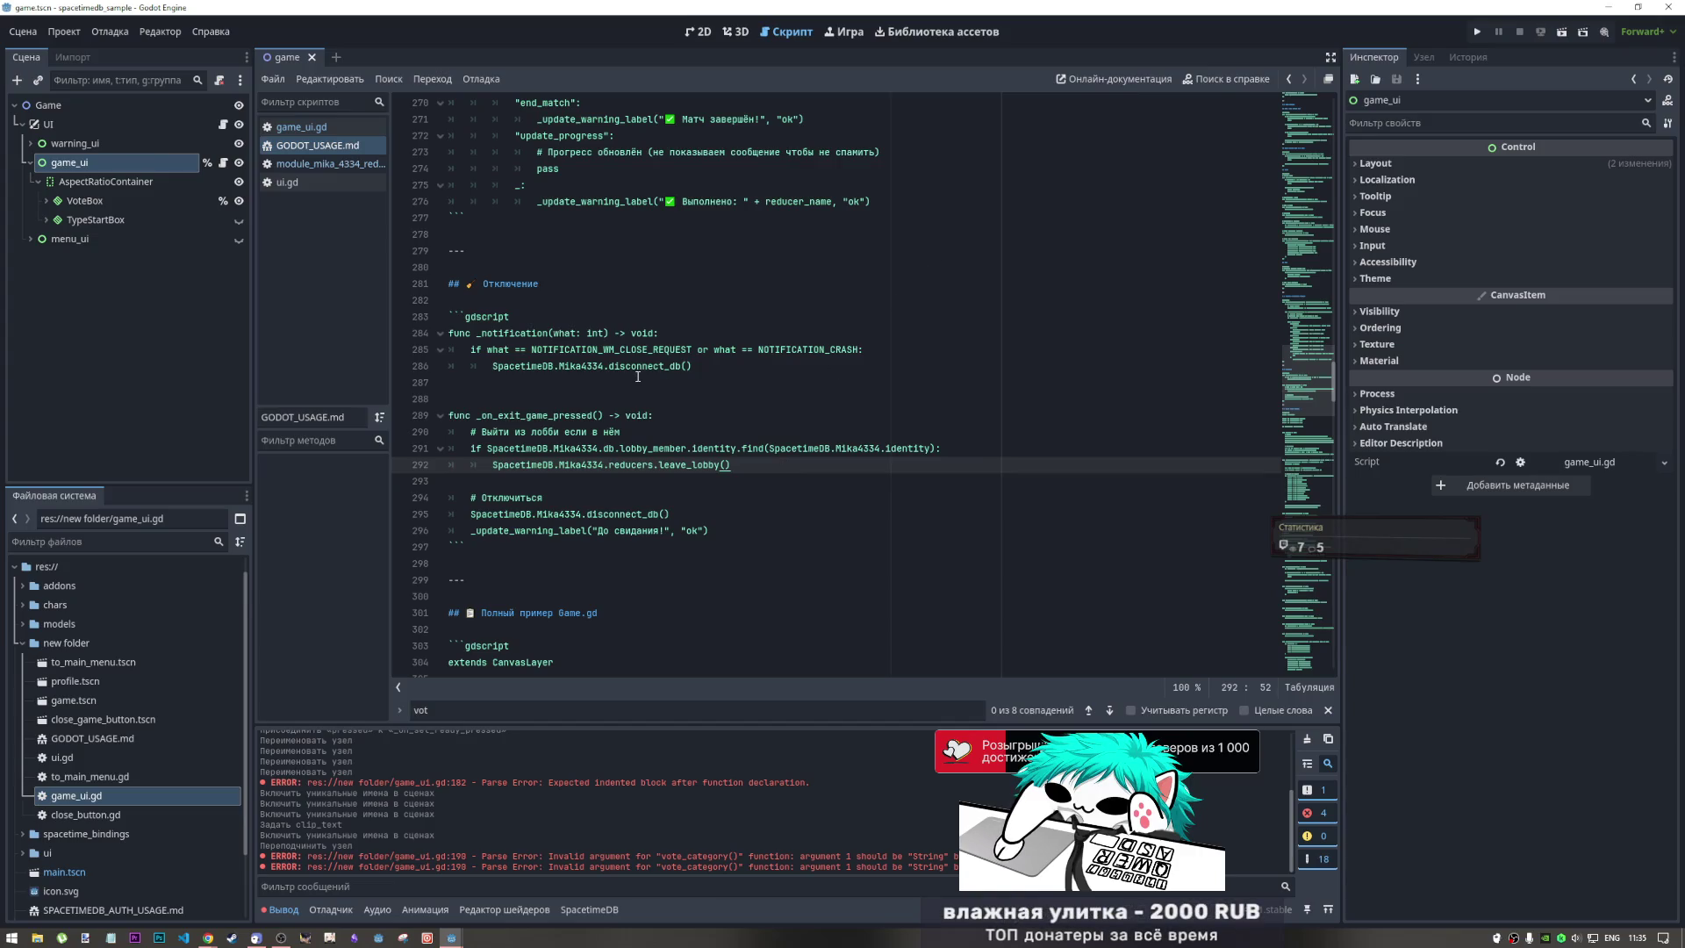
drag(716, 363, 449, 332)
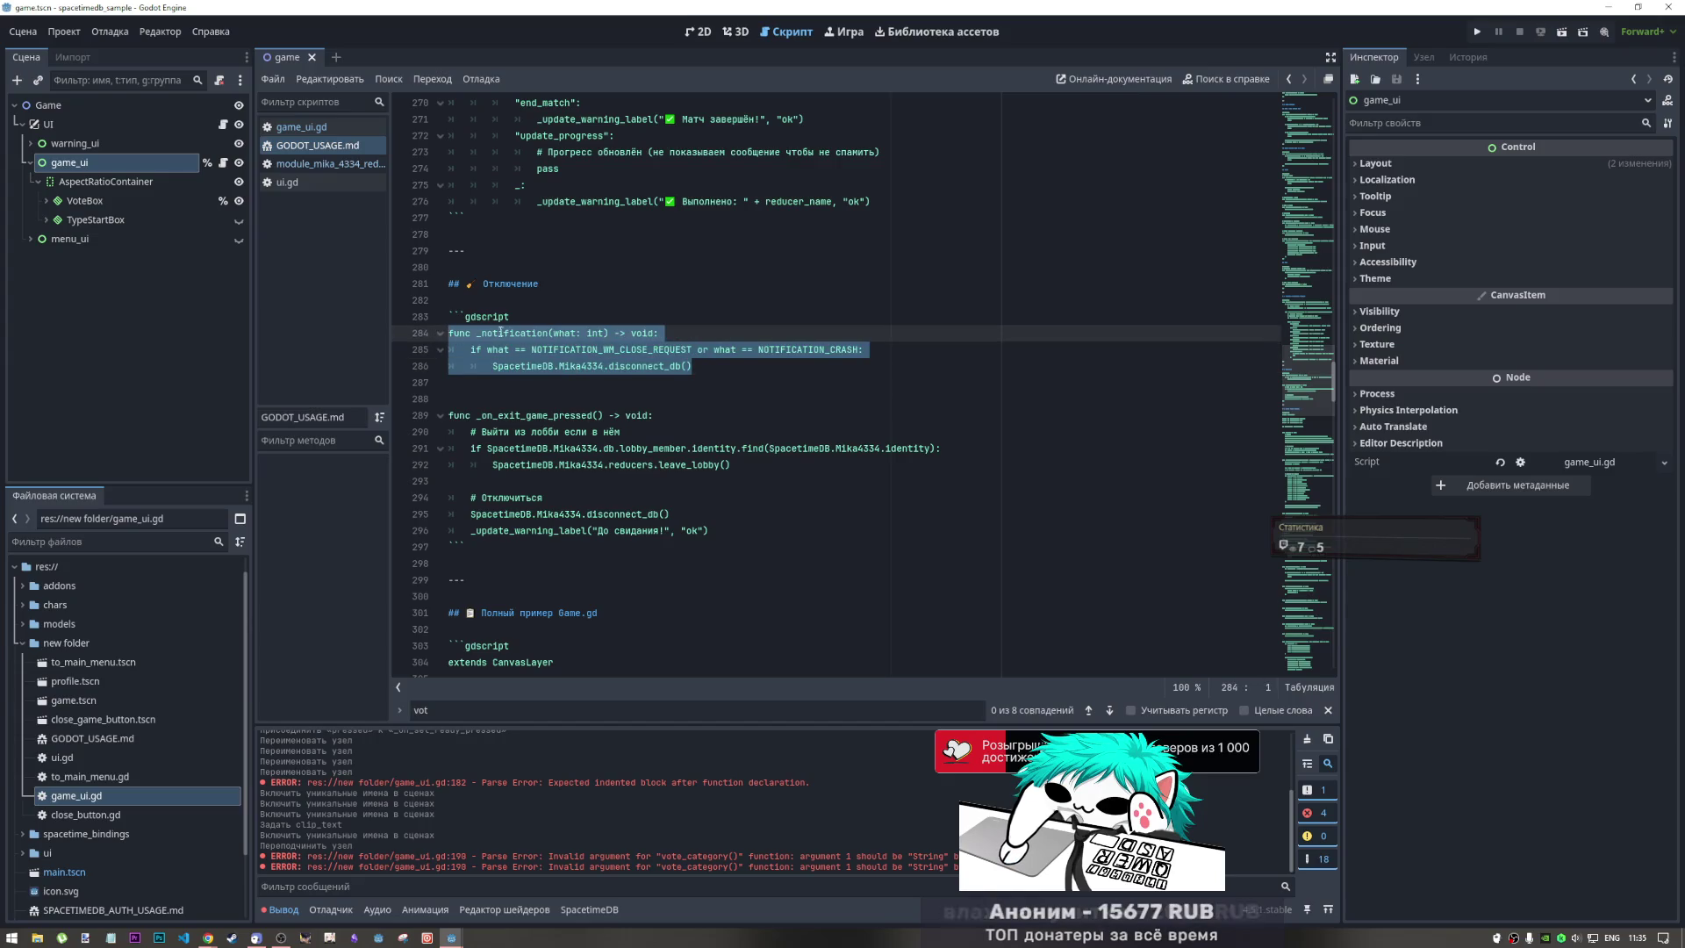
click(542, 330)
key(Up)
key(shift+Home)
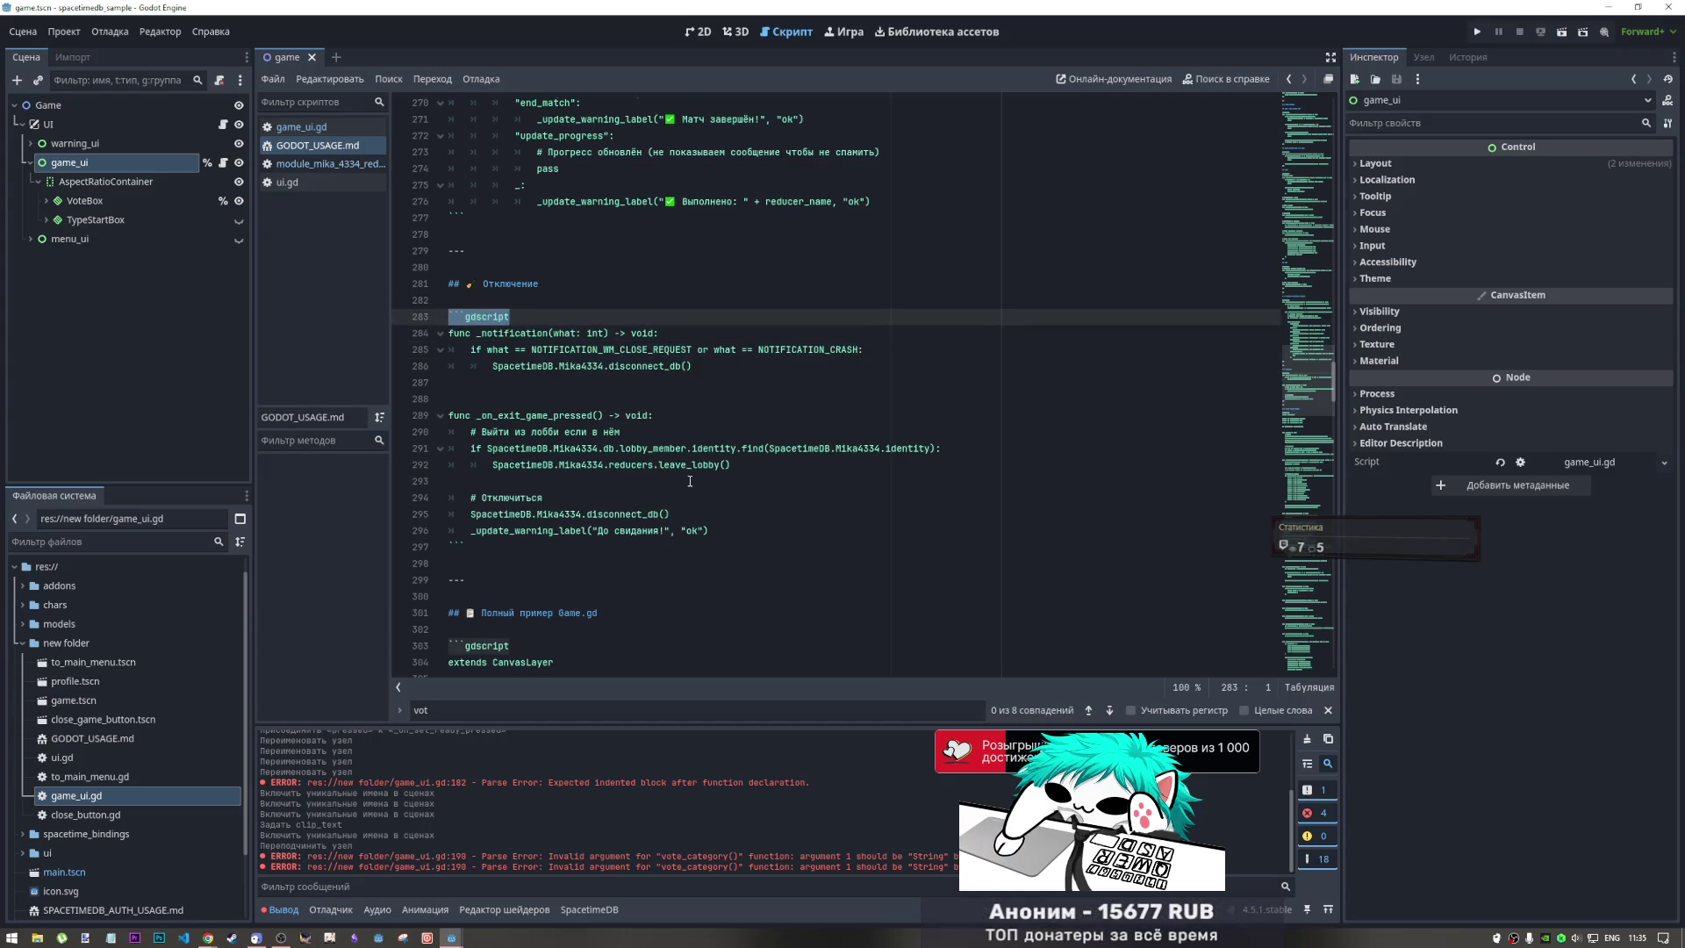
scroll(689, 481, down, 2)
click(464, 448)
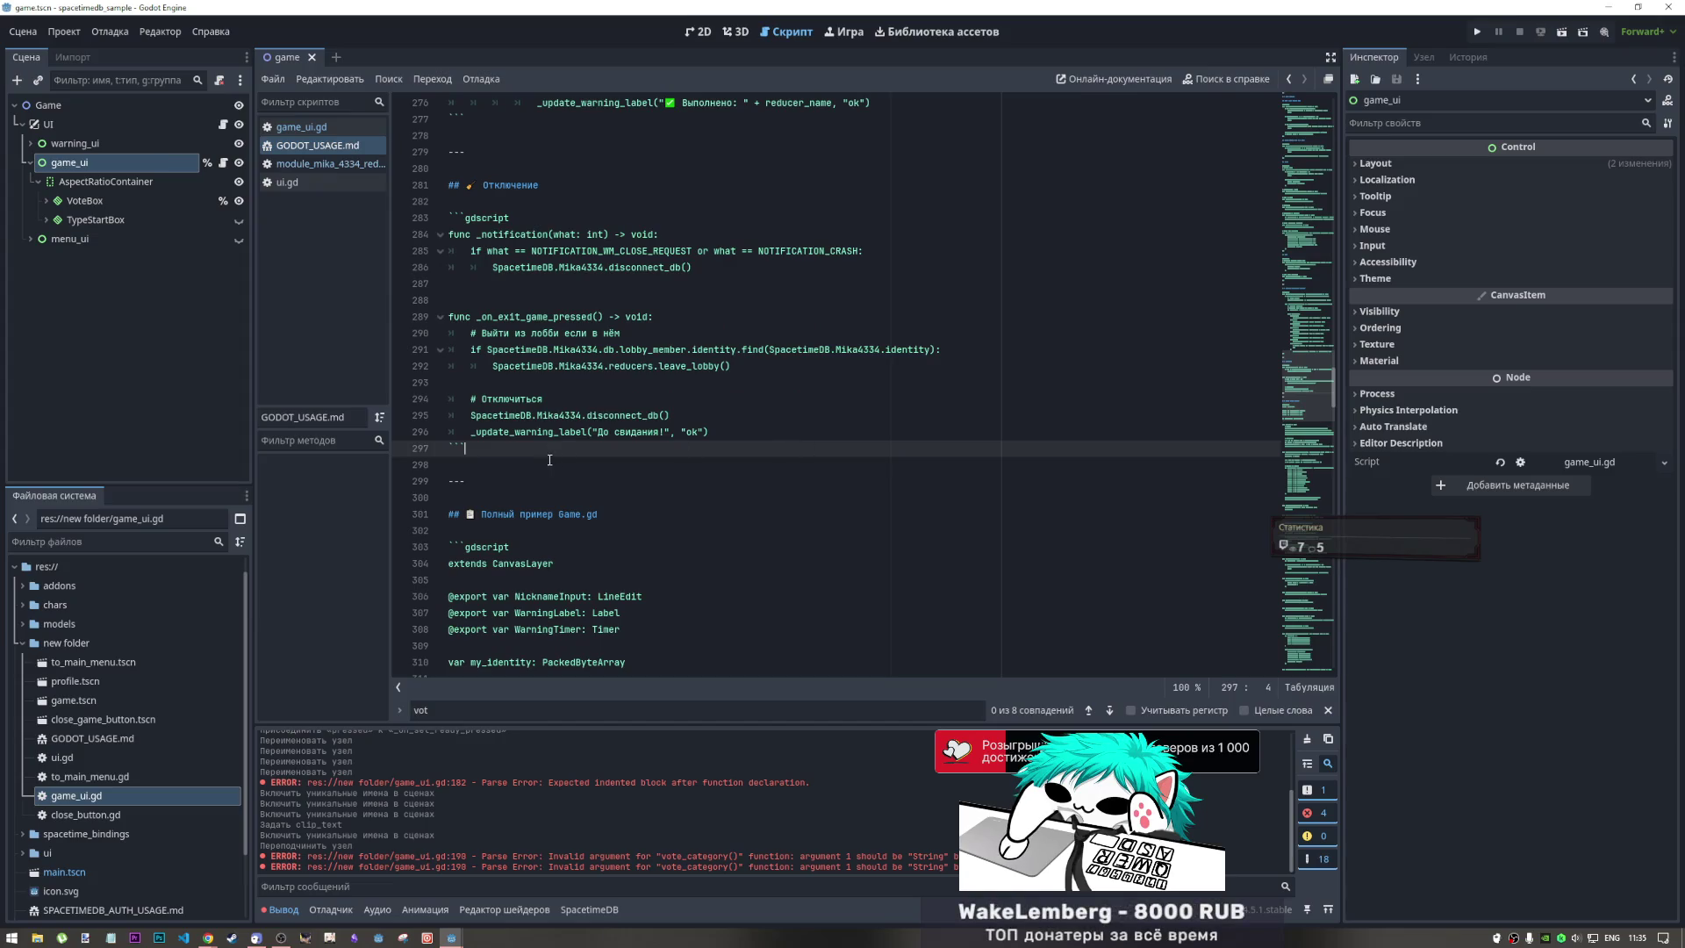
shift+click(520, 415)
shift+click(449, 201)
click(527, 333)
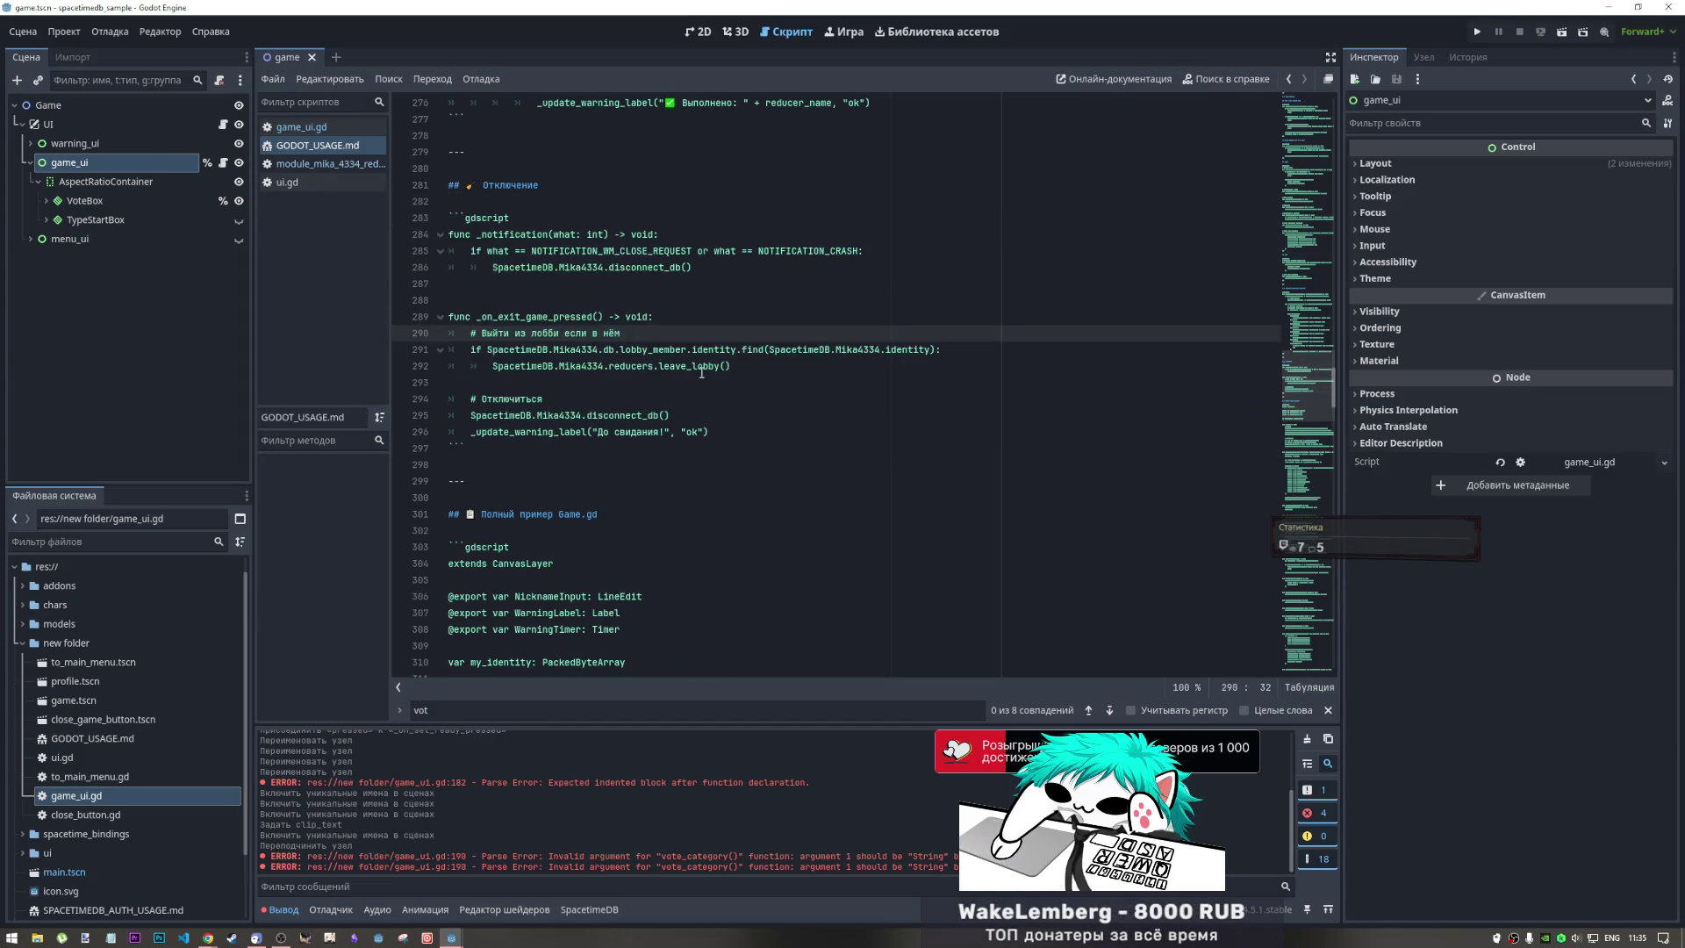
click(753, 422)
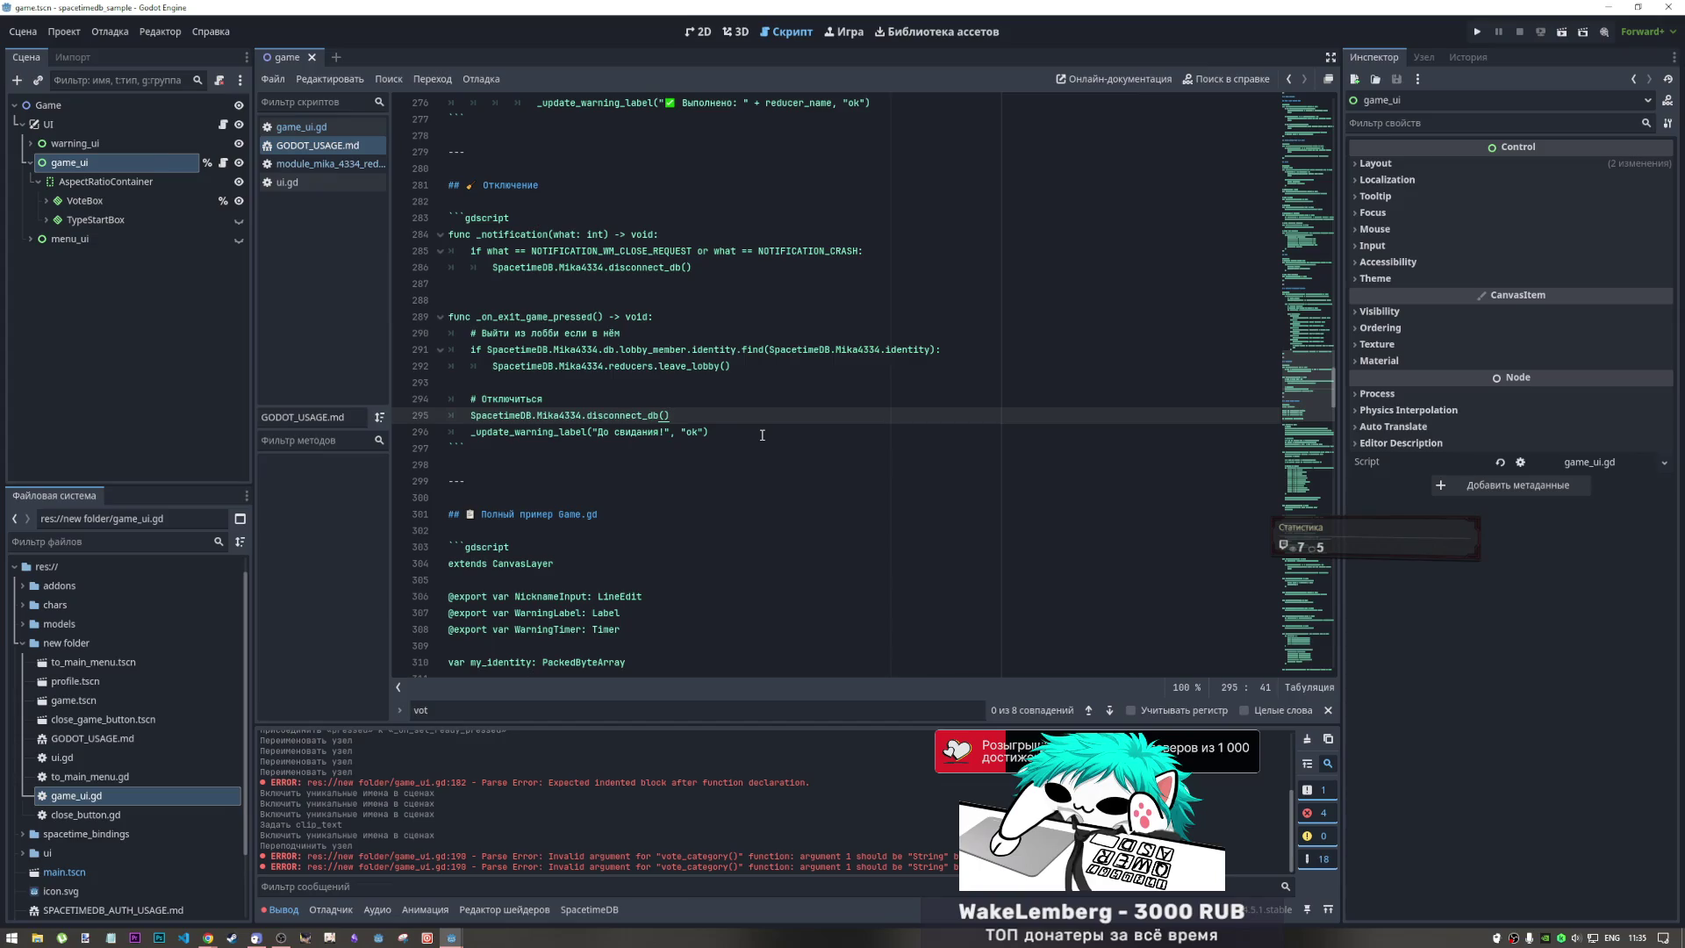
key(Down)
key(Down)
click(724, 433)
scroll(710, 429, down, 2)
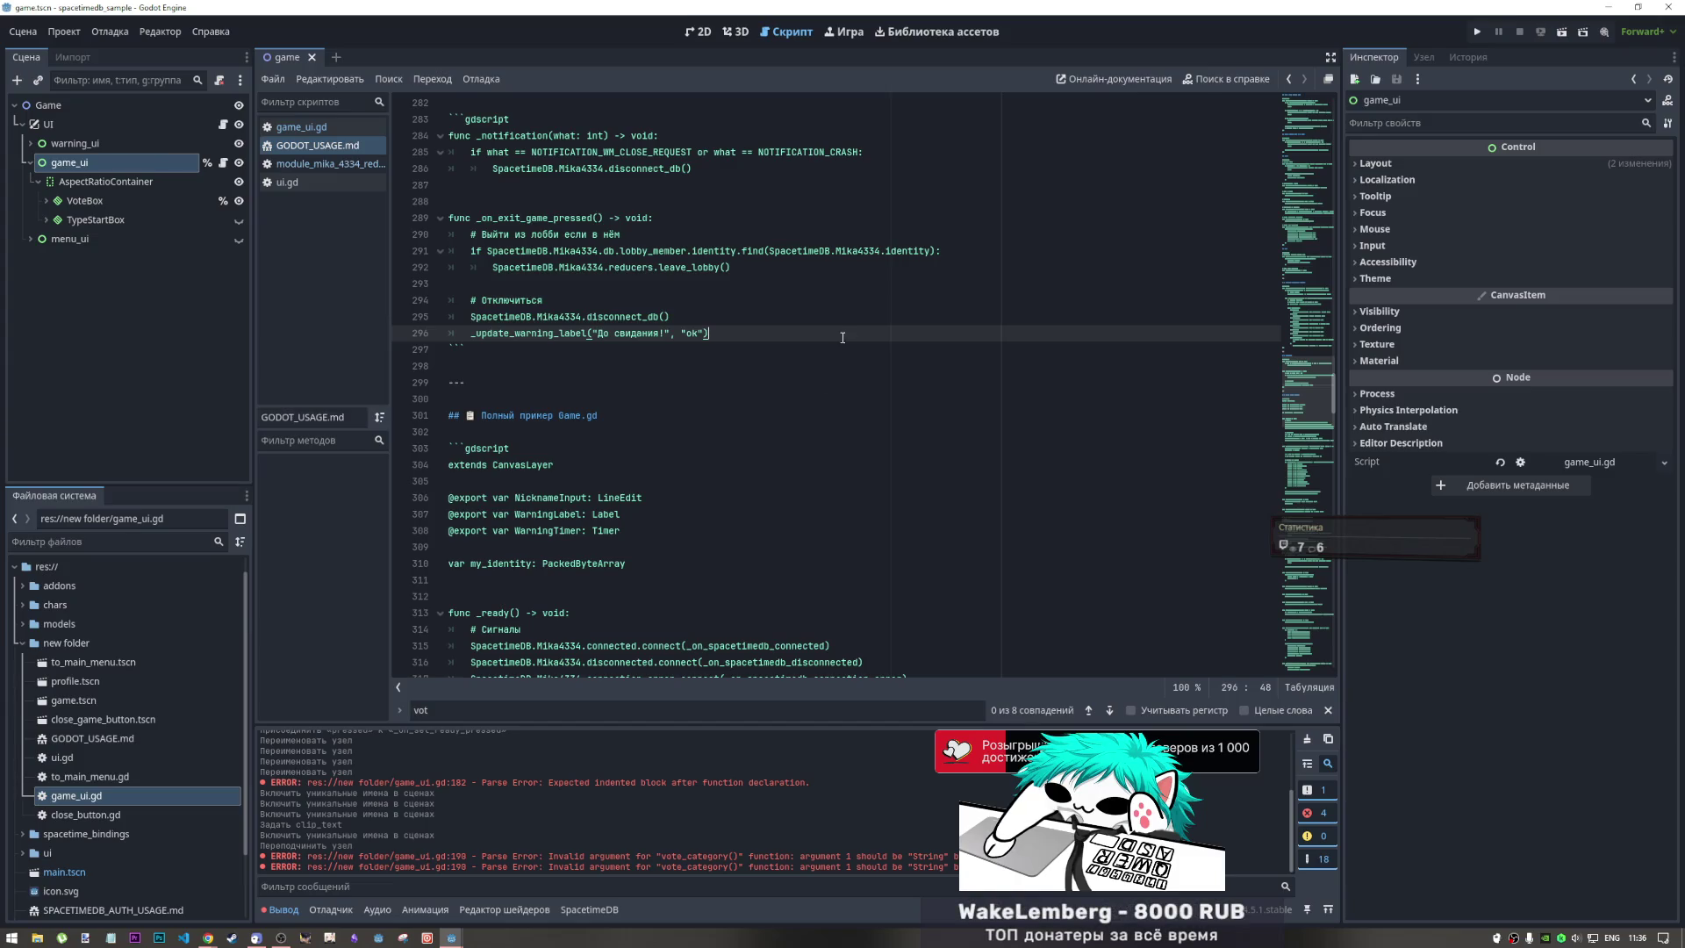
click(798, 398)
scroll(723, 435, up, 3)
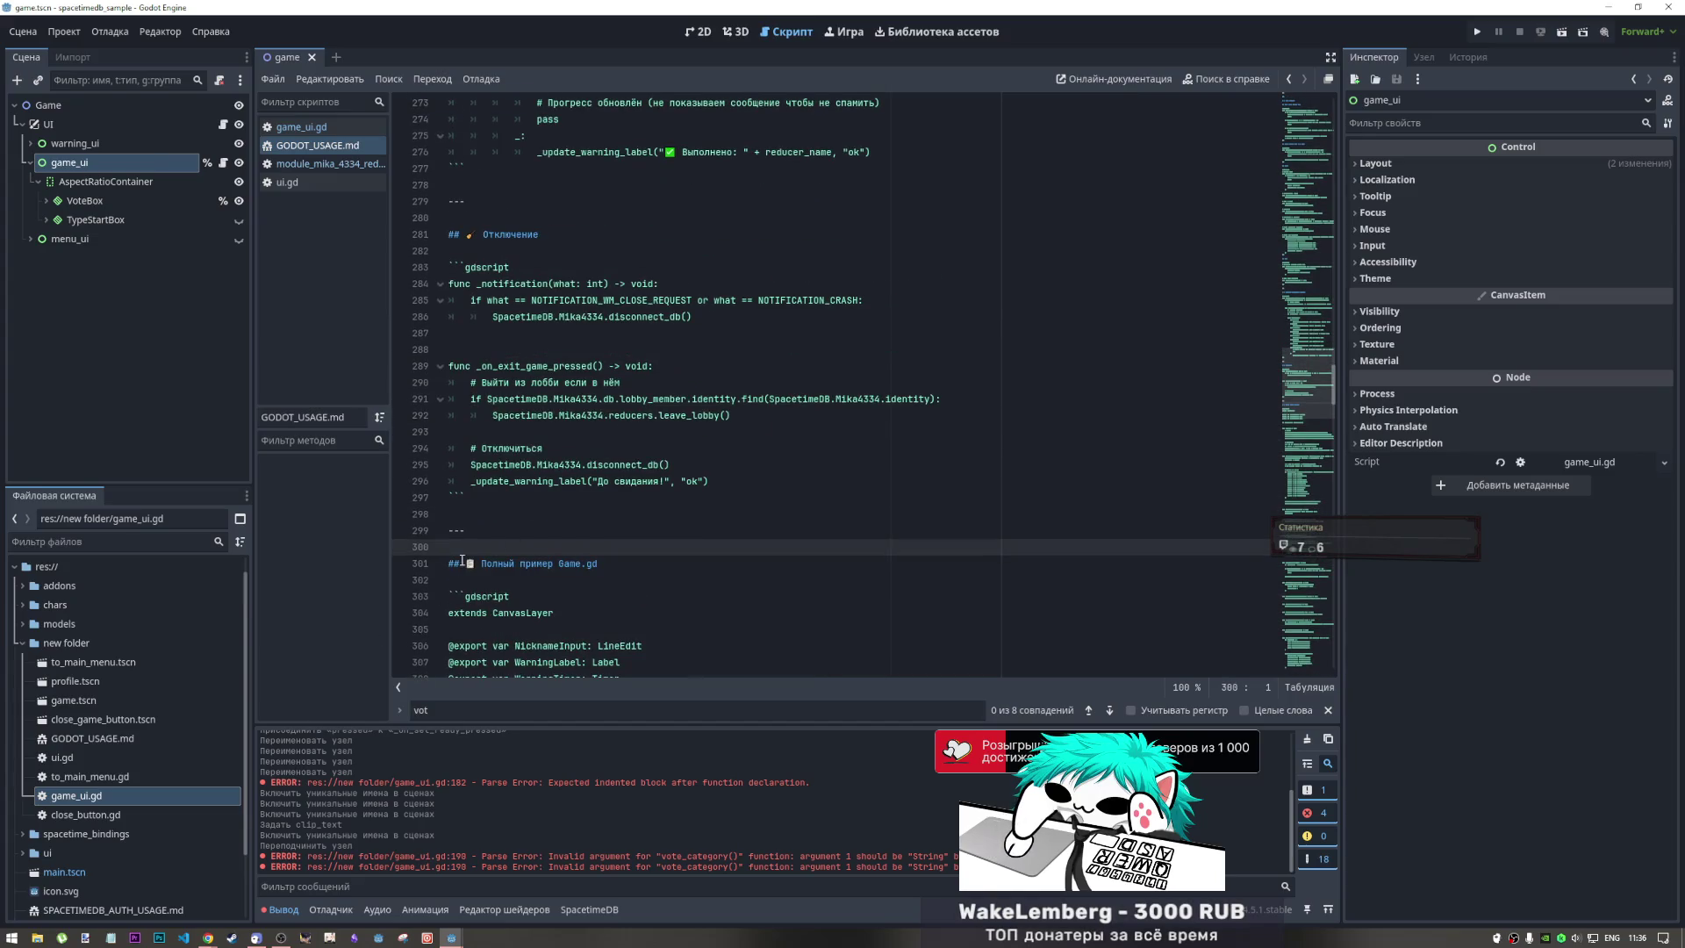
scroll(478, 553, down, 3)
scroll(479, 332, down, 10)
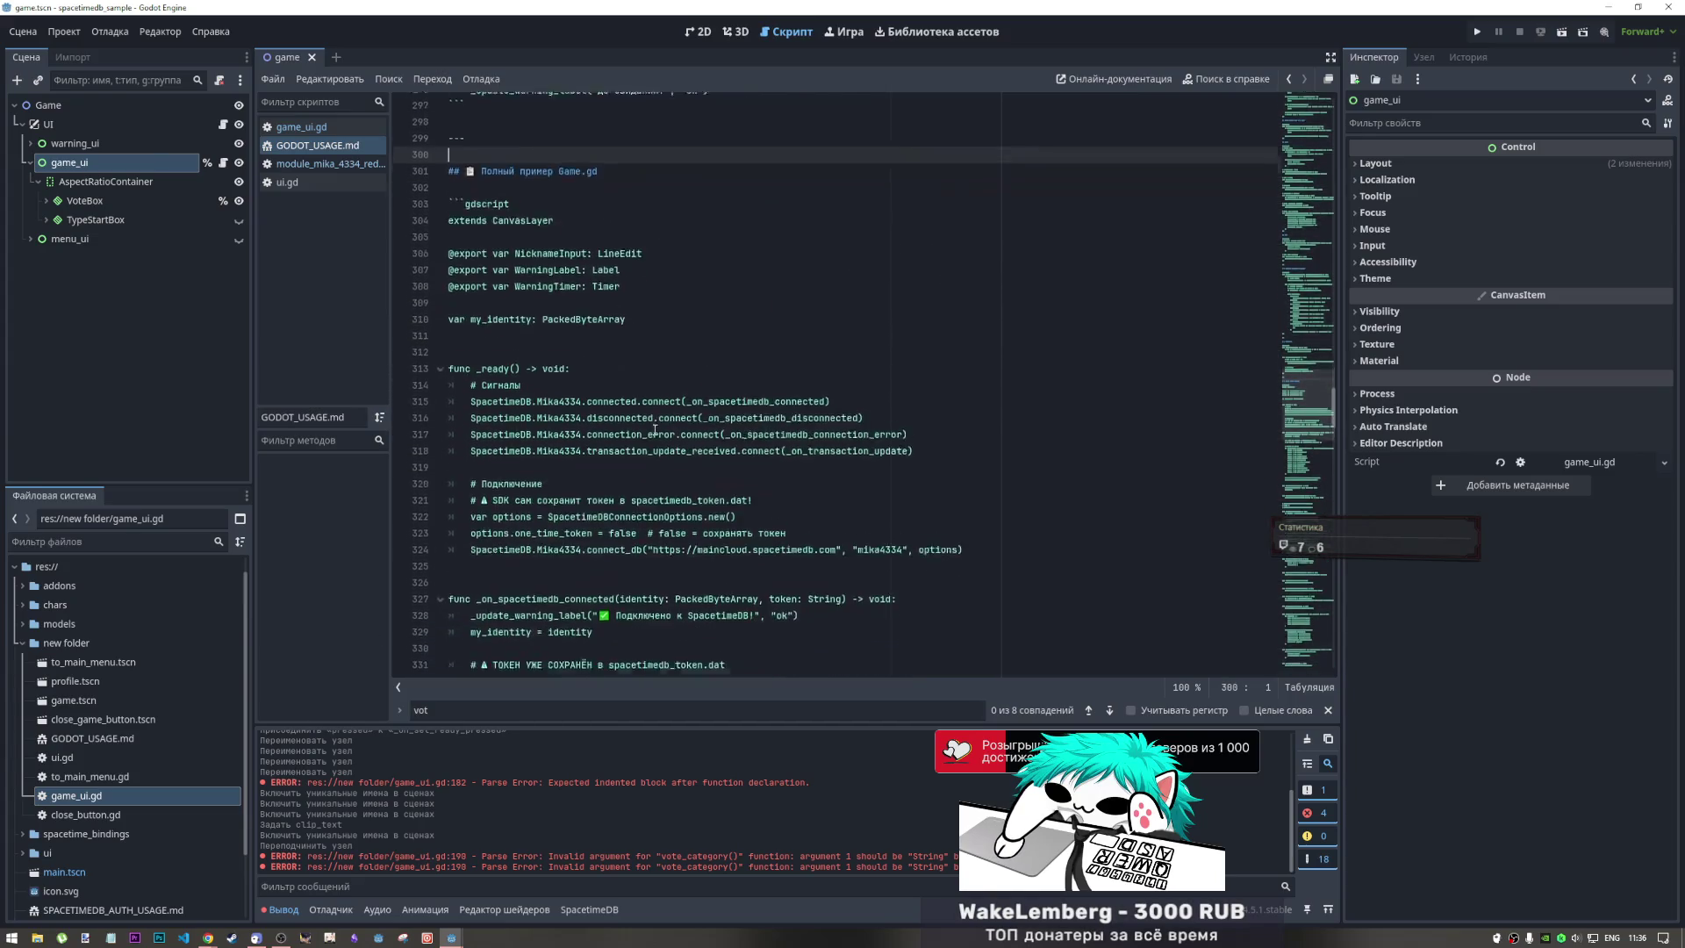
click(515, 350)
scroll(565, 434, down, 9)
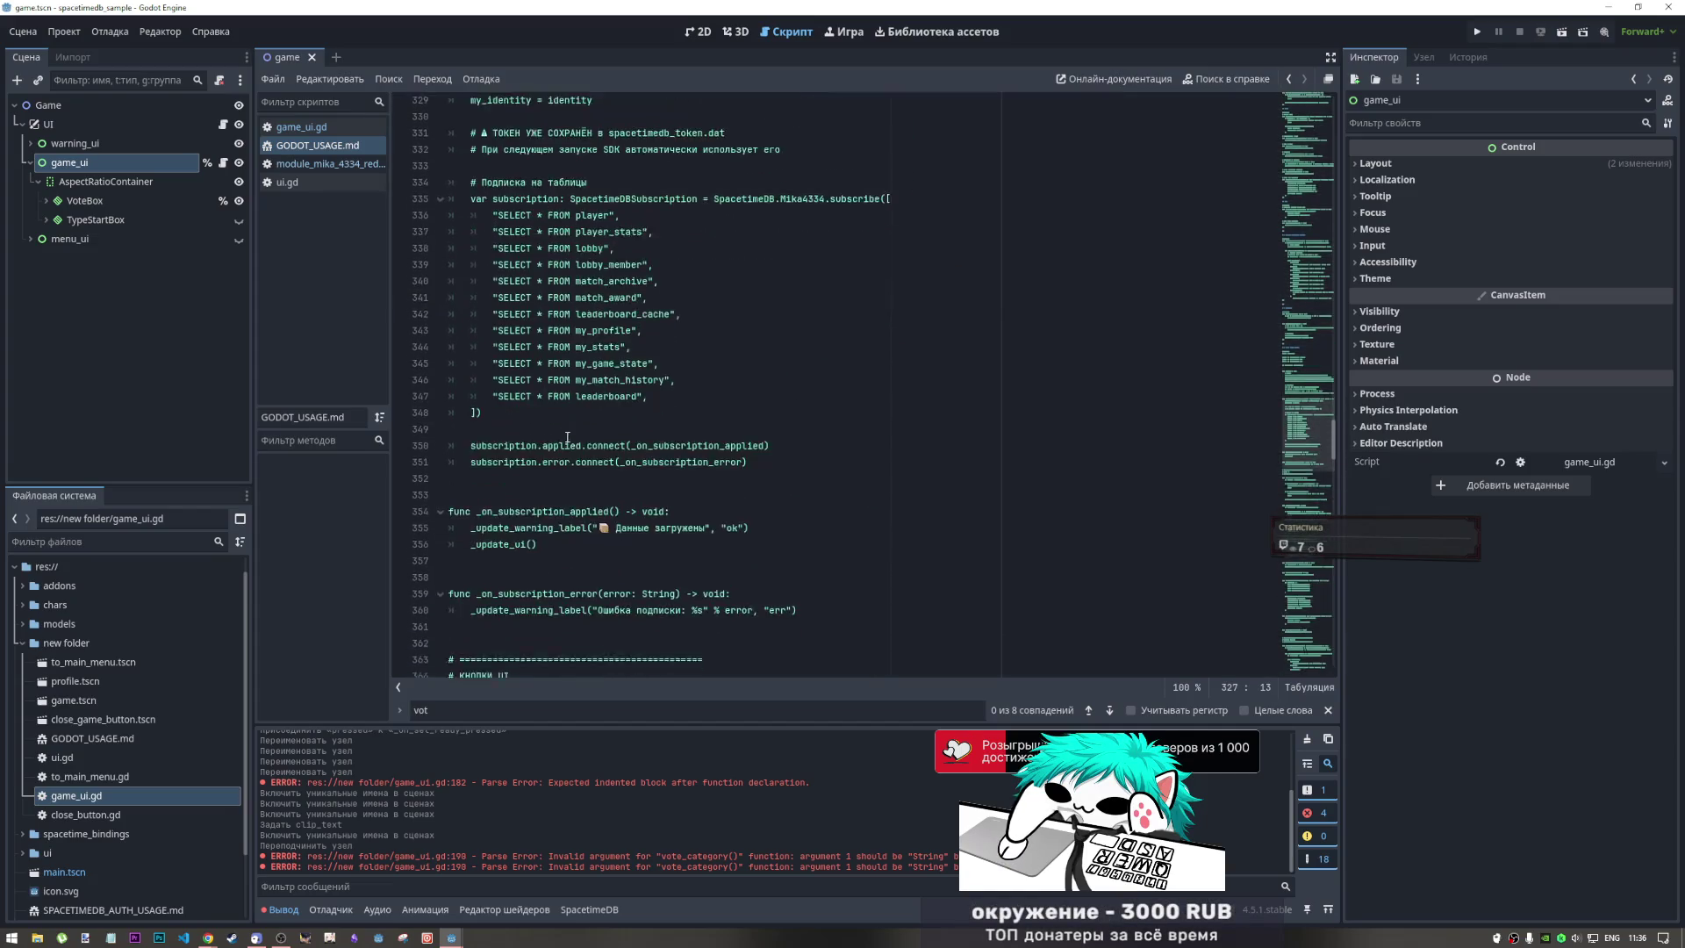
scroll(565, 434, down, 4)
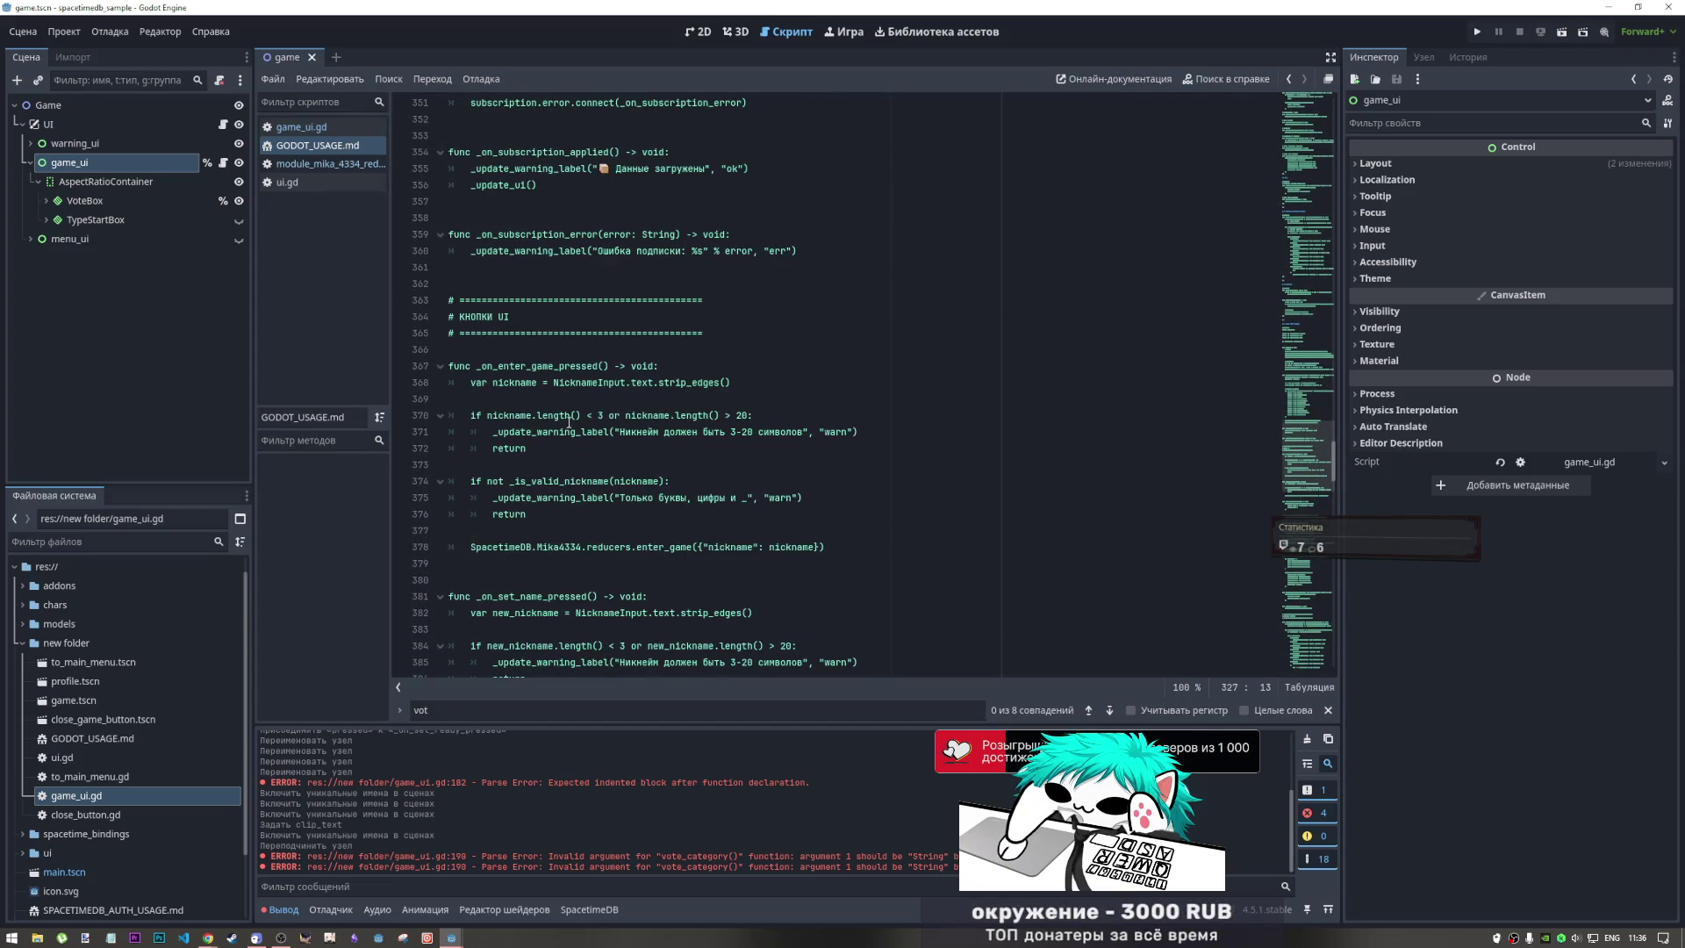
drag(587, 383, 599, 441)
click(600, 442)
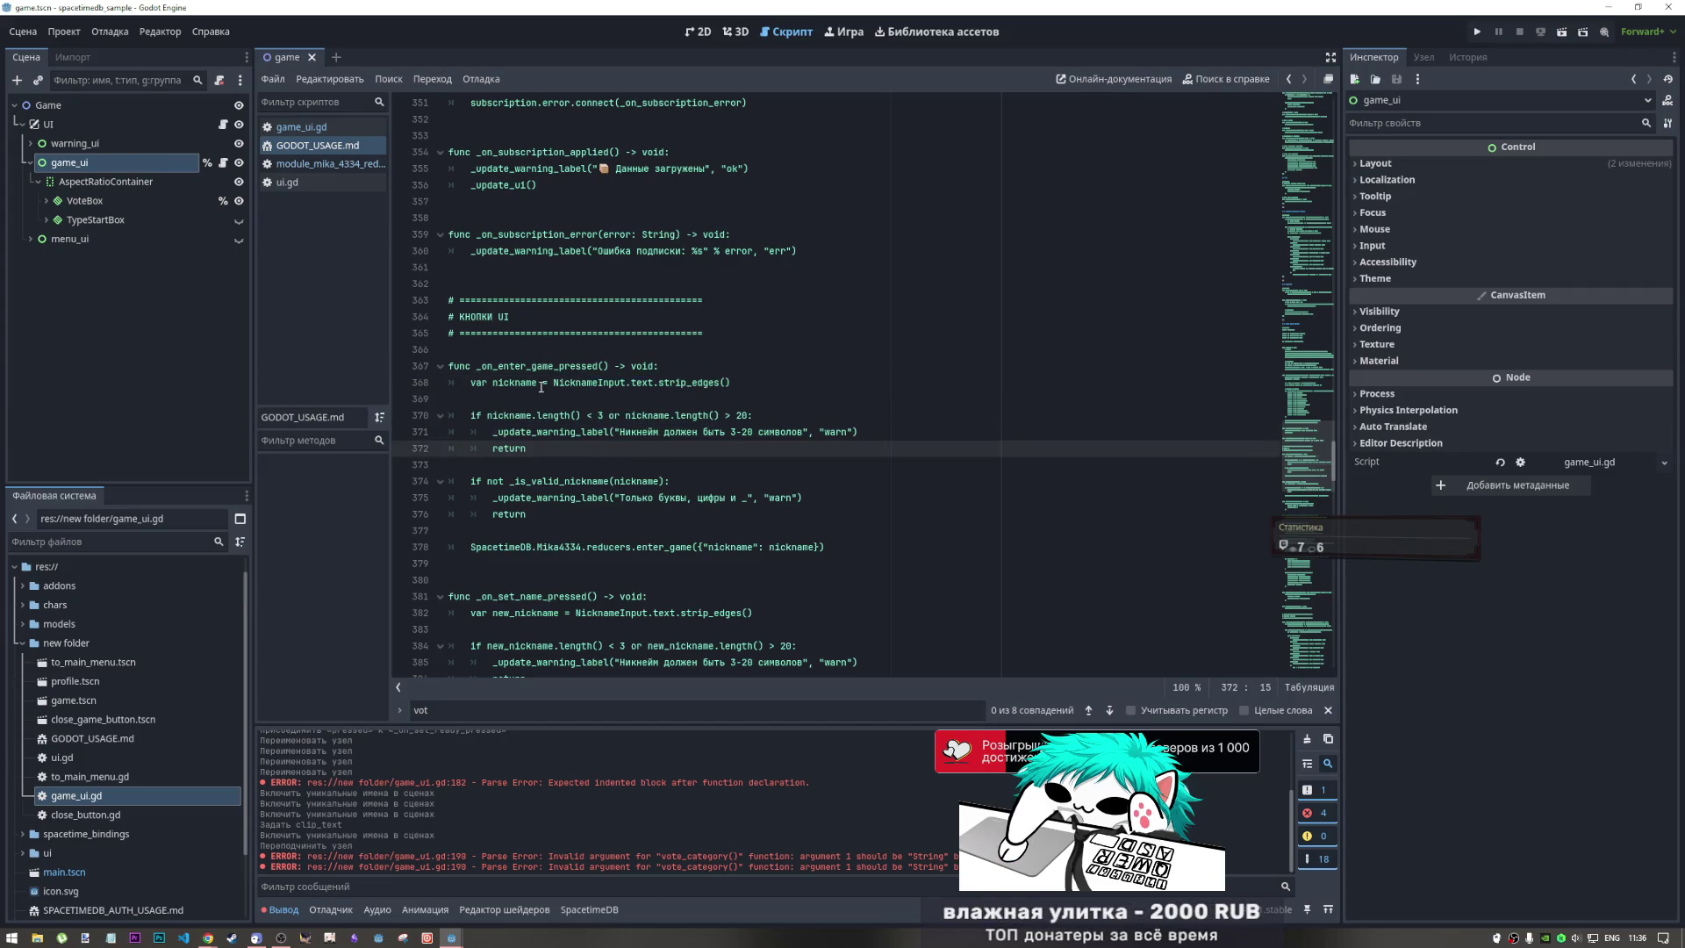
scroll(541, 406, down, 5)
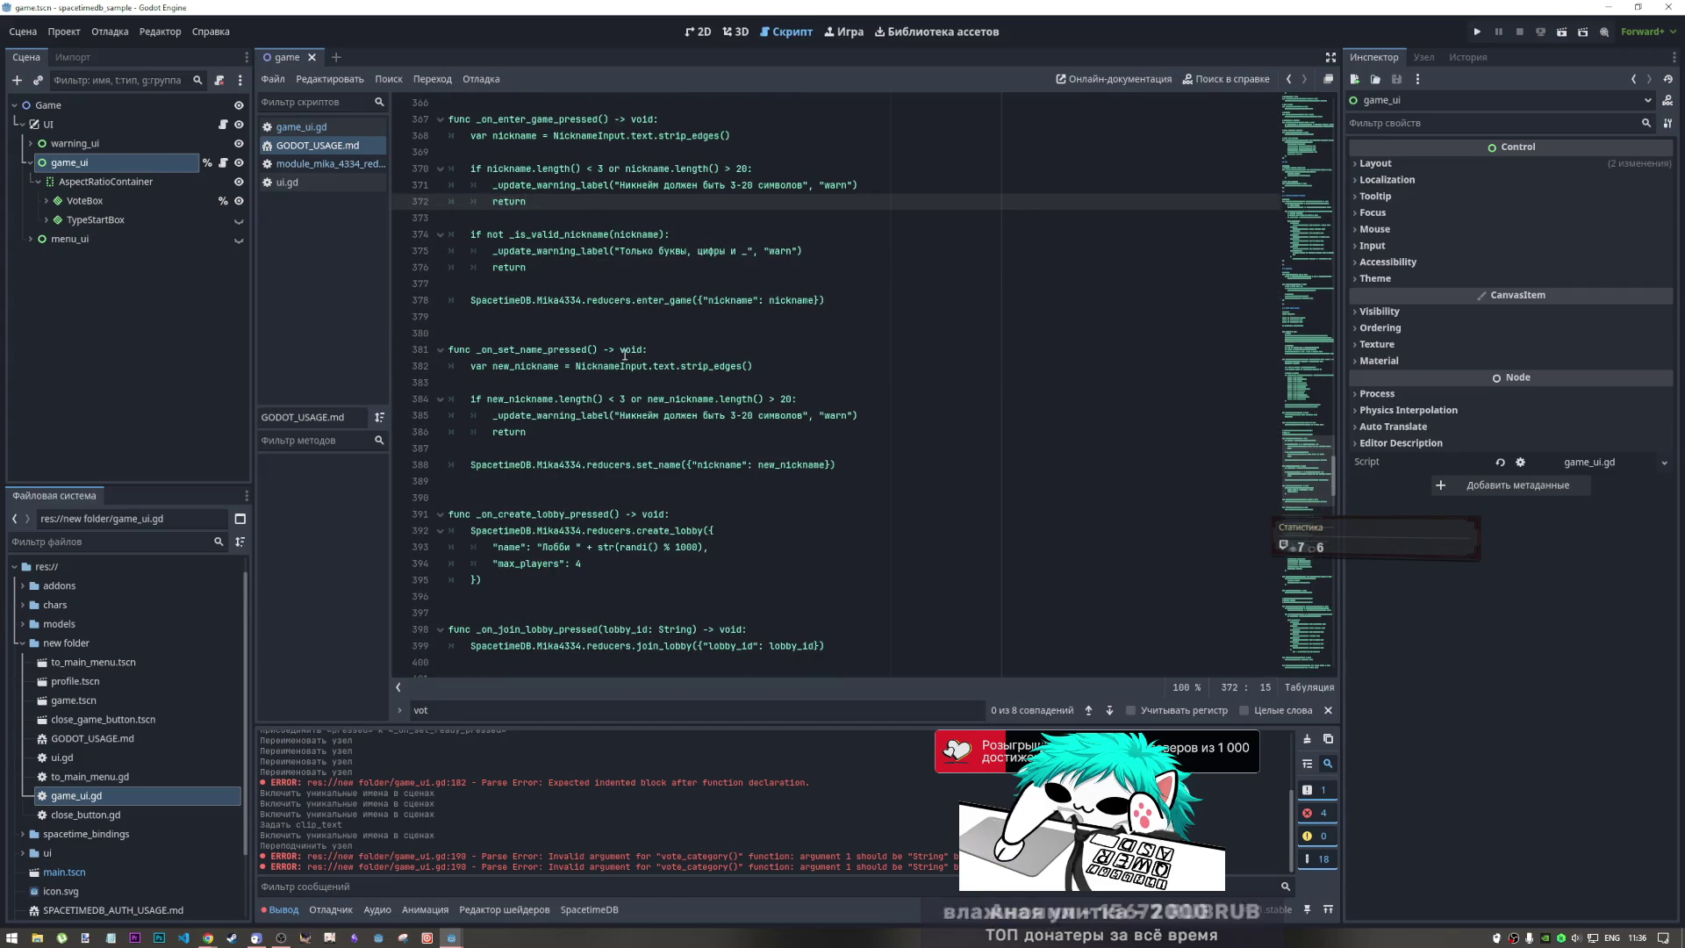
scroll(599, 369, down, 5)
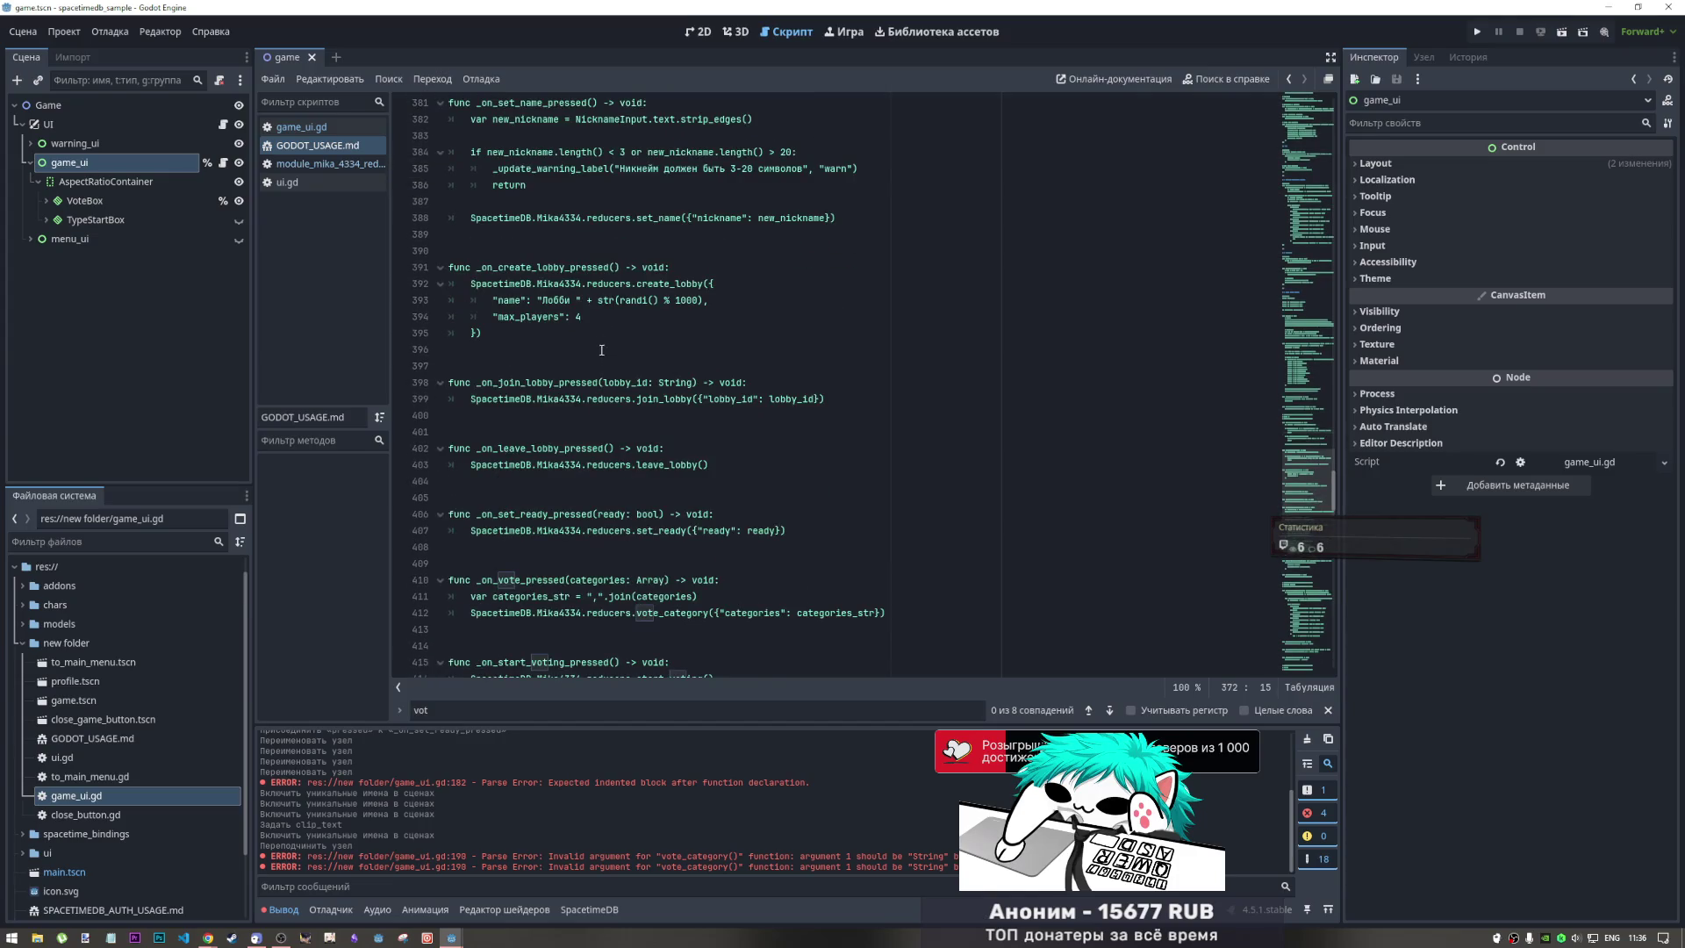
mouse_move(570, 267)
mouse_down()
mouse_move(588, 345)
mouse_move(562, 384)
mouse_move(586, 404)
mouse_up()
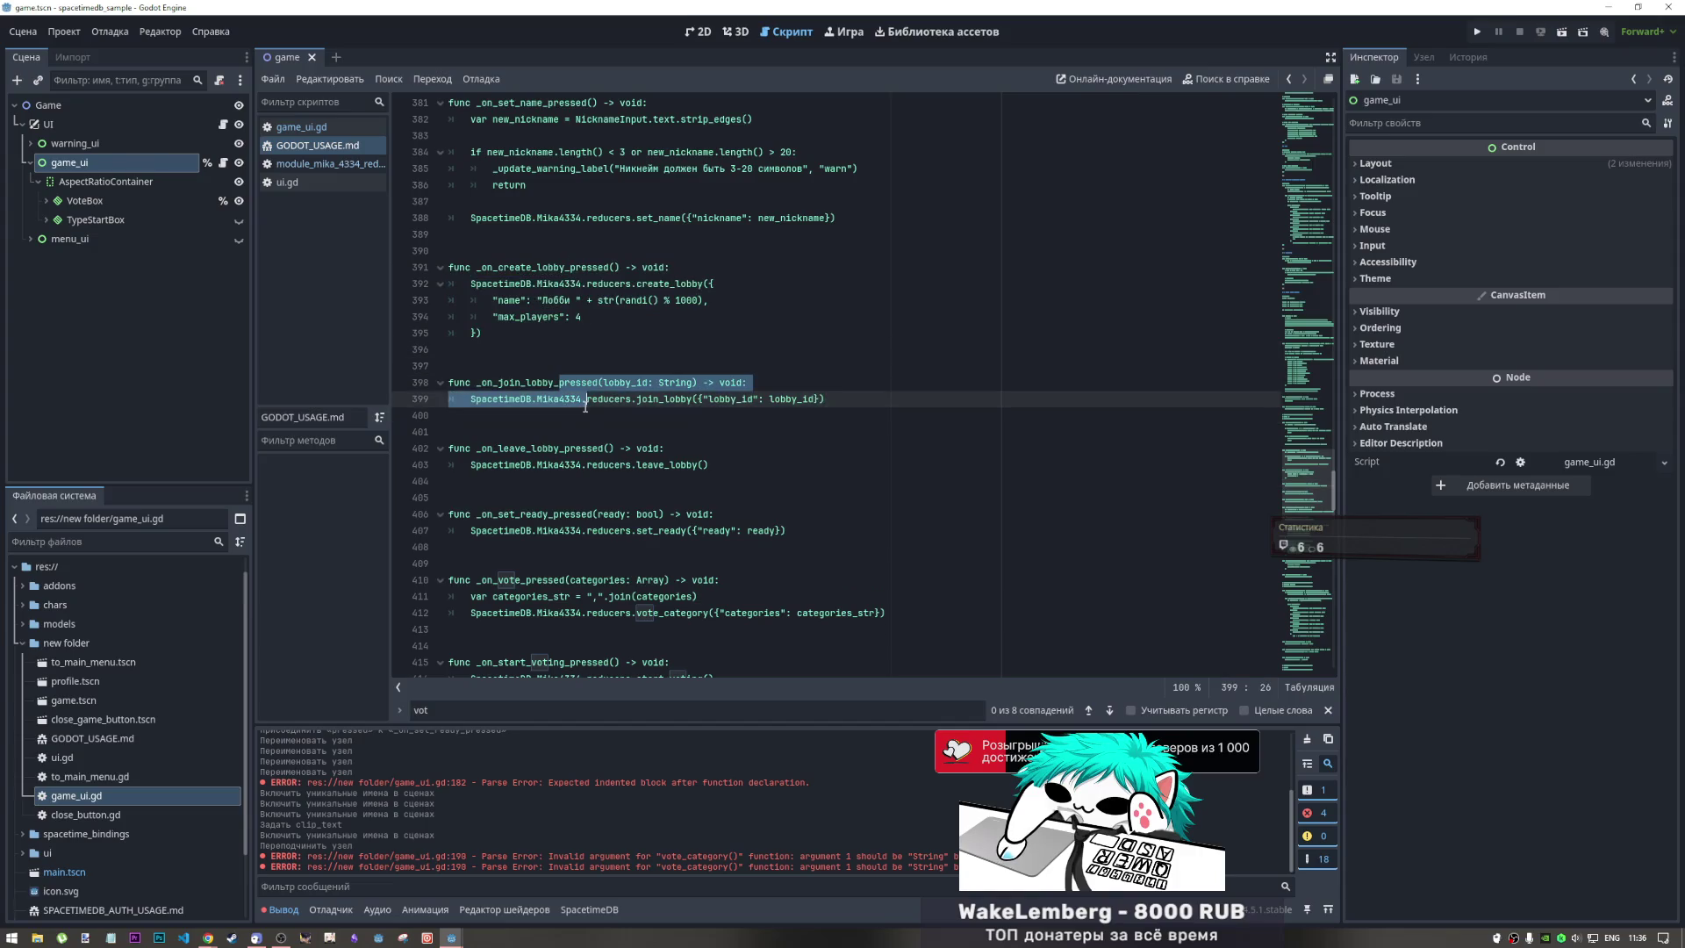
scroll(586, 410, down, 2)
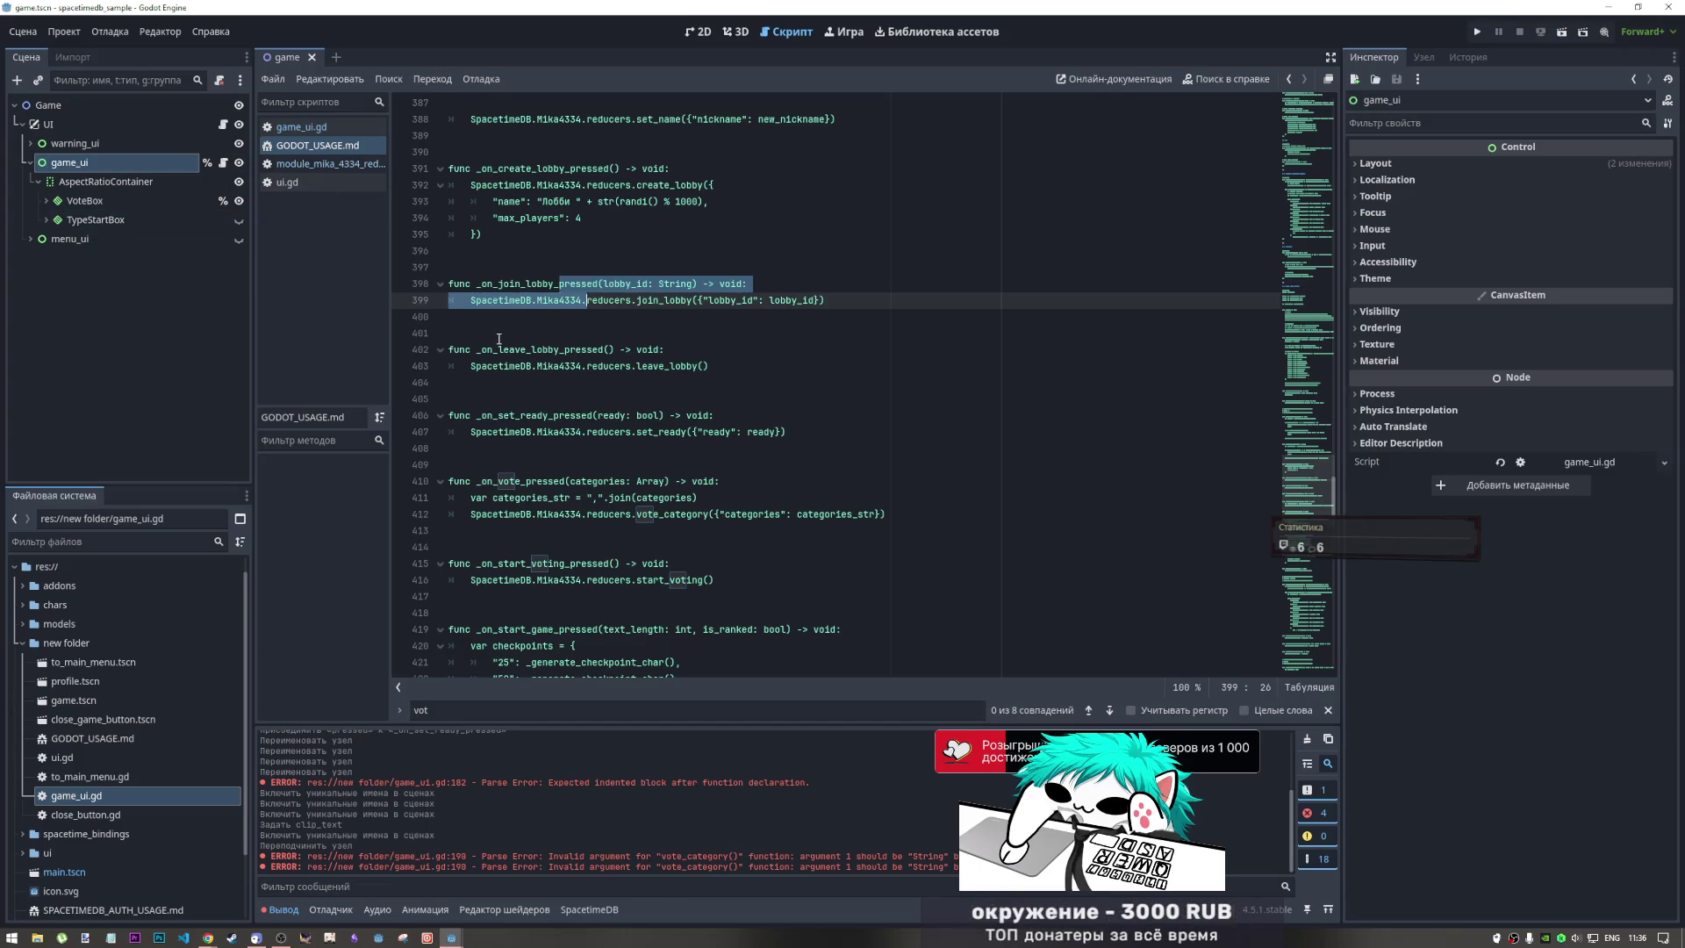
scroll(497, 341, down, 1)
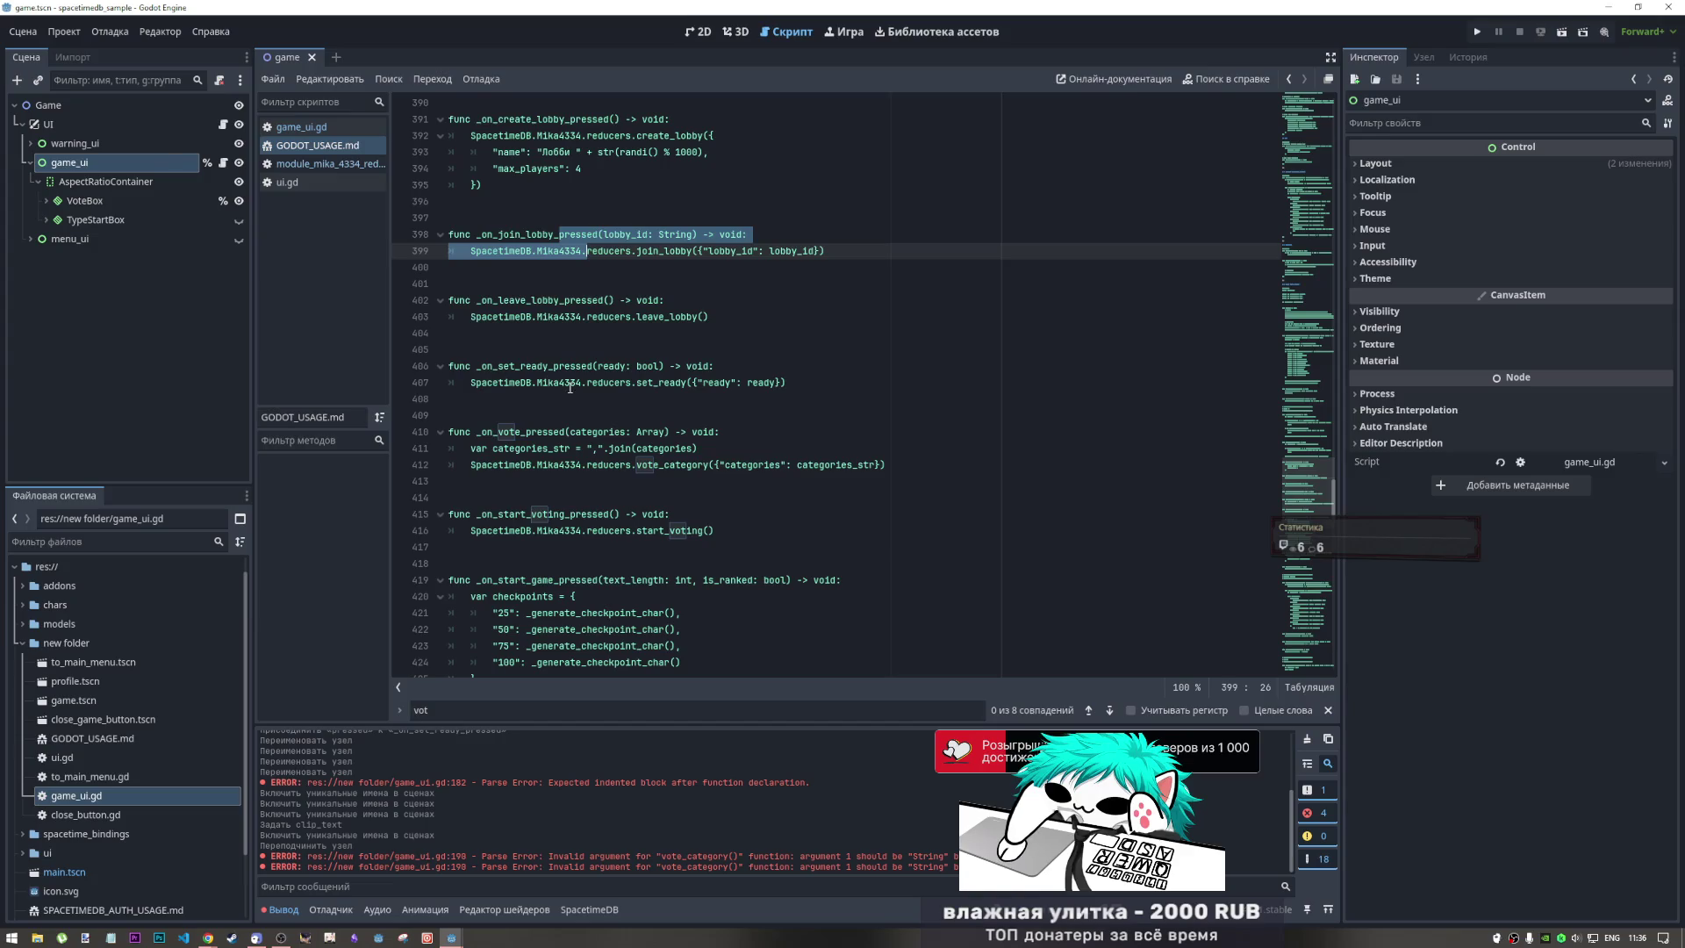
mouse_move(471, 383)
mouse_down()
mouse_move(830, 390)
mouse_move(668, 384)
mouse_move(693, 384)
mouse_up()
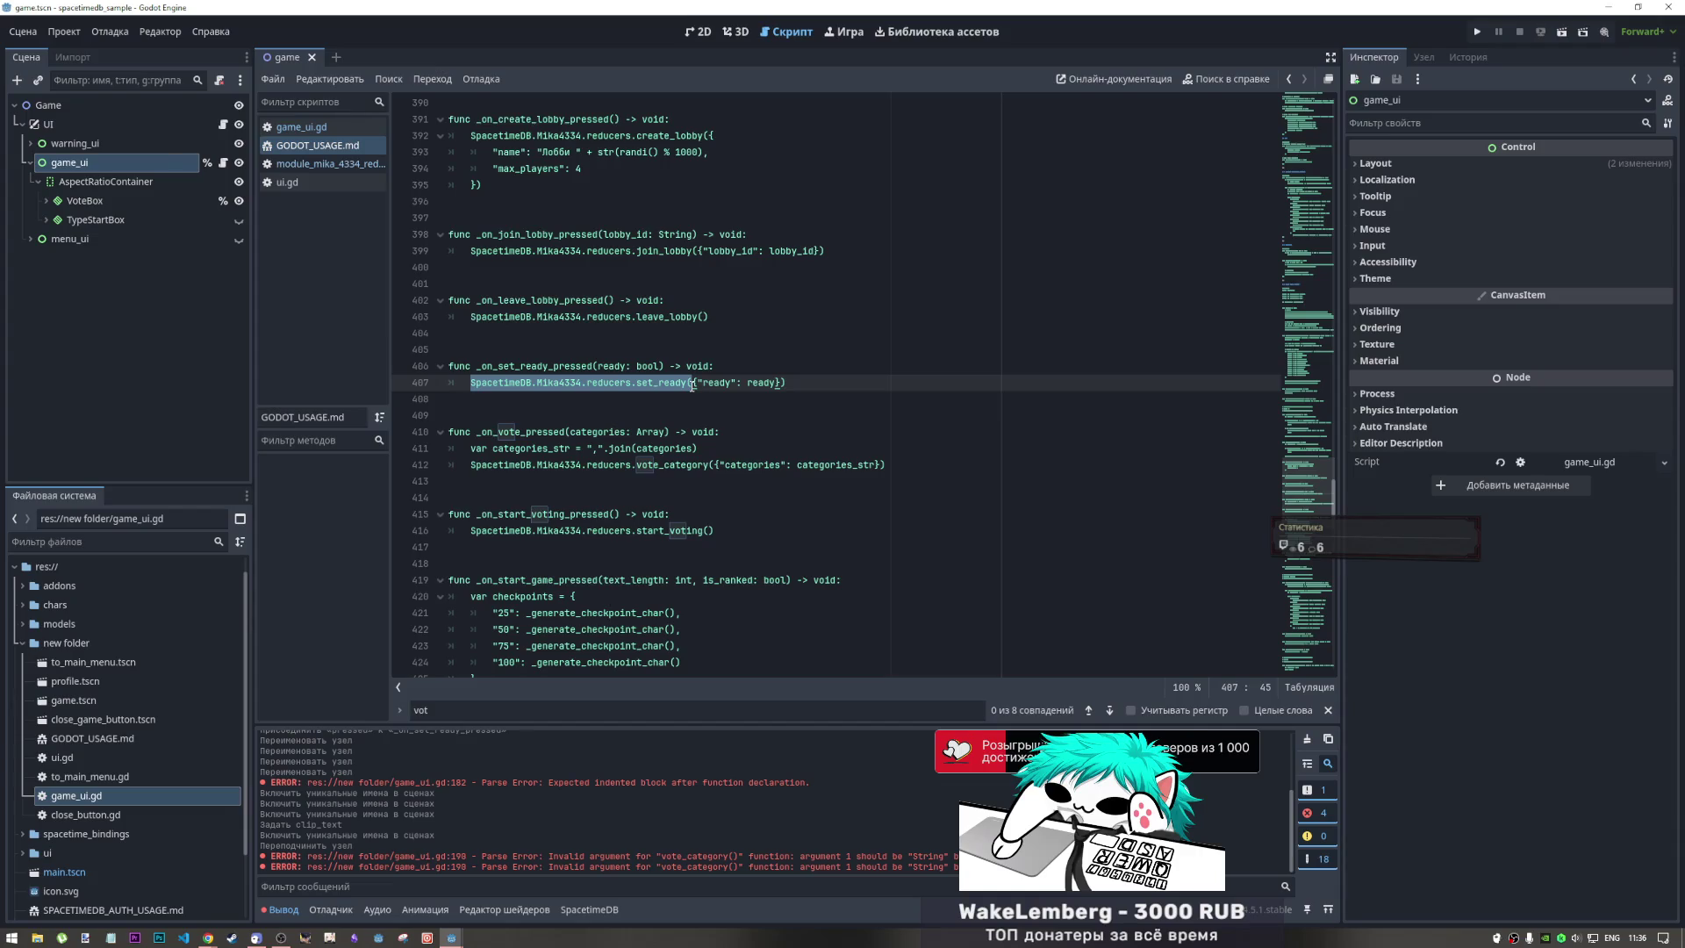
key(ctrl+Left)
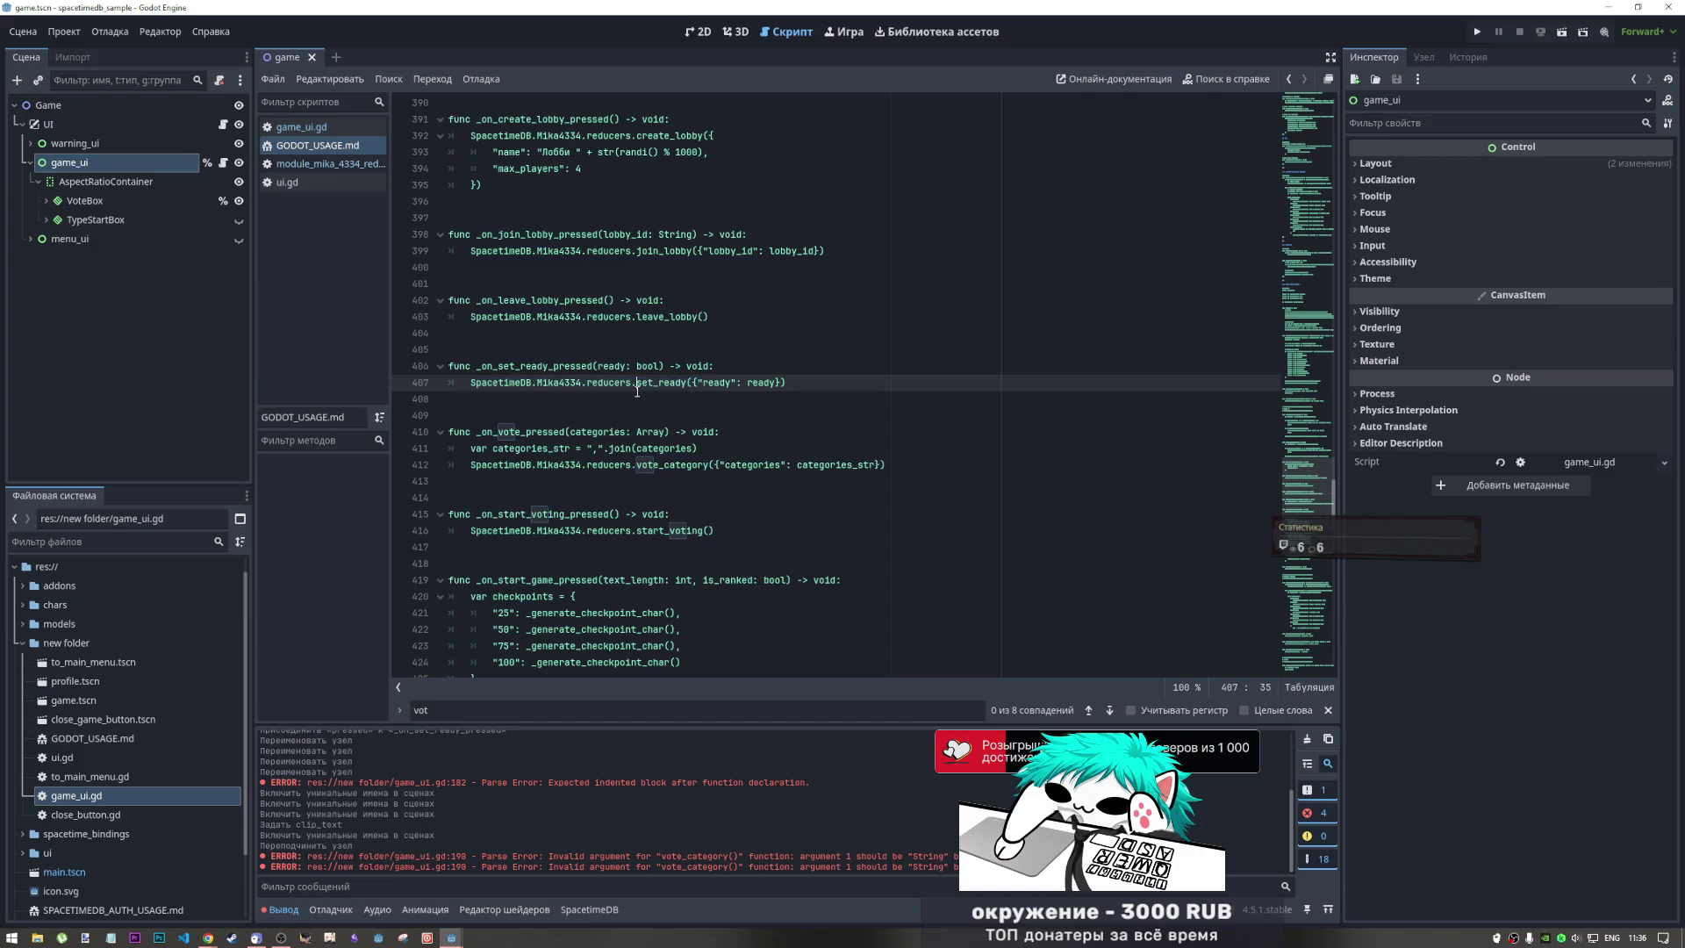
drag(687, 380, 611, 383)
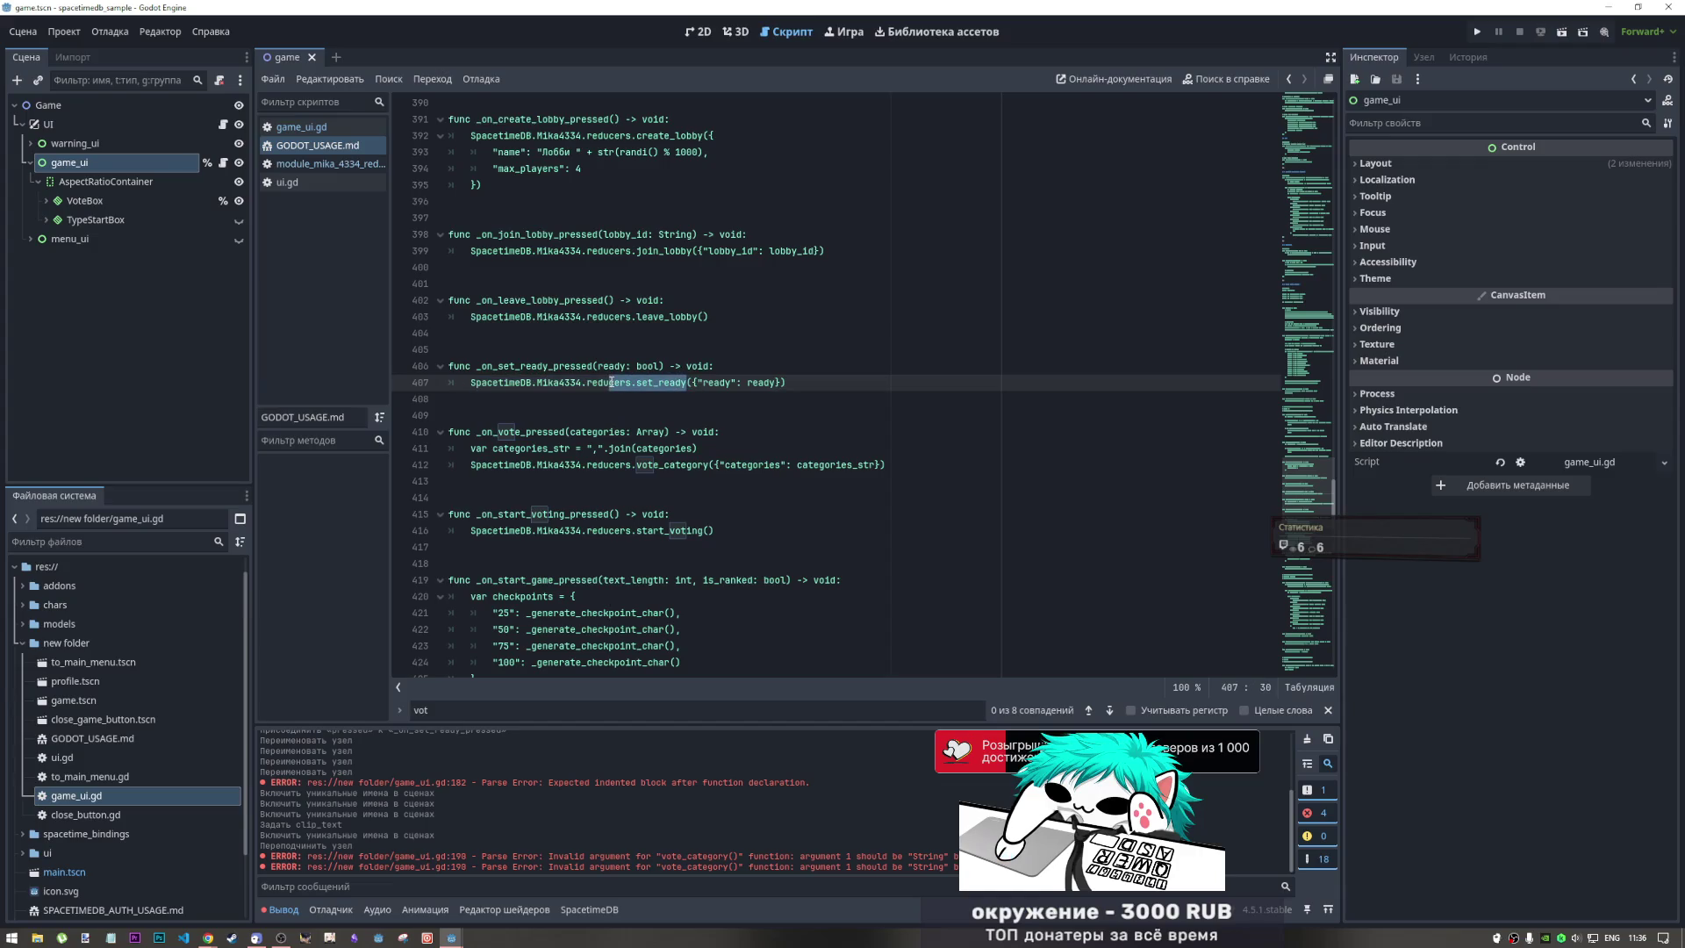
click(1315, 133)
Select the my_game_state view name in game_ui.gd's subscription list
scroll(1313, 141, down, 5)
scroll(1304, 148, up, 8)
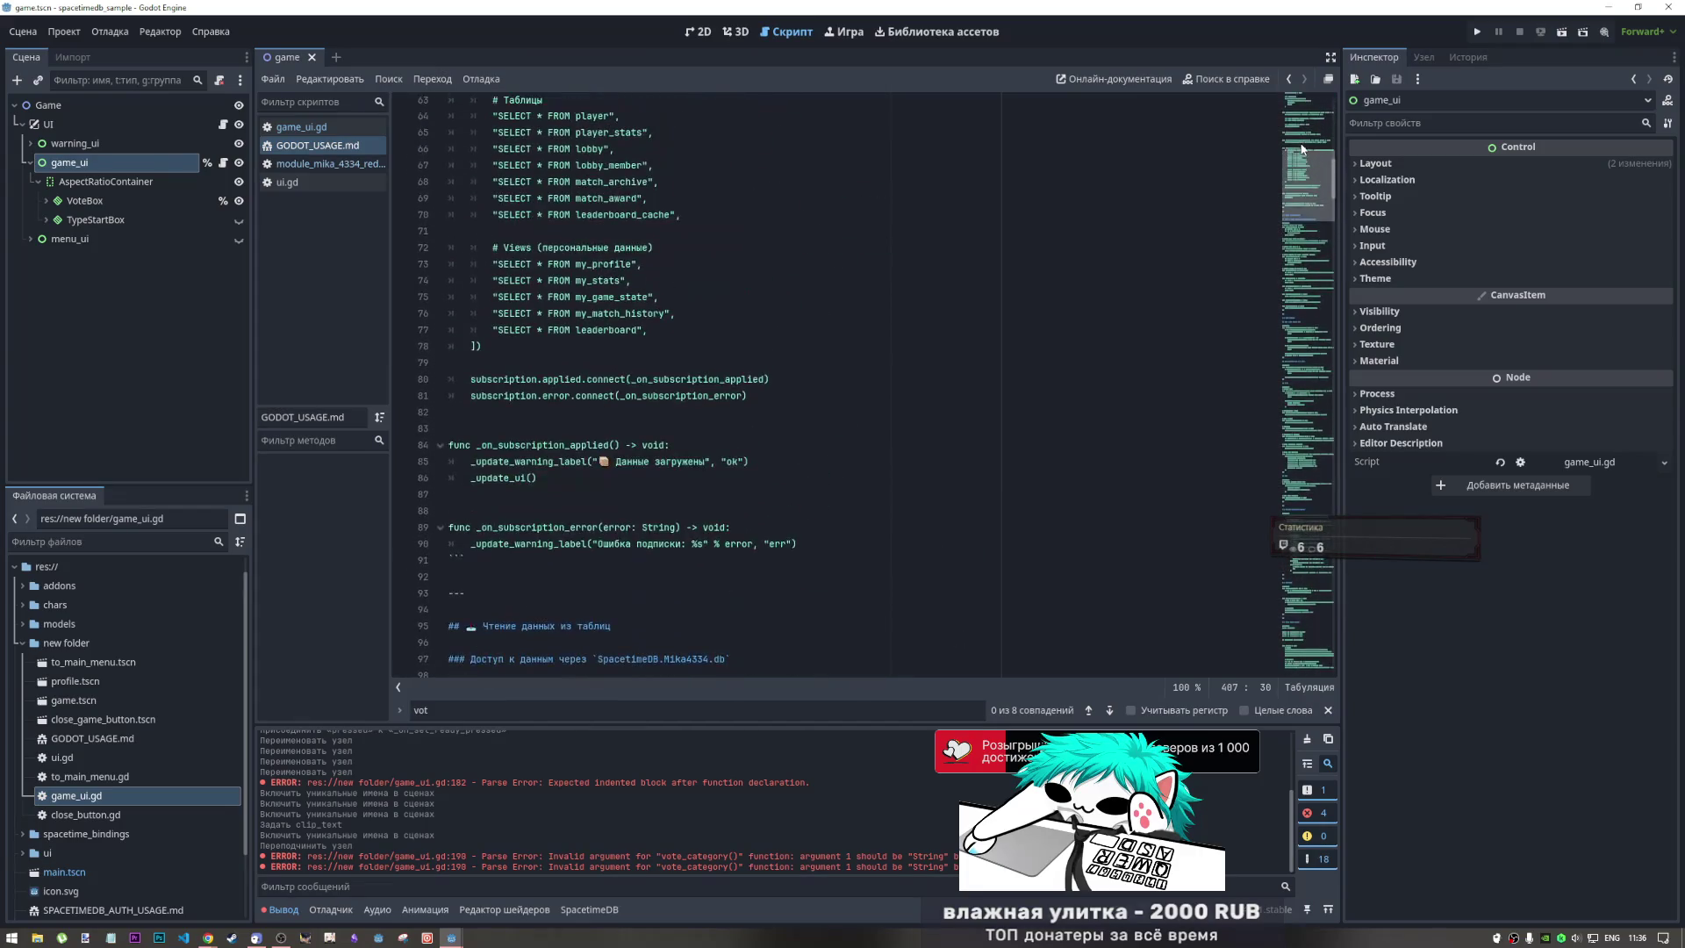
click(650, 264)
drag(604, 299, 654, 299)
Open the module_mika_4334 reducer script and close it, returning to game_ui.gd
scroll(655, 299, up, 2)
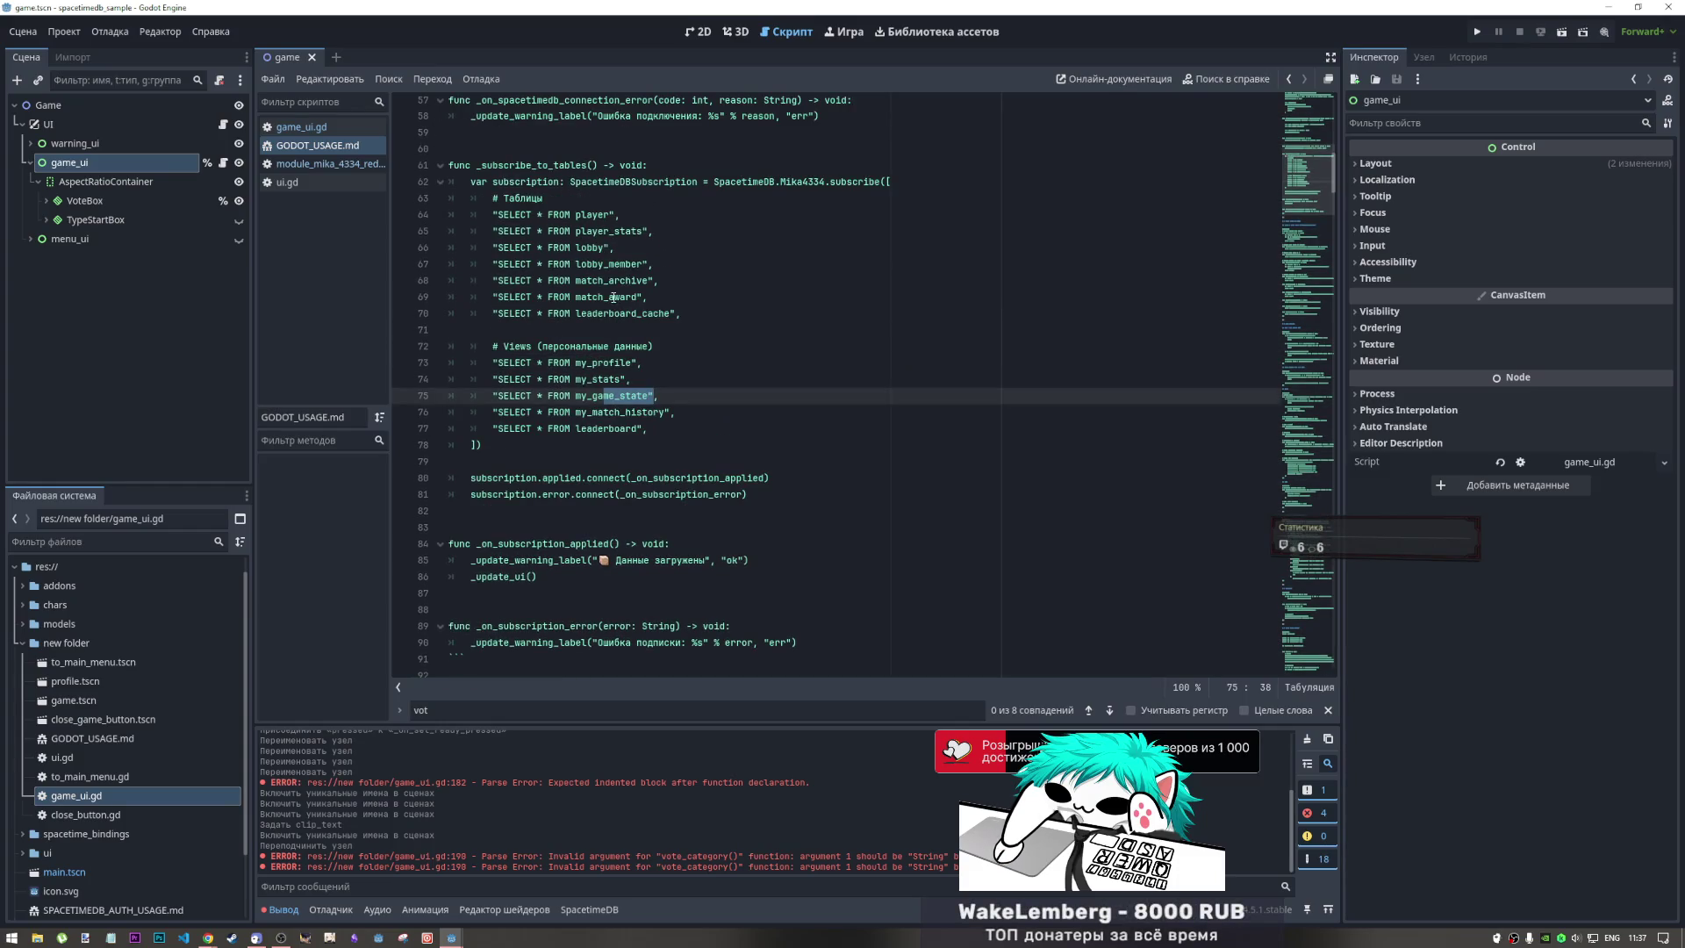
scroll(585, 331, up, 1)
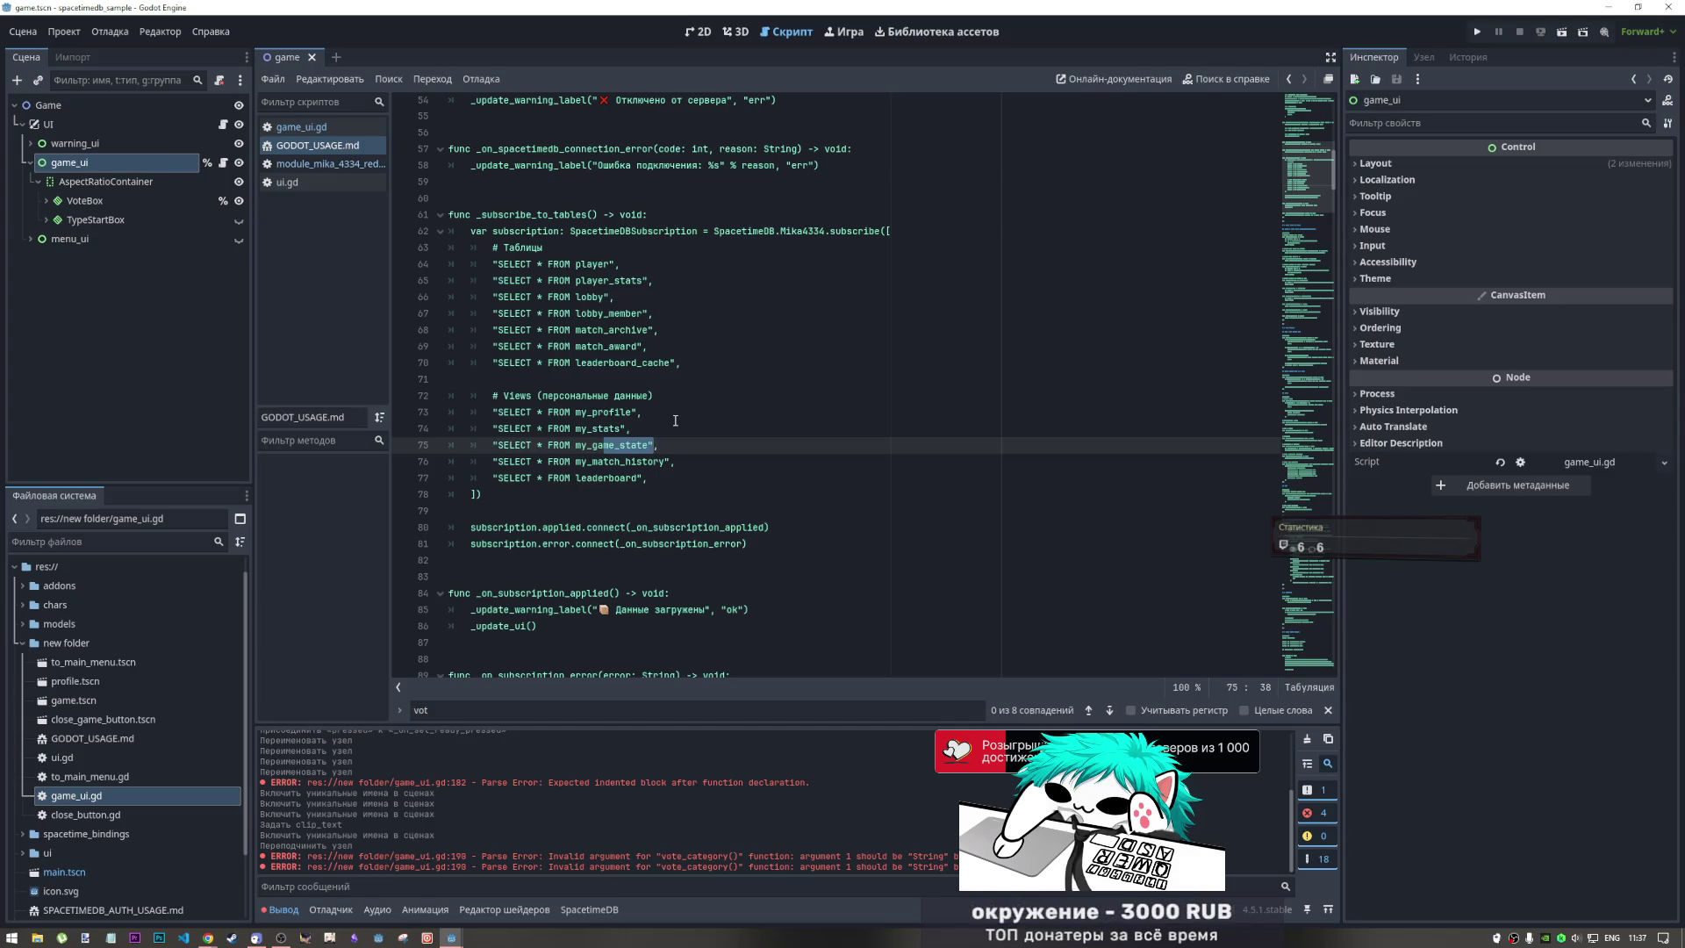
click(308, 167)
middle_click(308, 169)
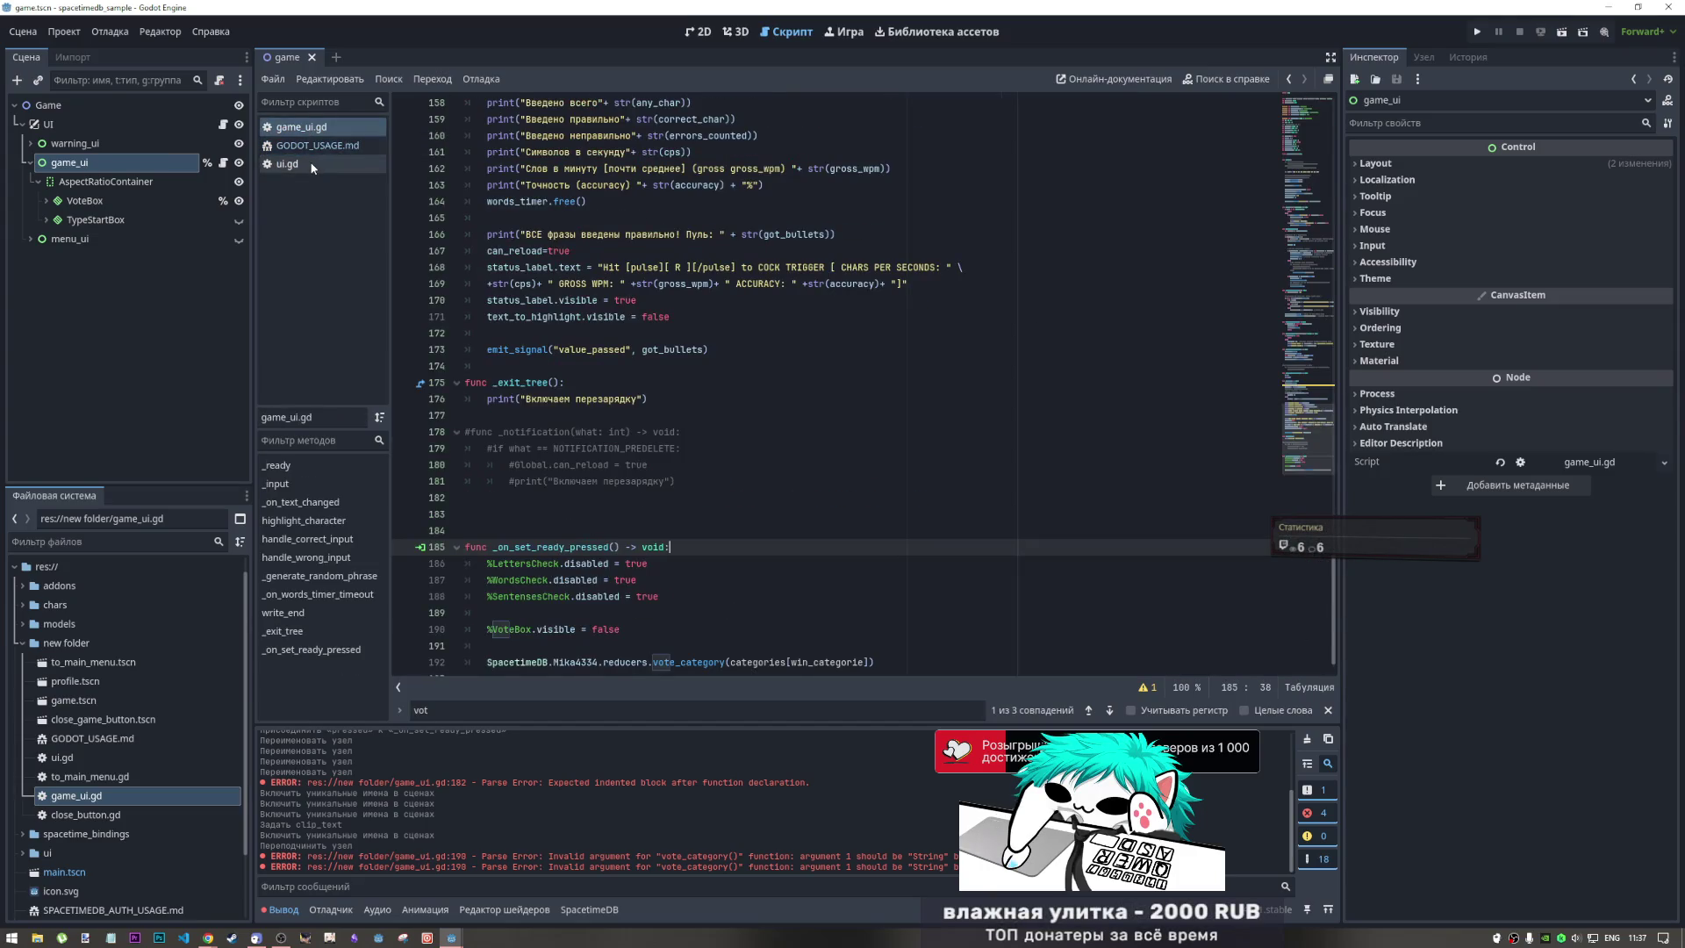
Open ui.gd and scroll through its contents
click(312, 165)
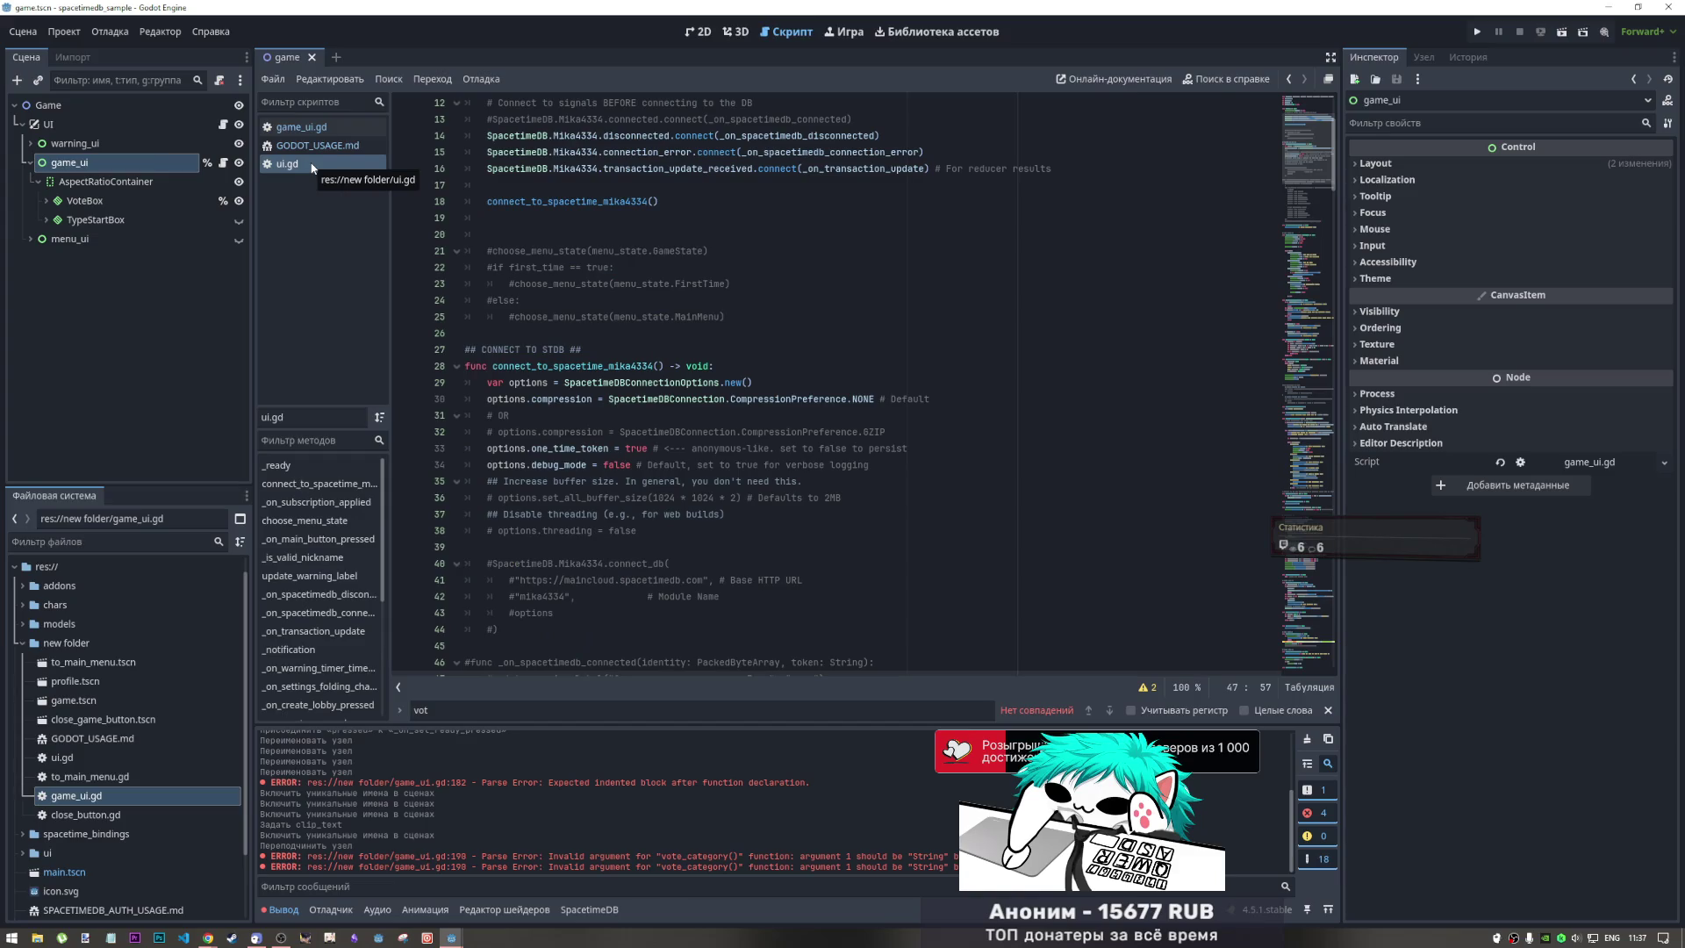
scroll(703, 351, down, 5)
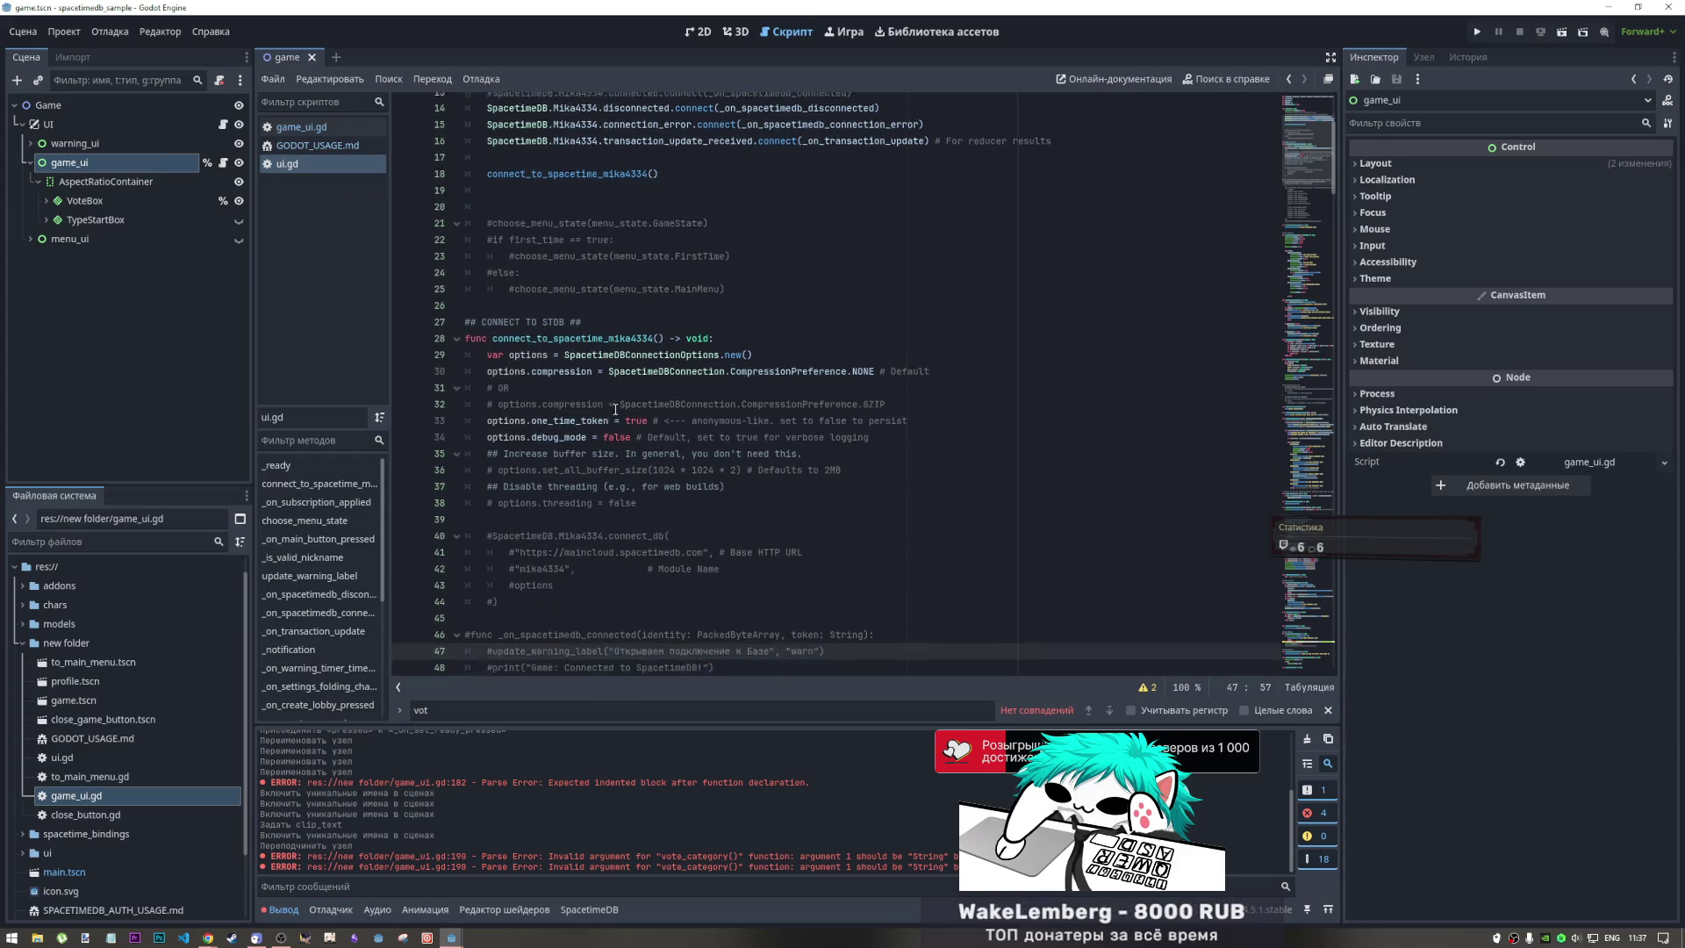
drag(1308, 207, 1280, 410)
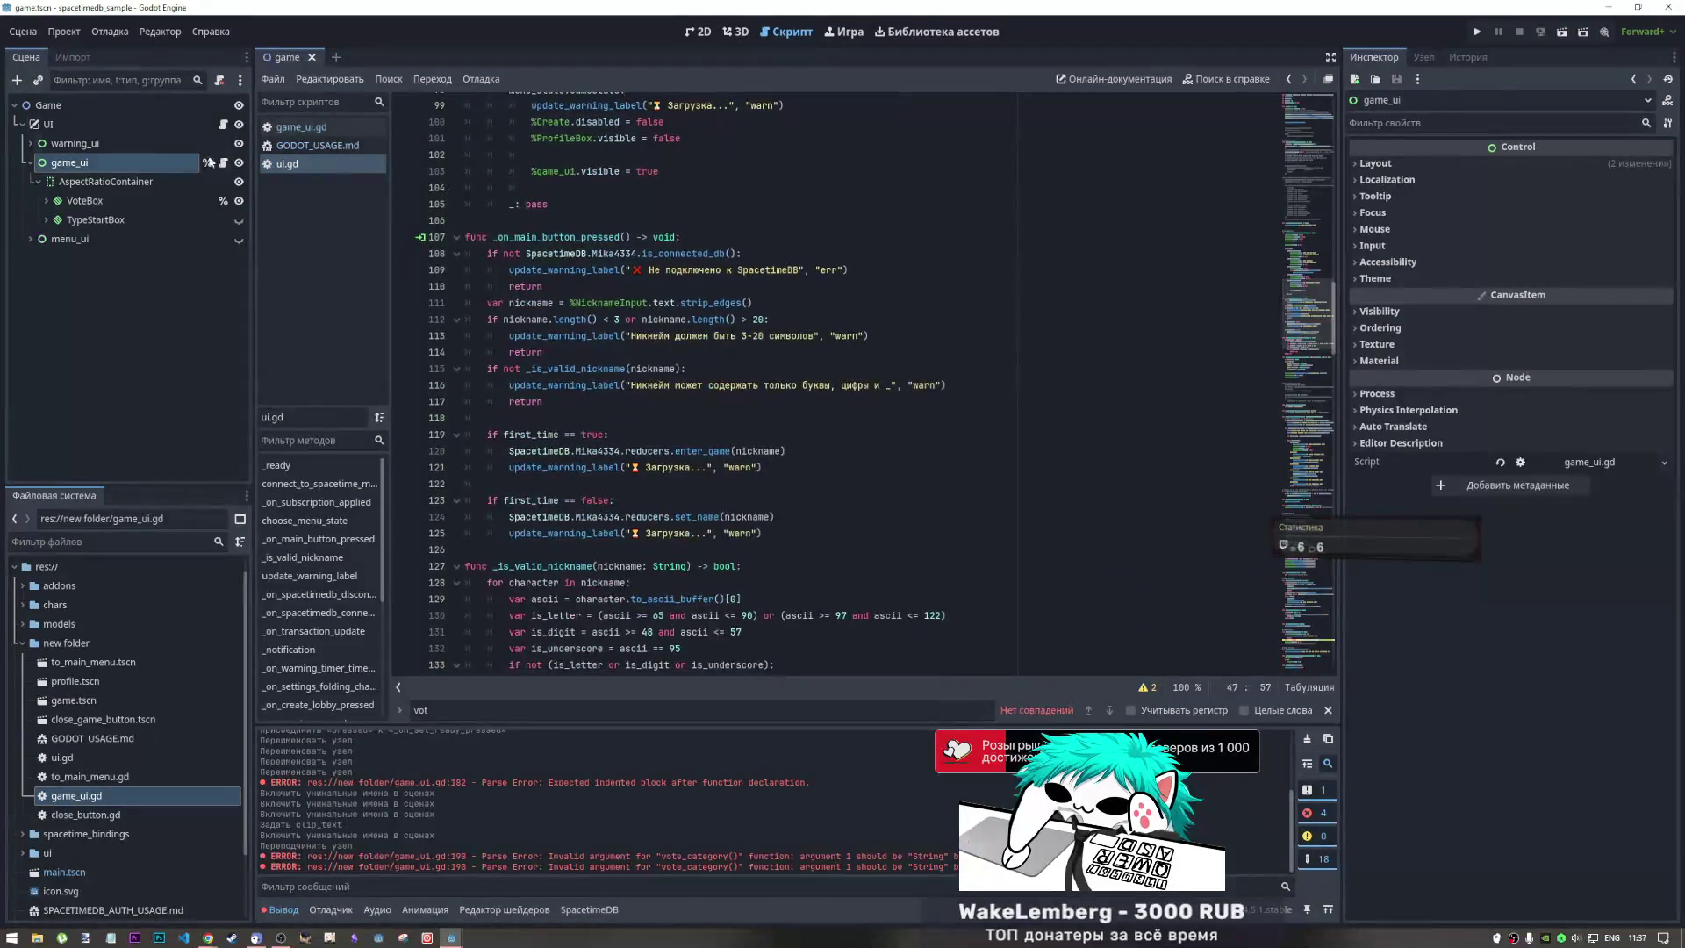
Check game_ui.gd above _on_set_ready_pressed, then go back to ui.gd's menu-state setup
click(301, 126)
scroll(600, 404, down, 1)
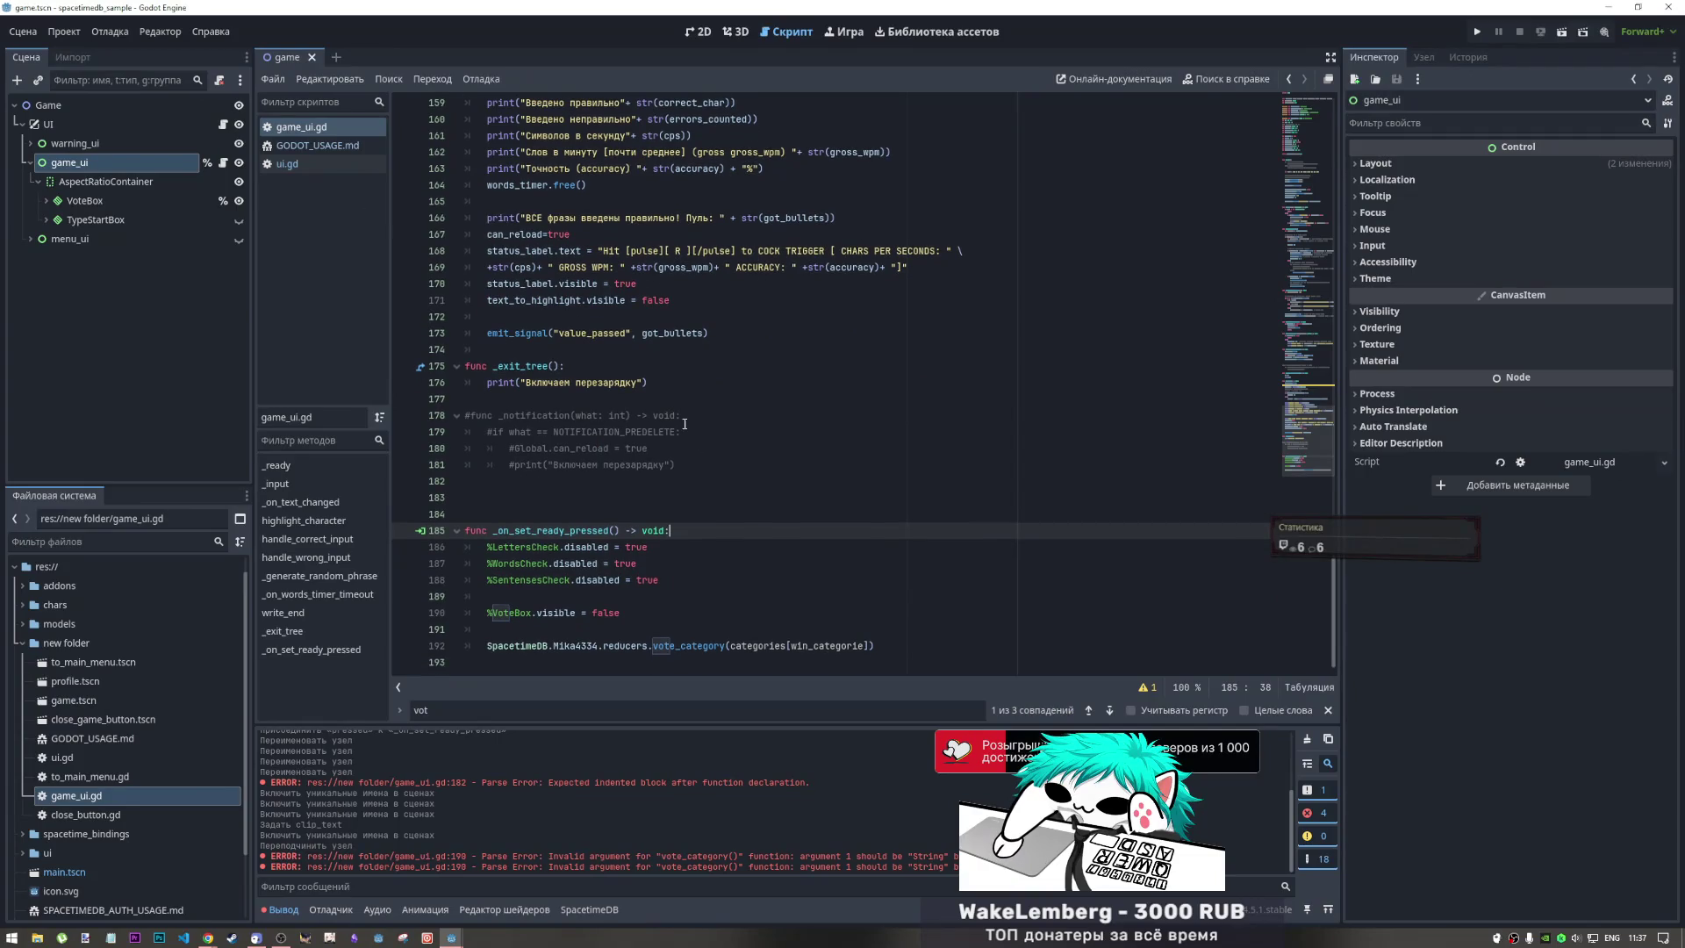
key(Up)
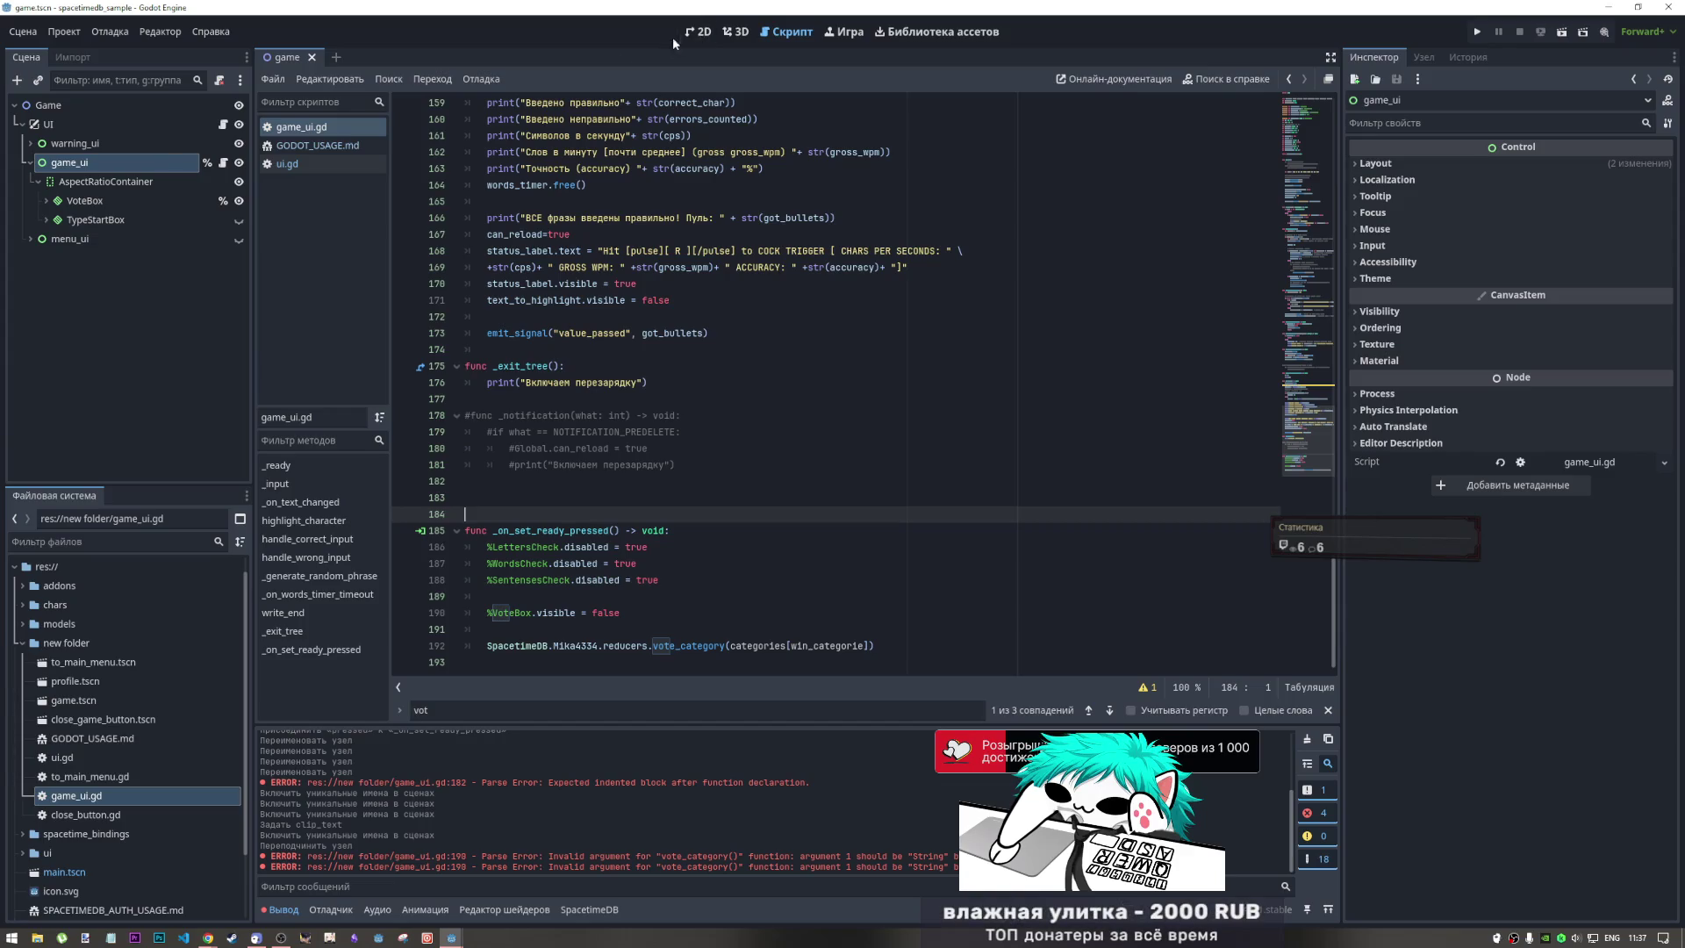
click(312, 163)
scroll(787, 327, up, 20)
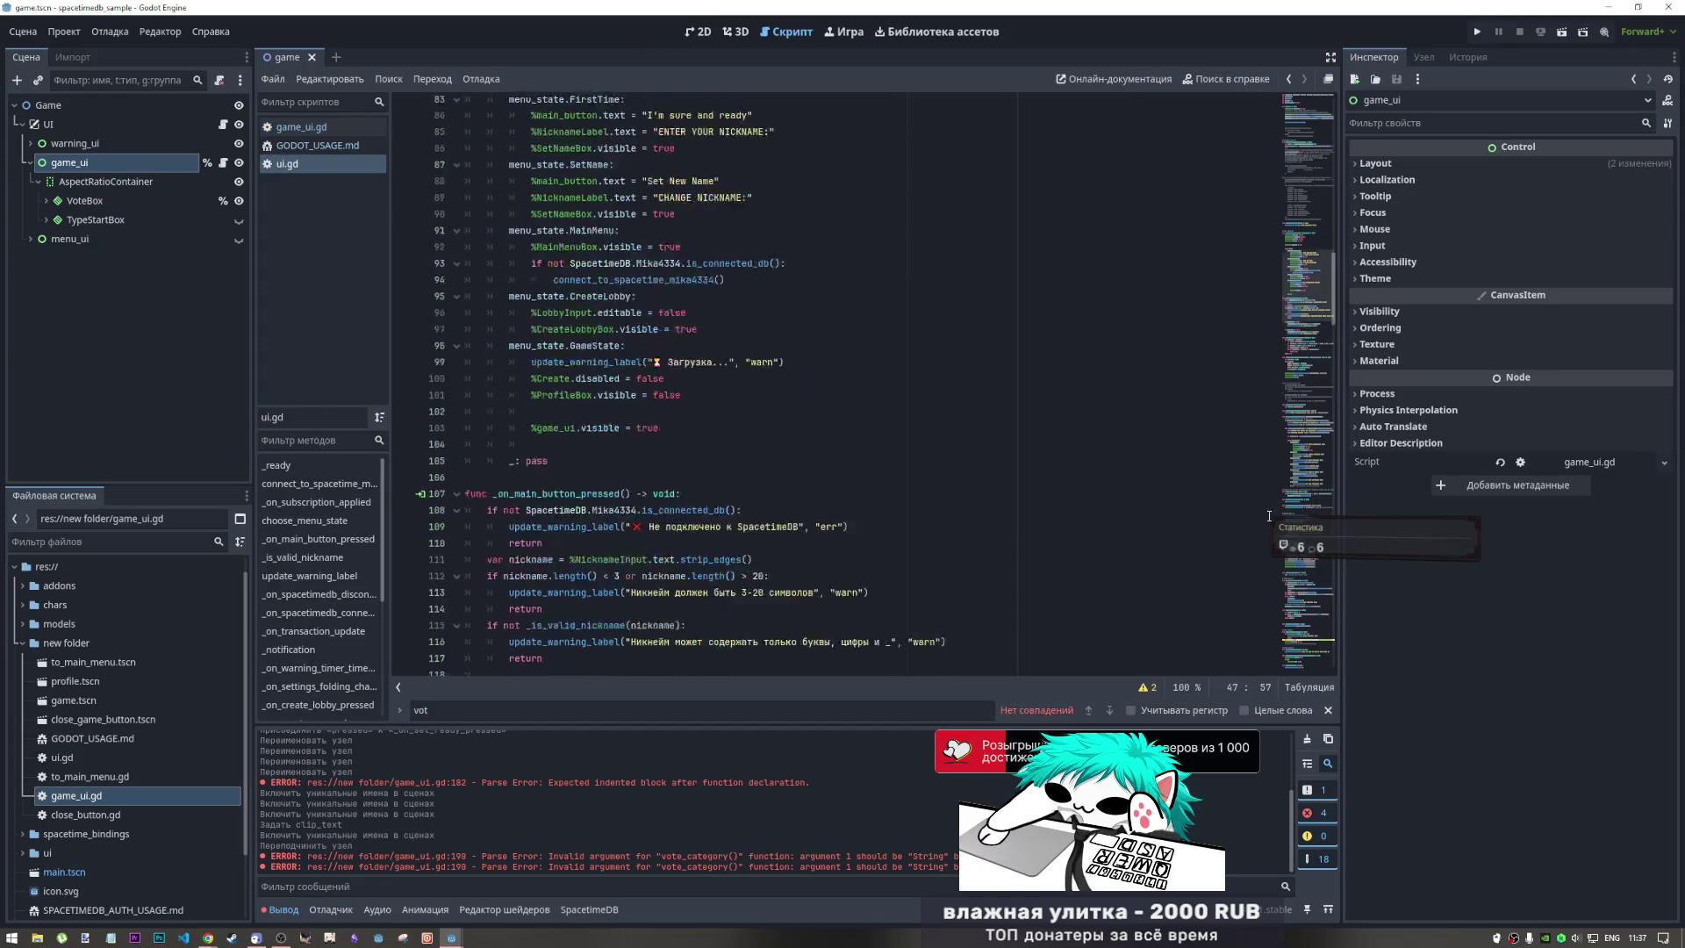
Review the commented subscription list around lines 62–64 in ui.gd
scroll(1309, 228, down, 8)
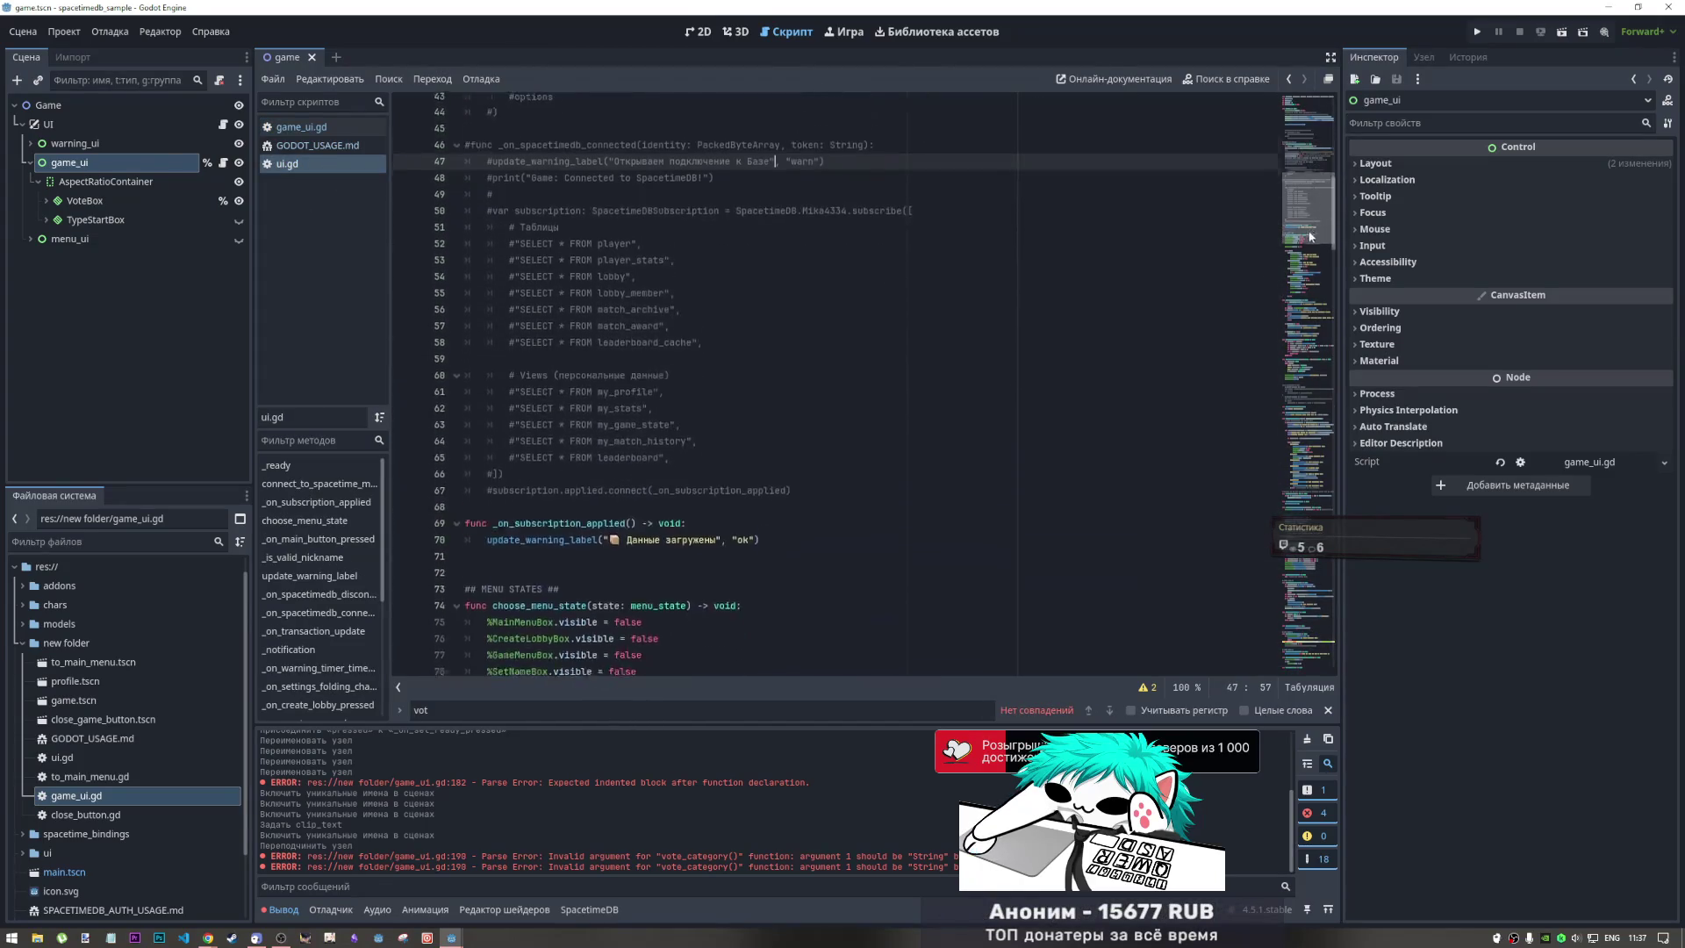
click(667, 385)
drag(647, 352, 604, 352)
scroll(614, 351, up, 2)
click(707, 367)
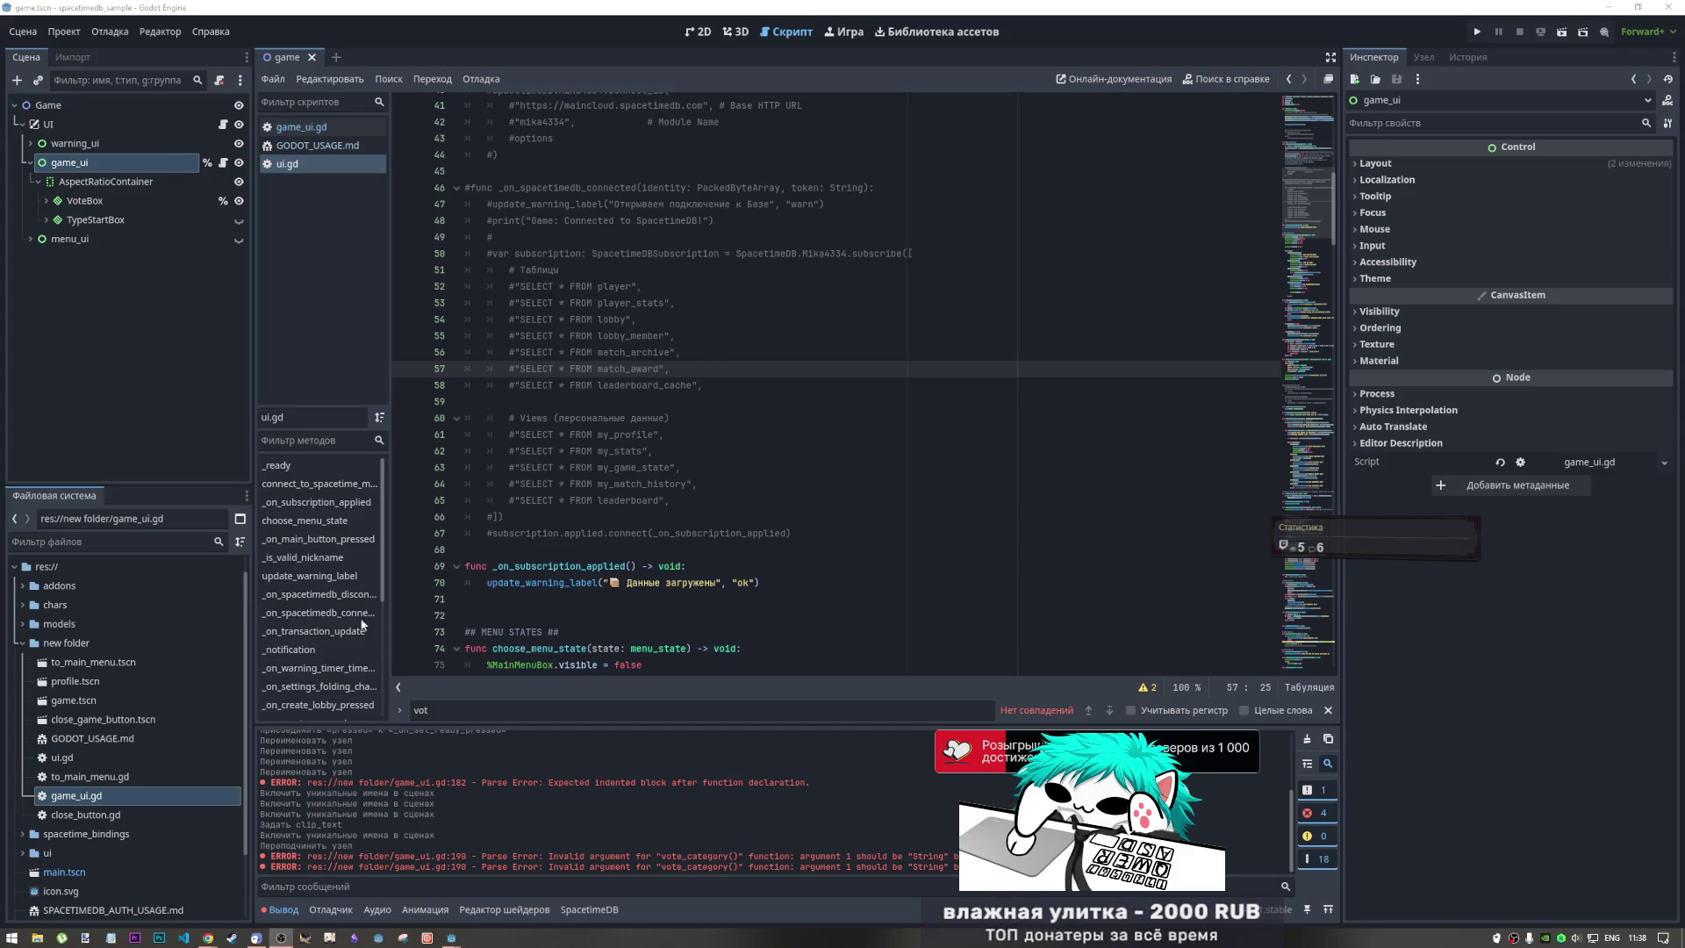
In Chrome's SpacetimeDB dashboard, go back to the Tables list and open lobby
mouse_move(208, 936)
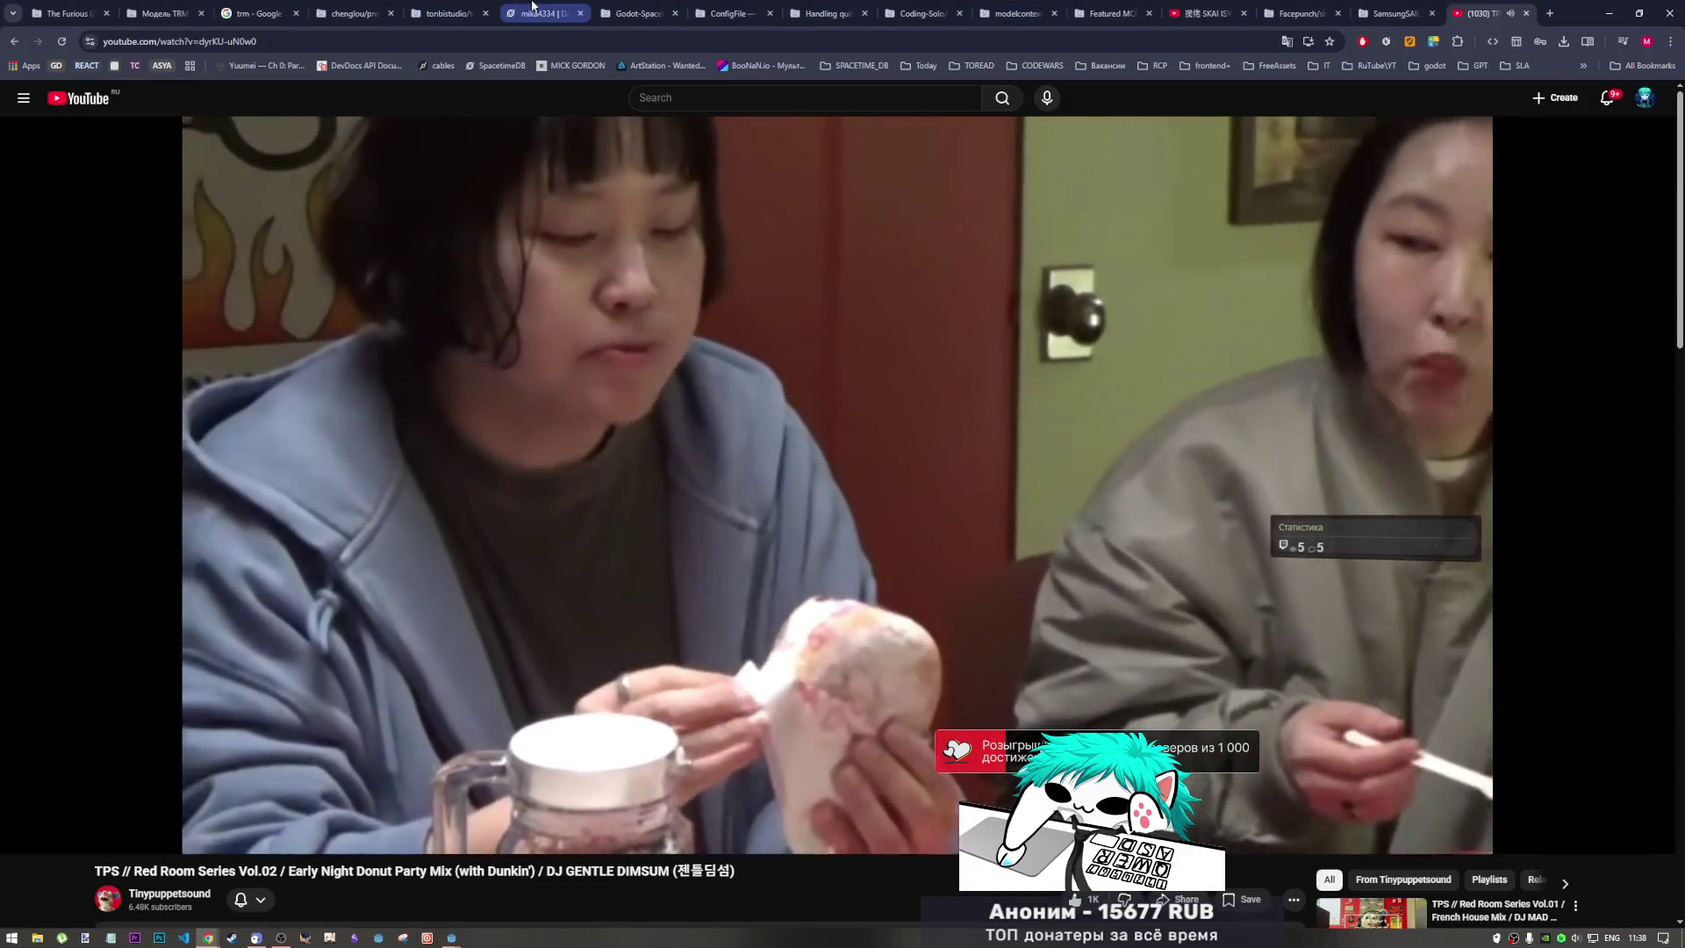
click(172, 890)
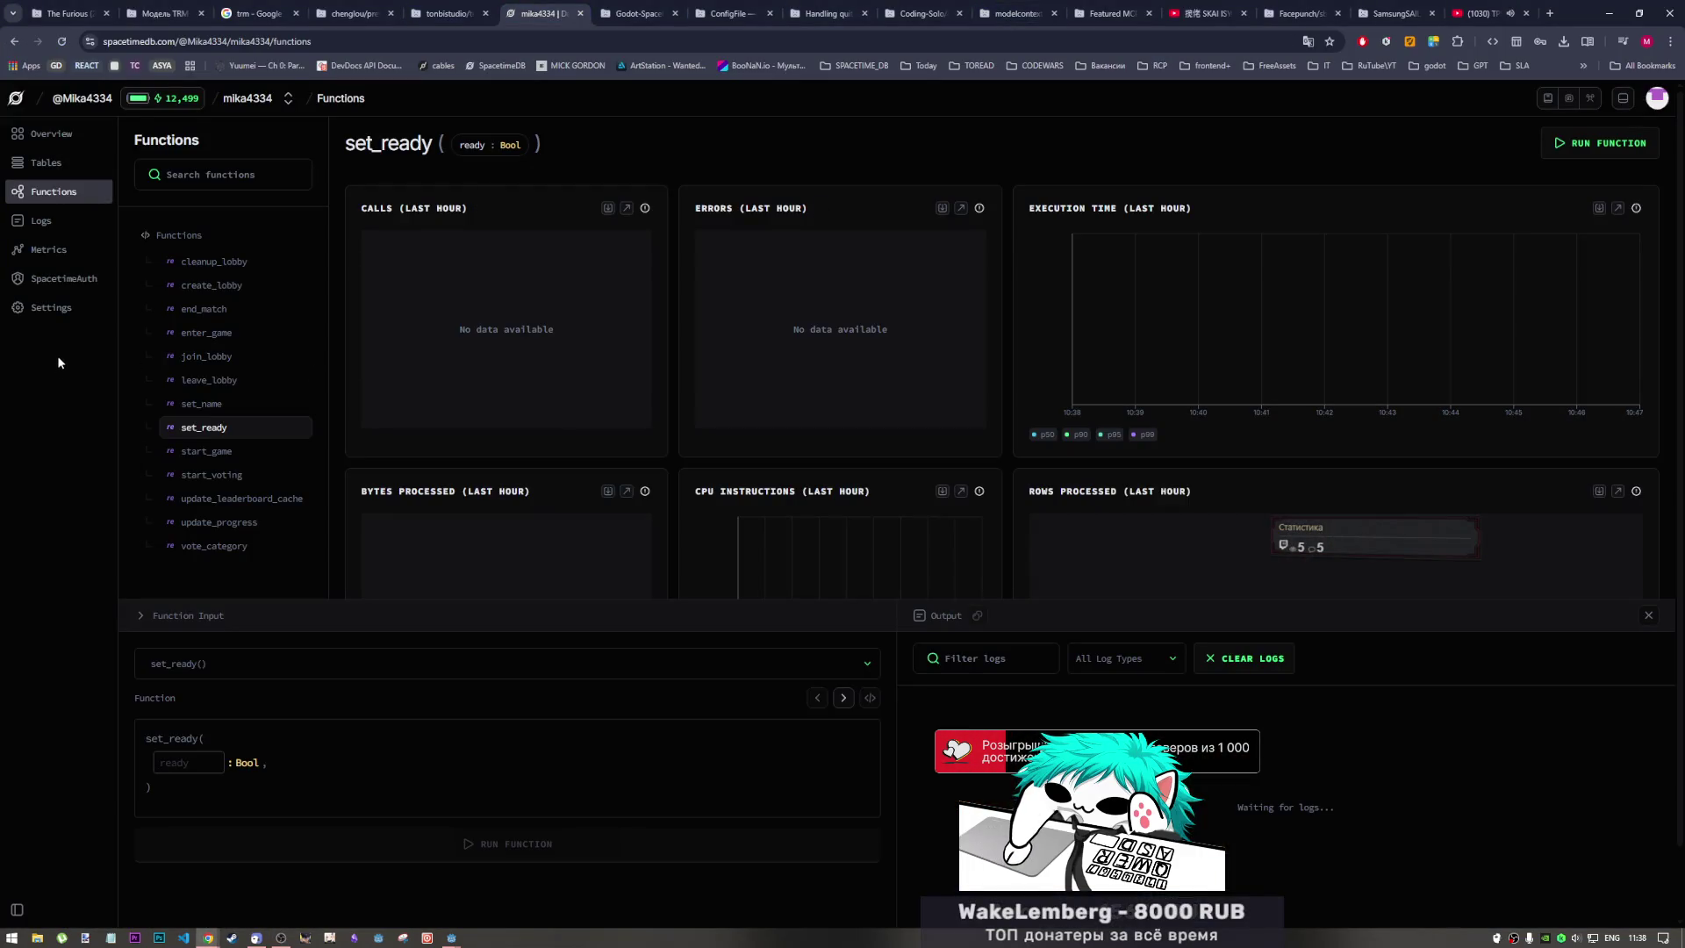
key(alt+Left)
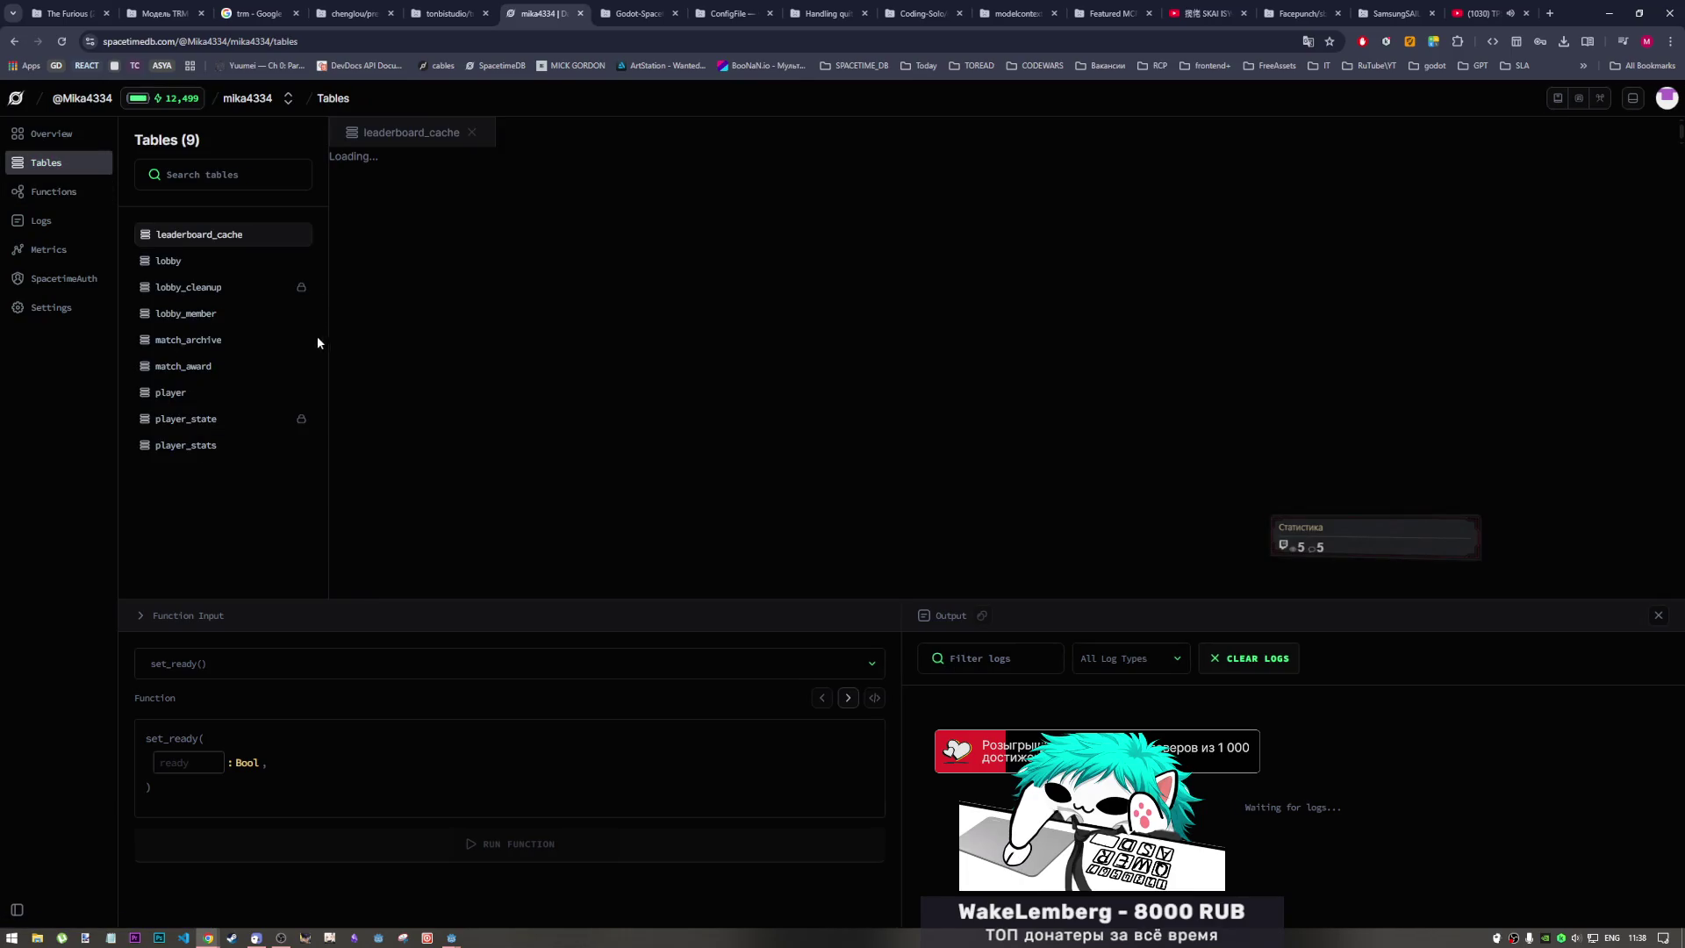
click(216, 263)
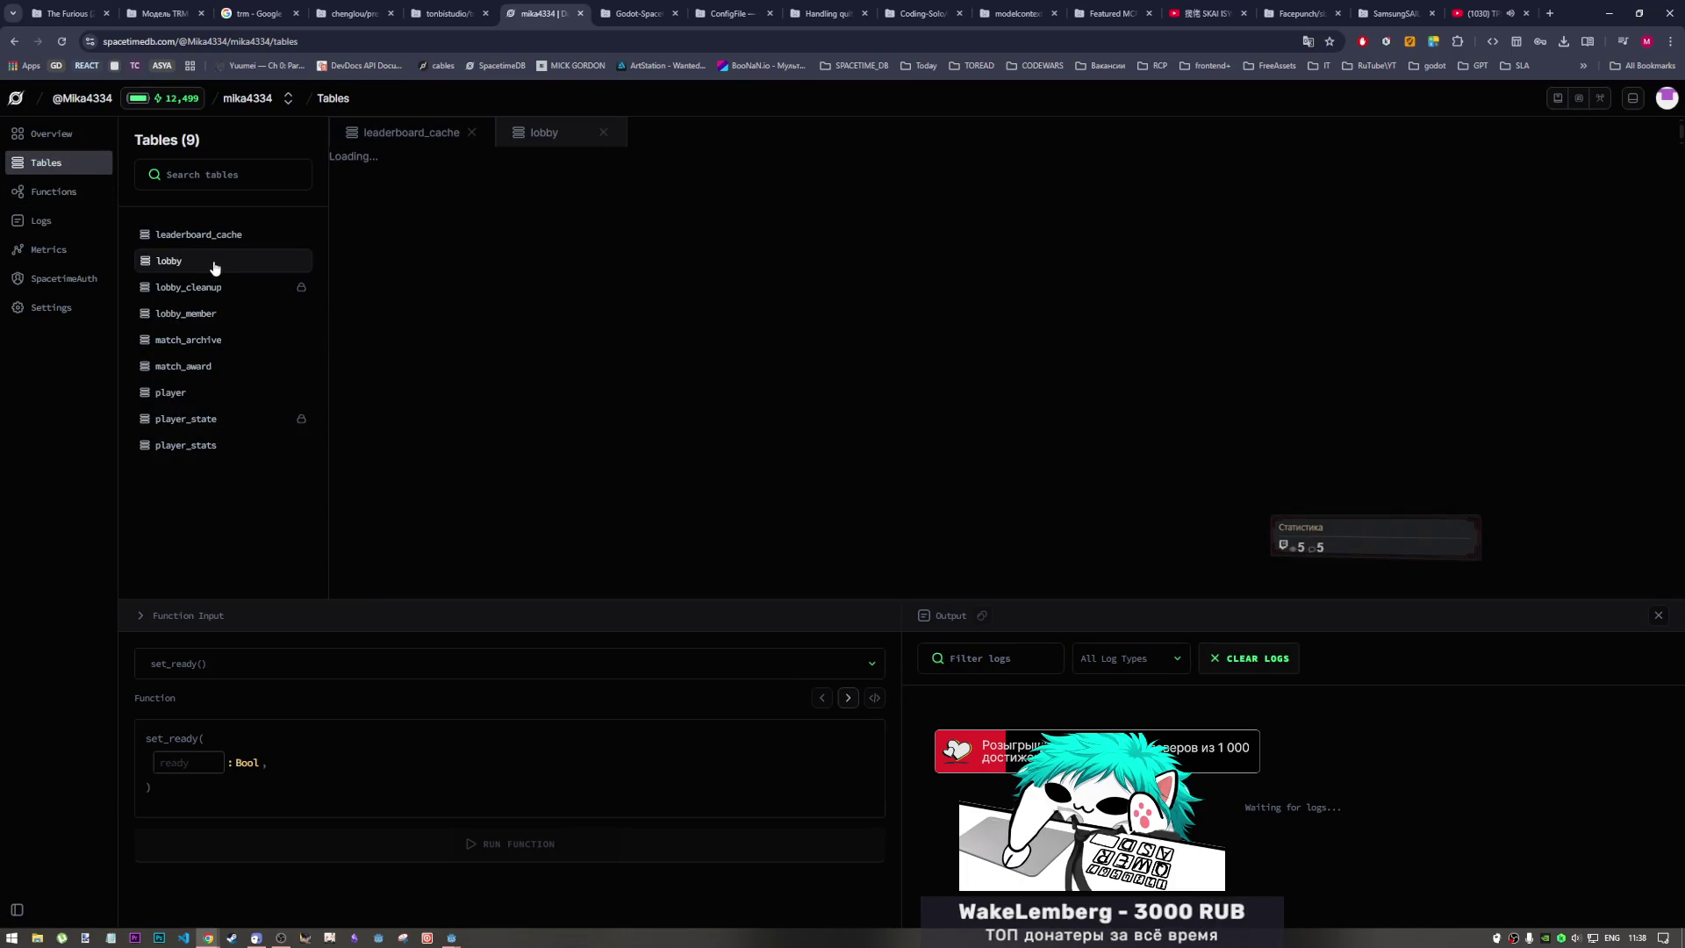
Close the leaderboard_cache tab, leaving the empty lobby table with its columns
click(472, 132)
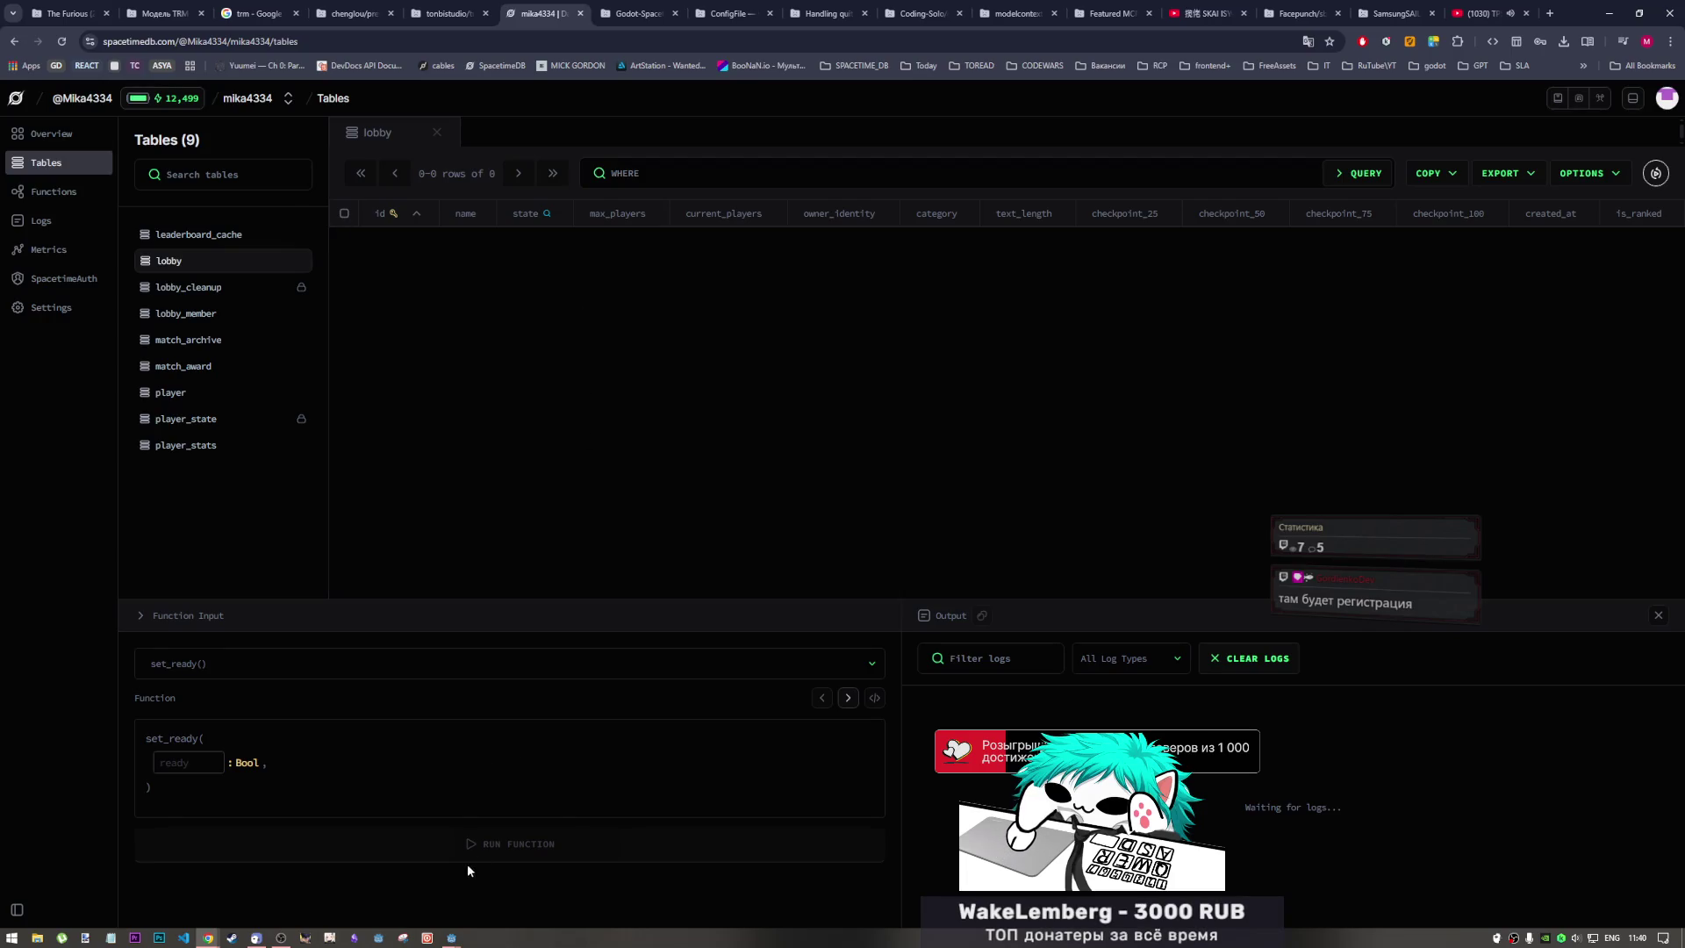
mouse_move(452, 939)
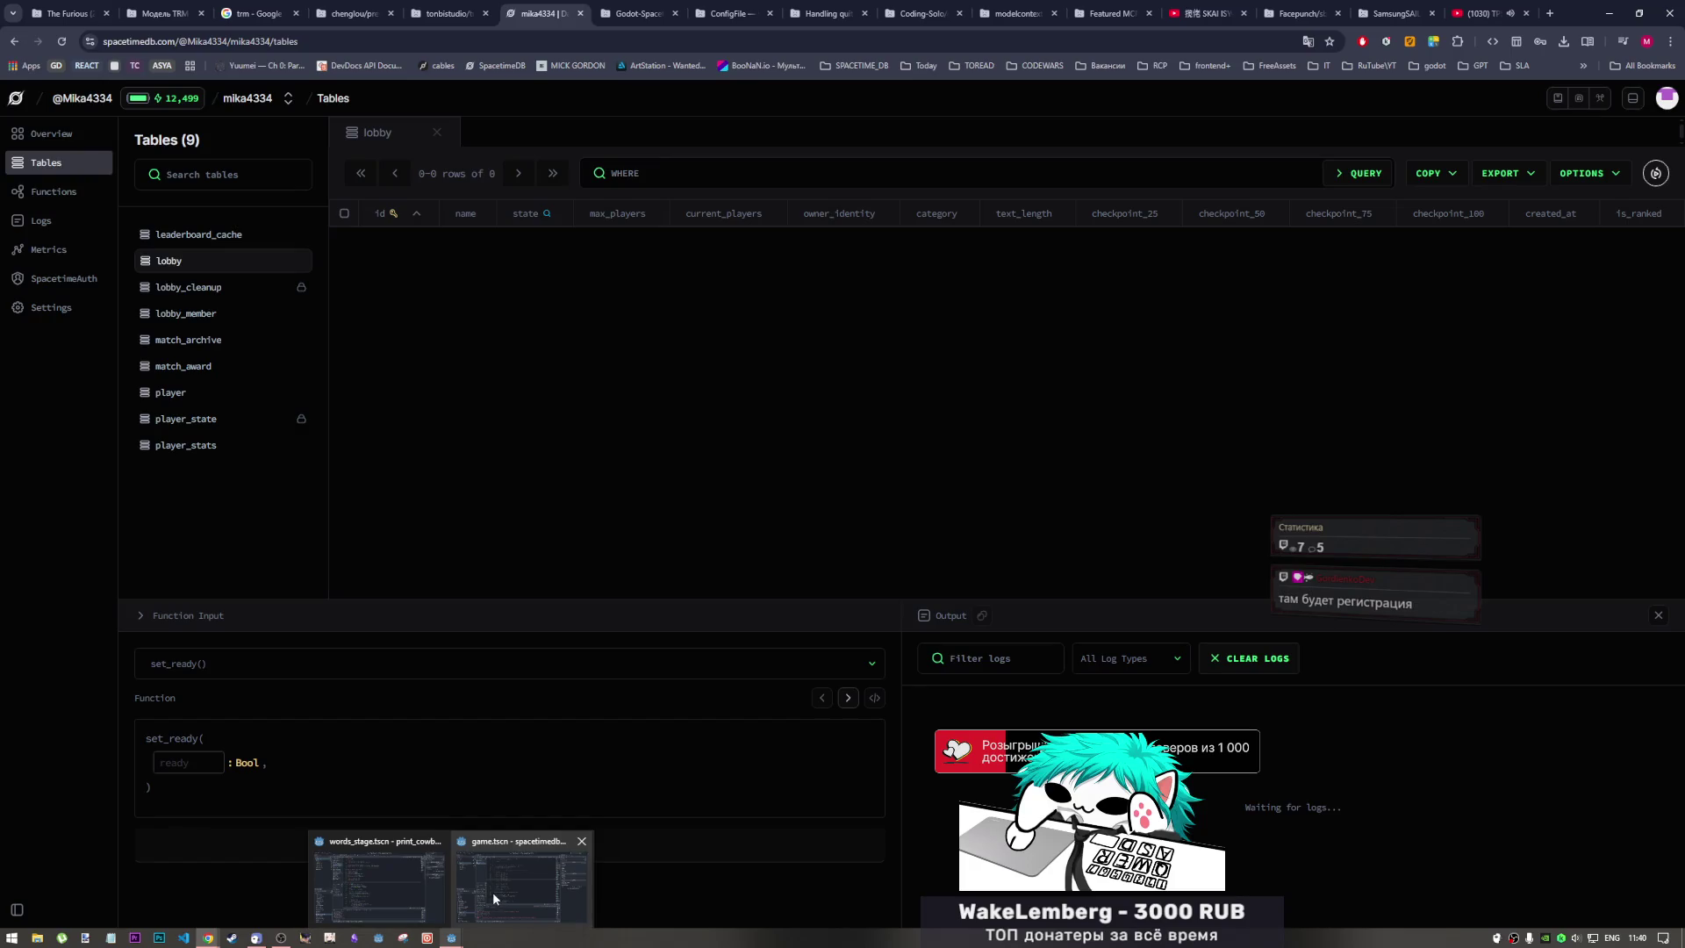
Back in Godot's ui.gd, review the commented menu-state lines 21–25
click(470, 892)
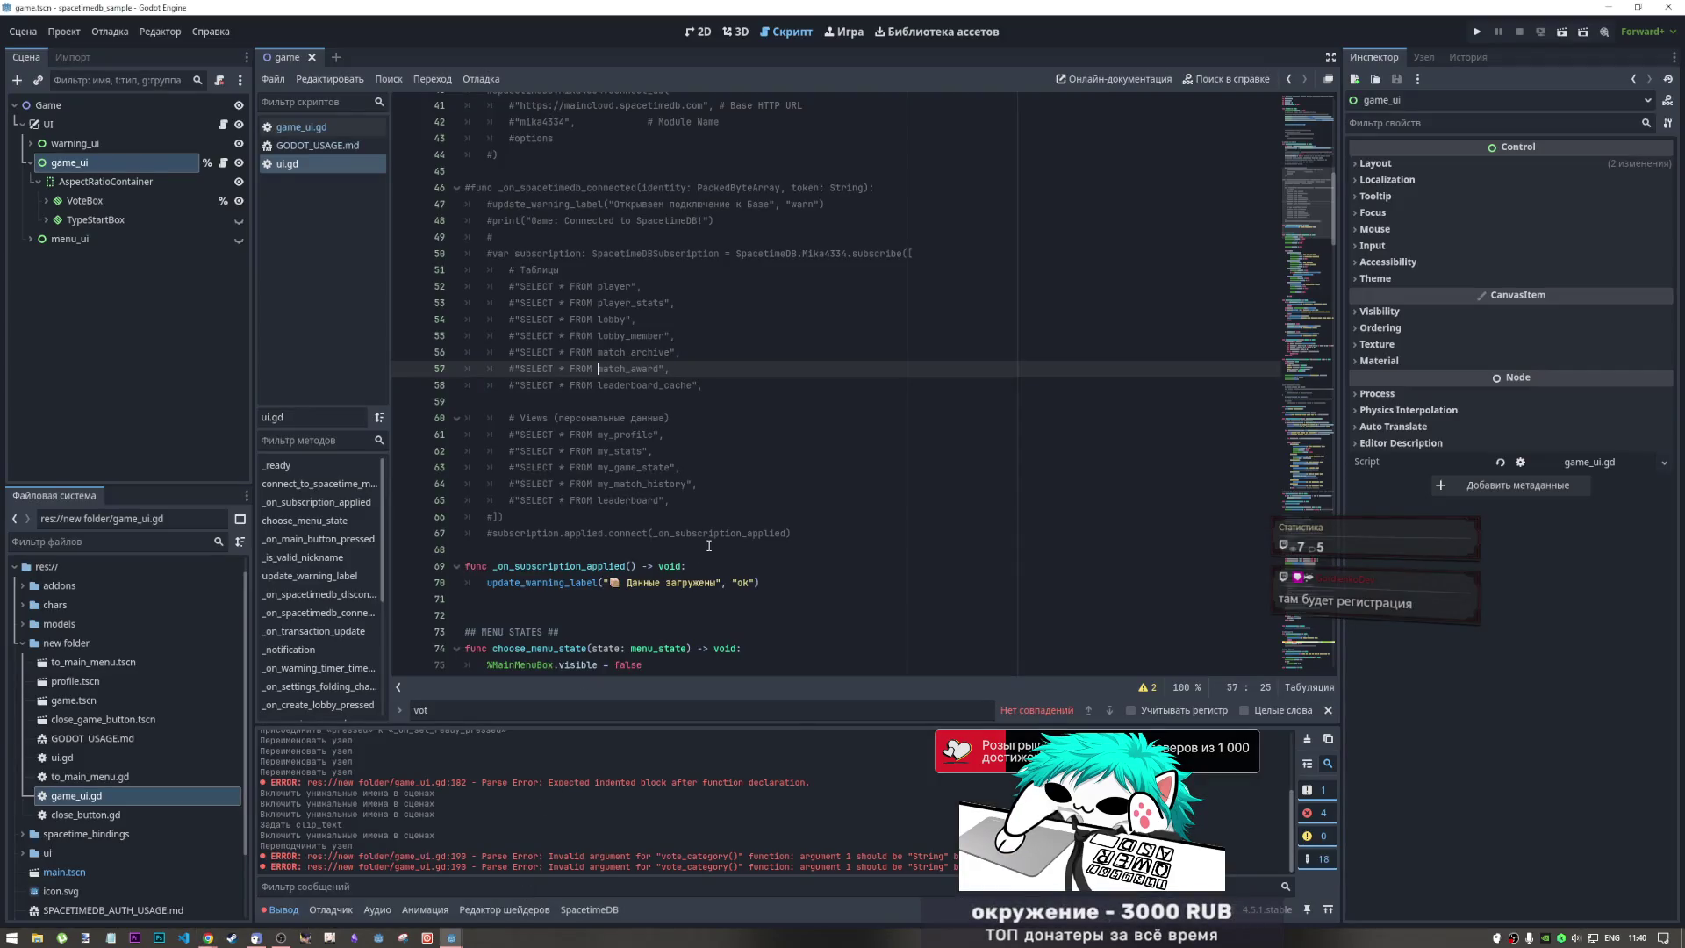
click(696, 474)
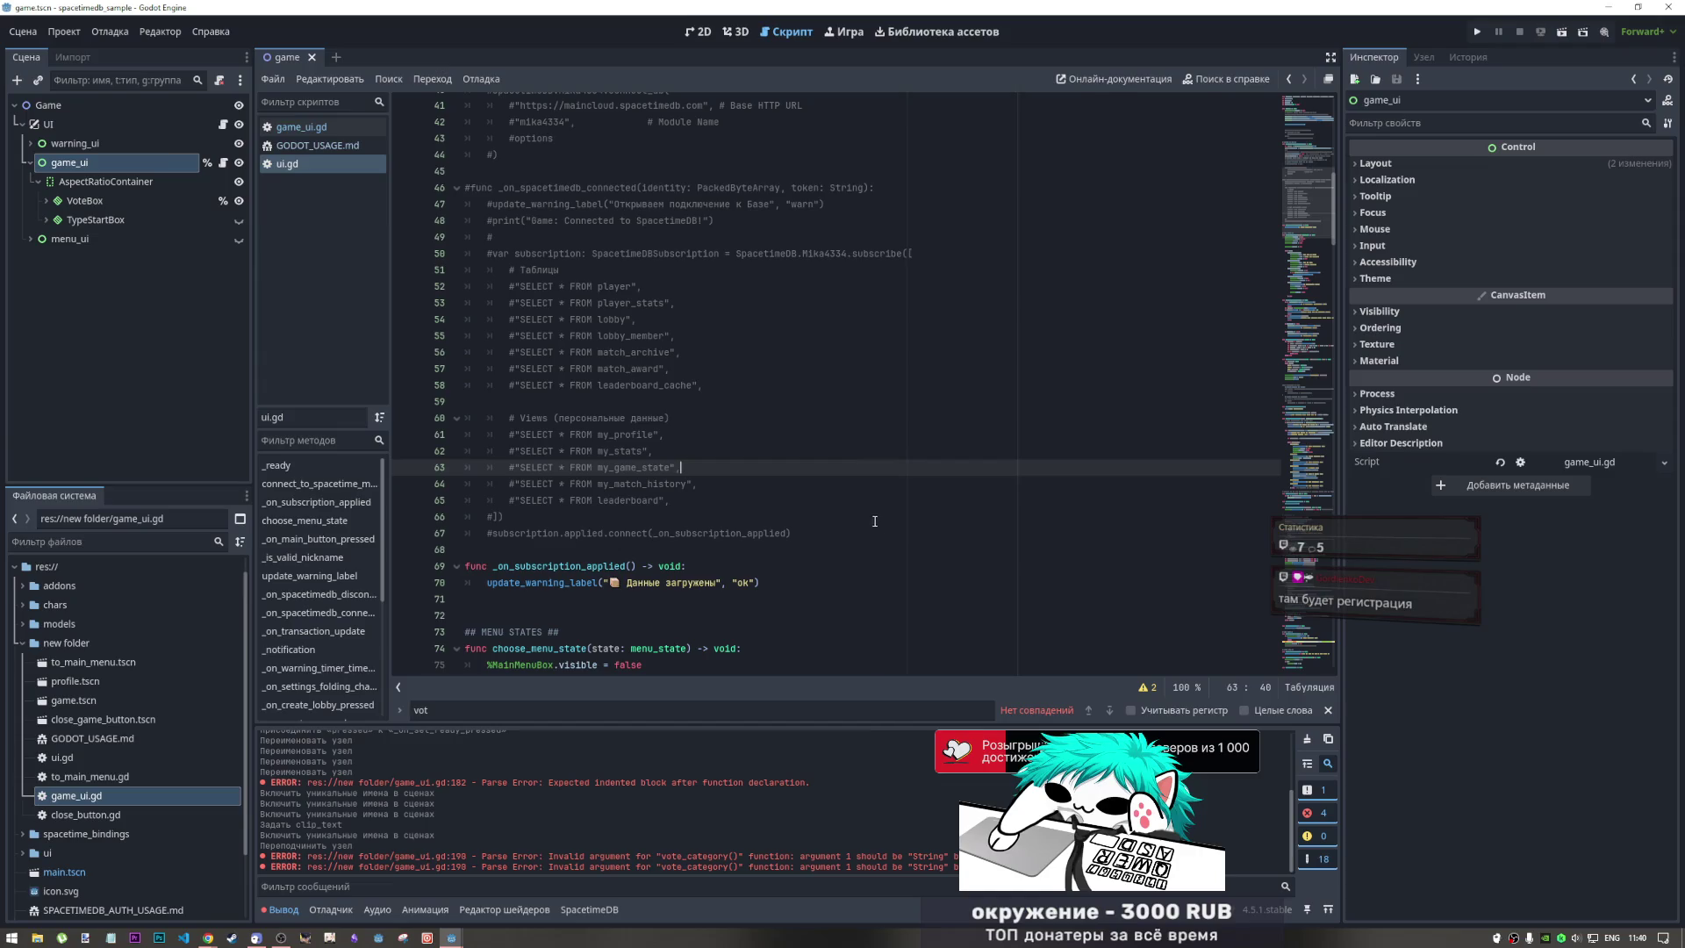
scroll(1304, 197, up, 1)
scroll(1305, 179, up, 10)
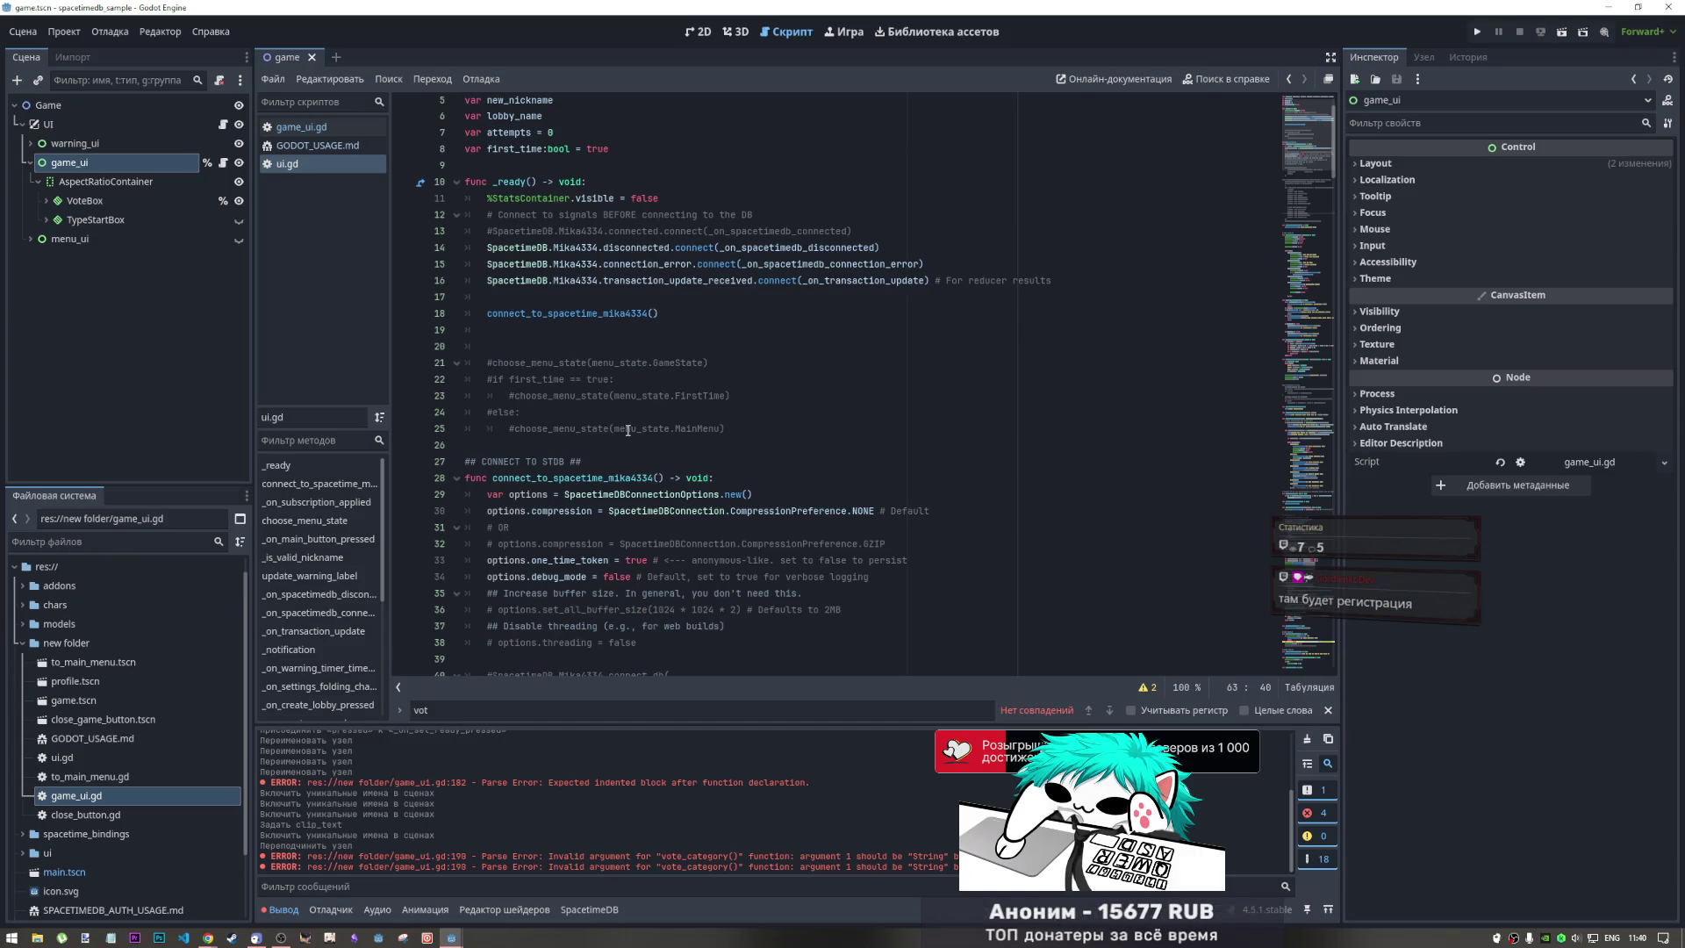
mouse_move(727, 428)
mouse_down()
mouse_move(615, 394)
mouse_move(591, 365)
mouse_up()
click(601, 363)
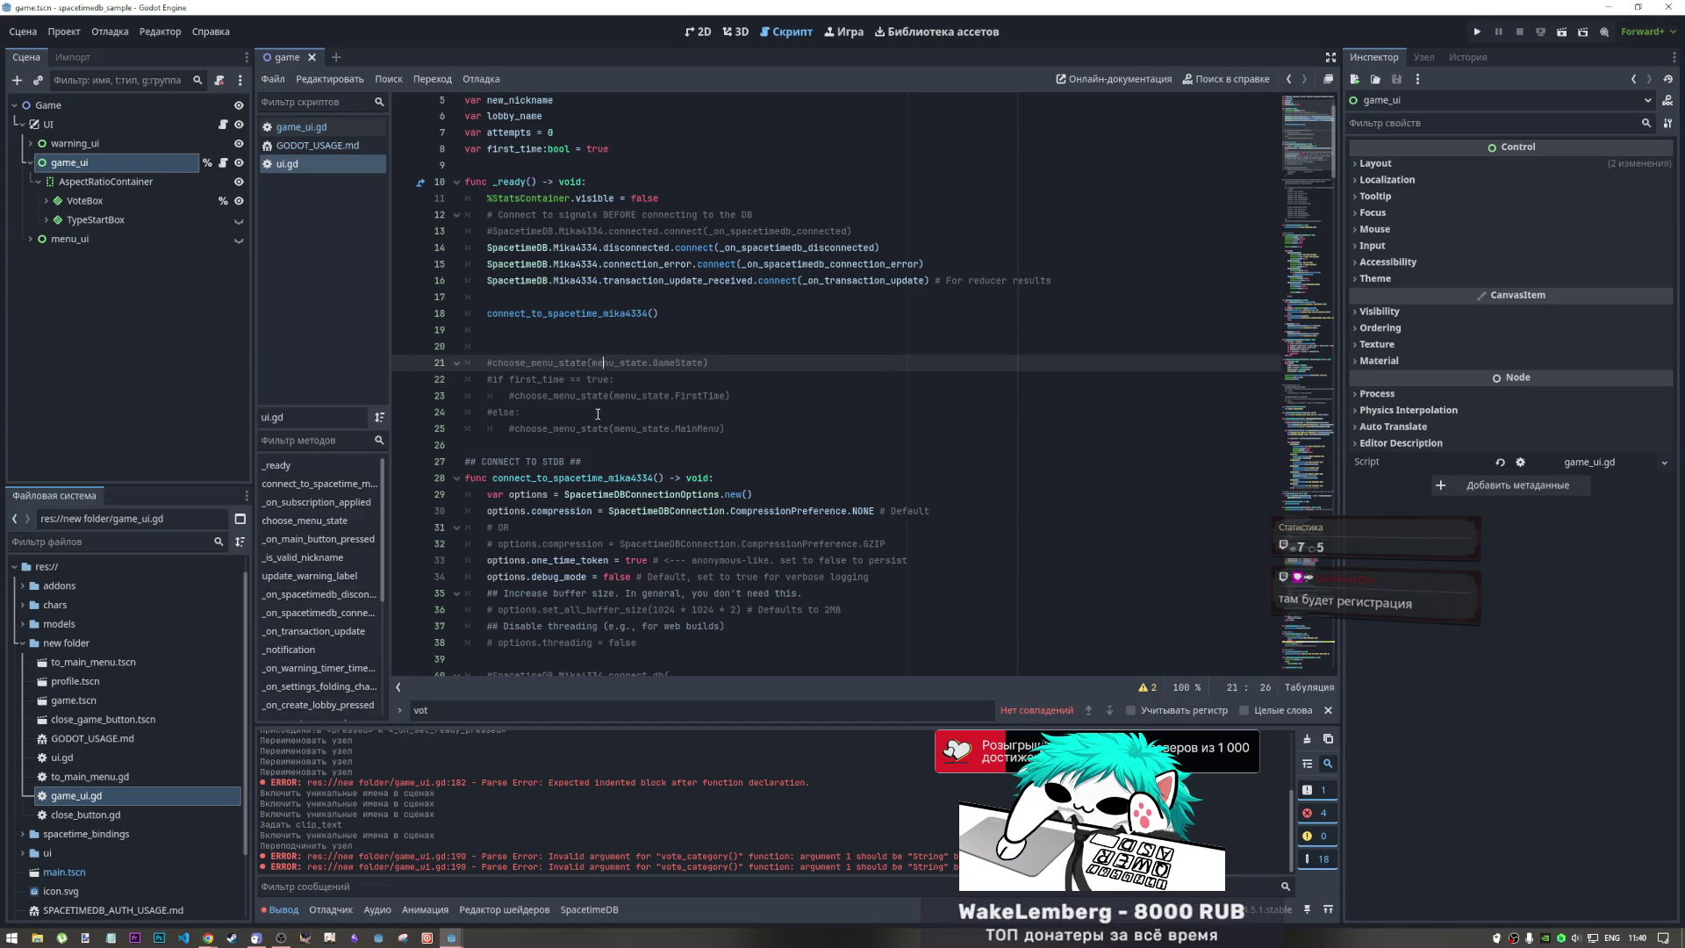
Jump to the _is_valid_nickname and update_warning_label code near line 117
scroll(601, 421, down, 1)
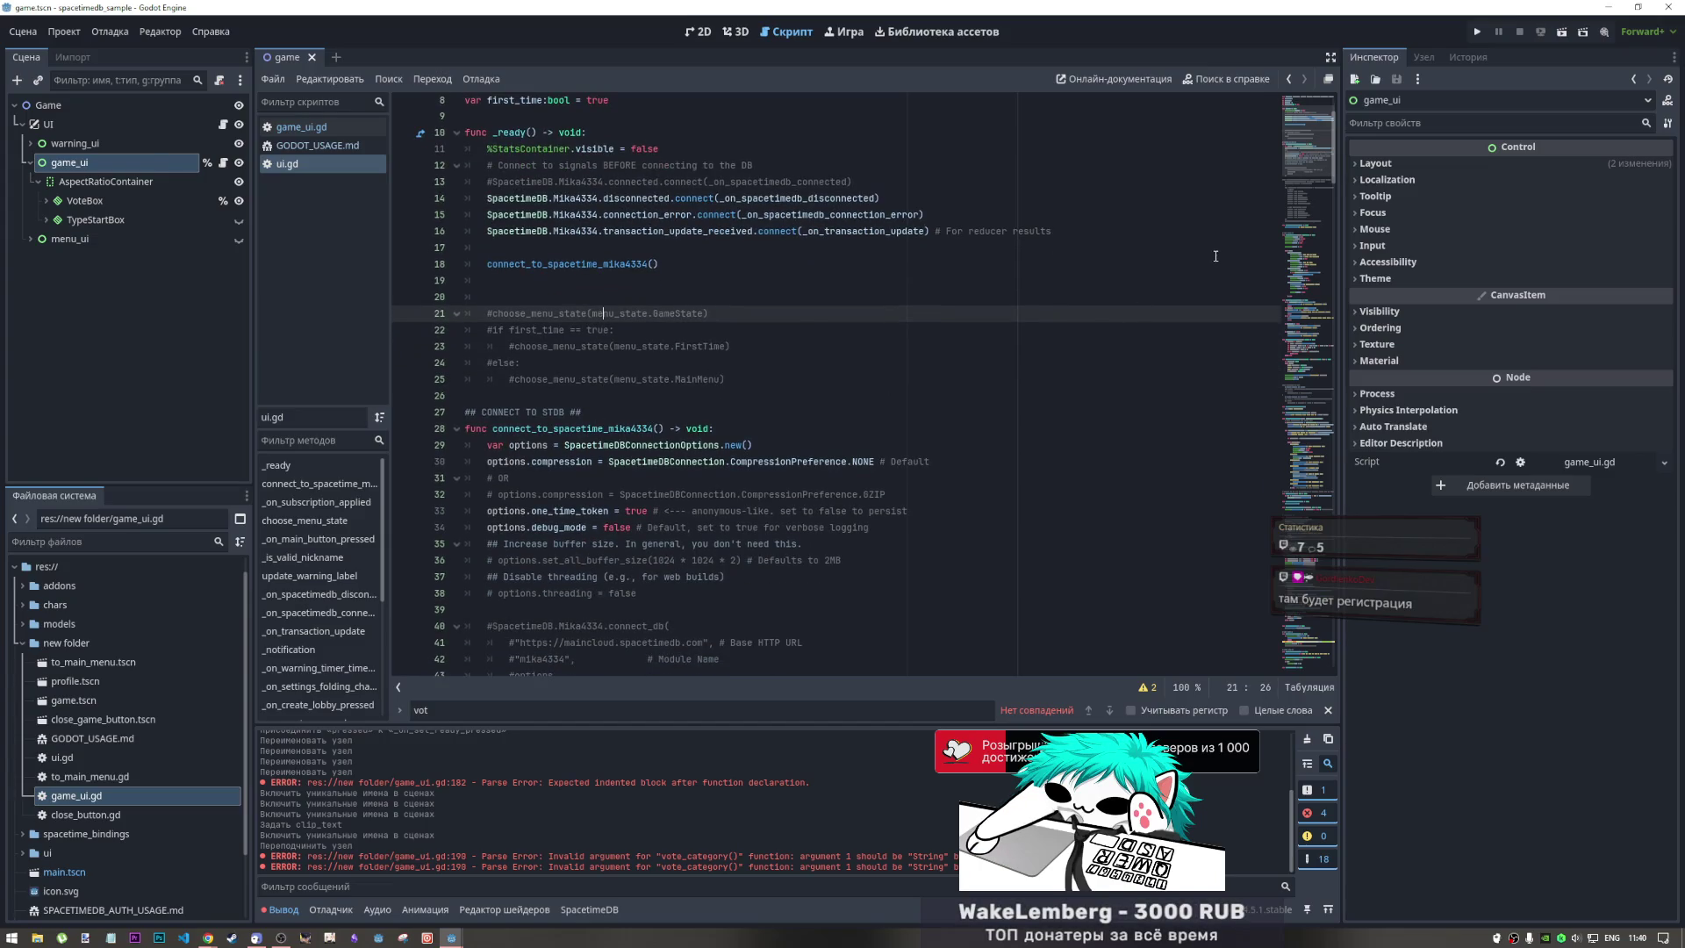
scroll(871, 307, down, 5)
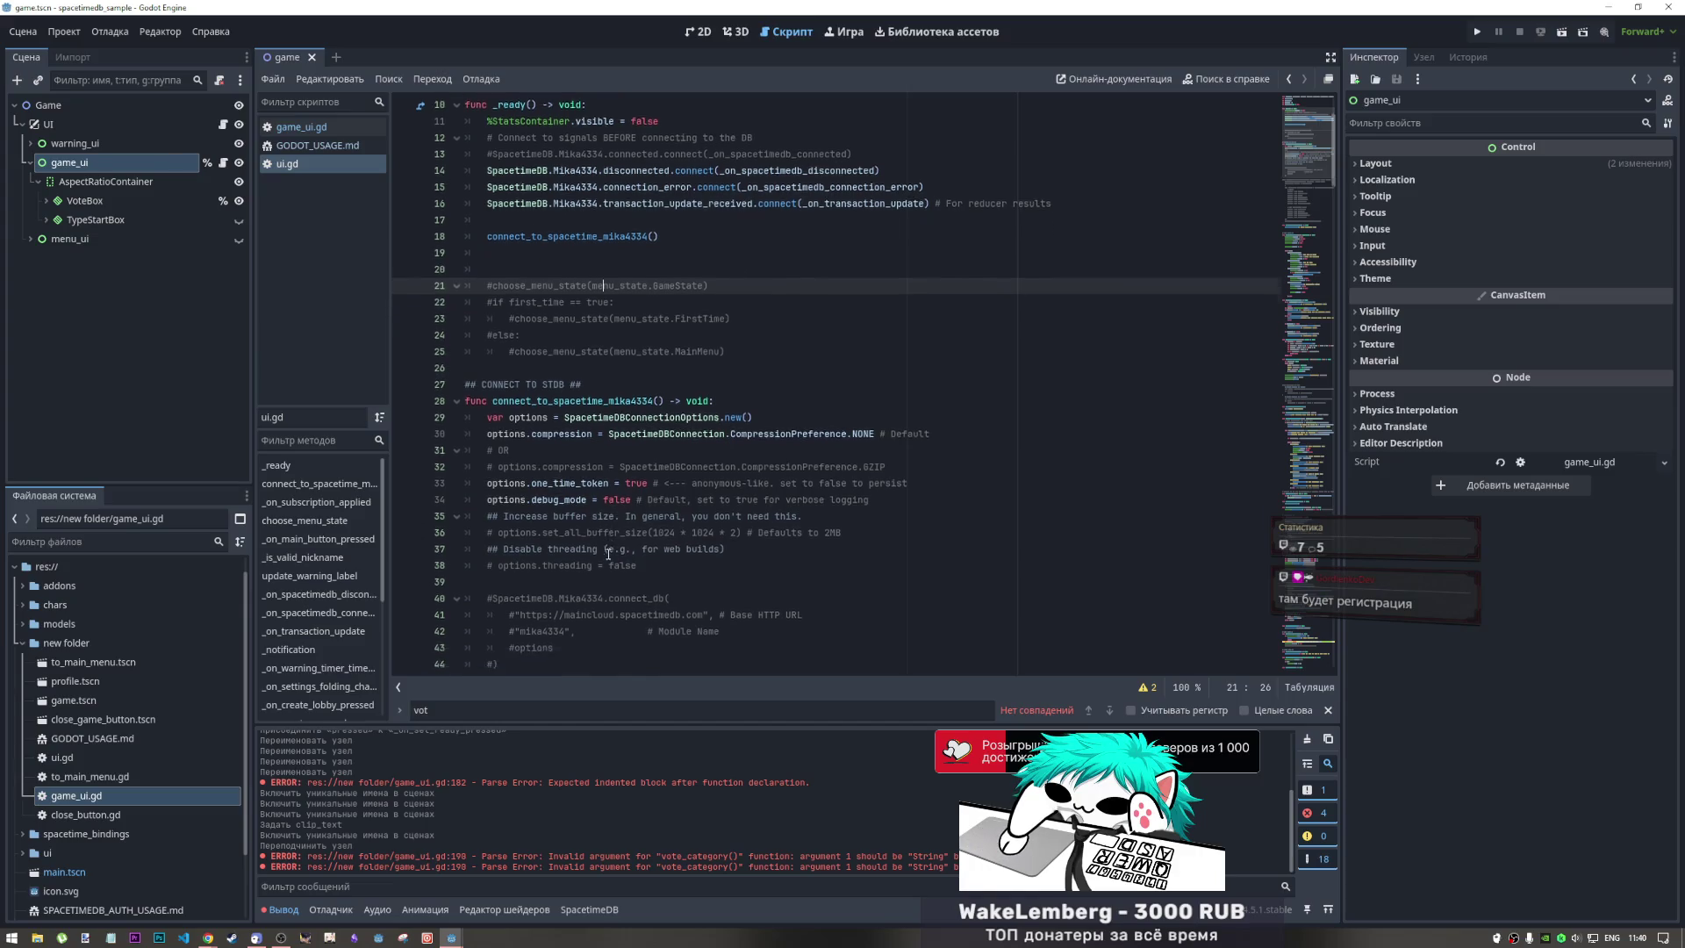
click(1297, 346)
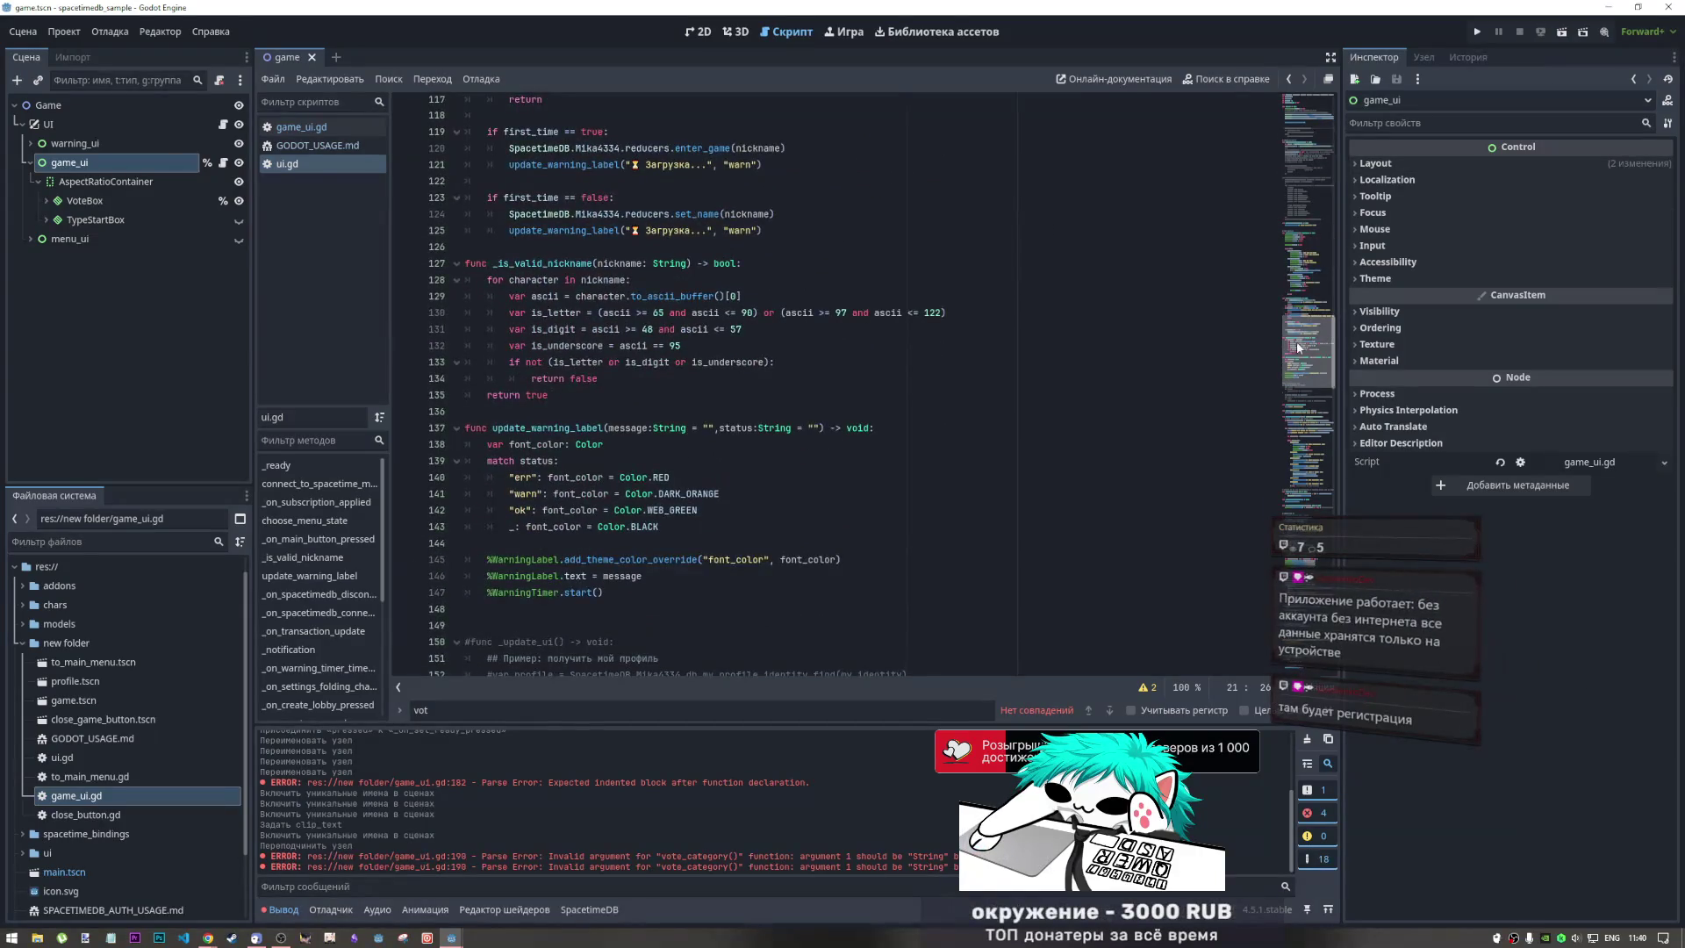
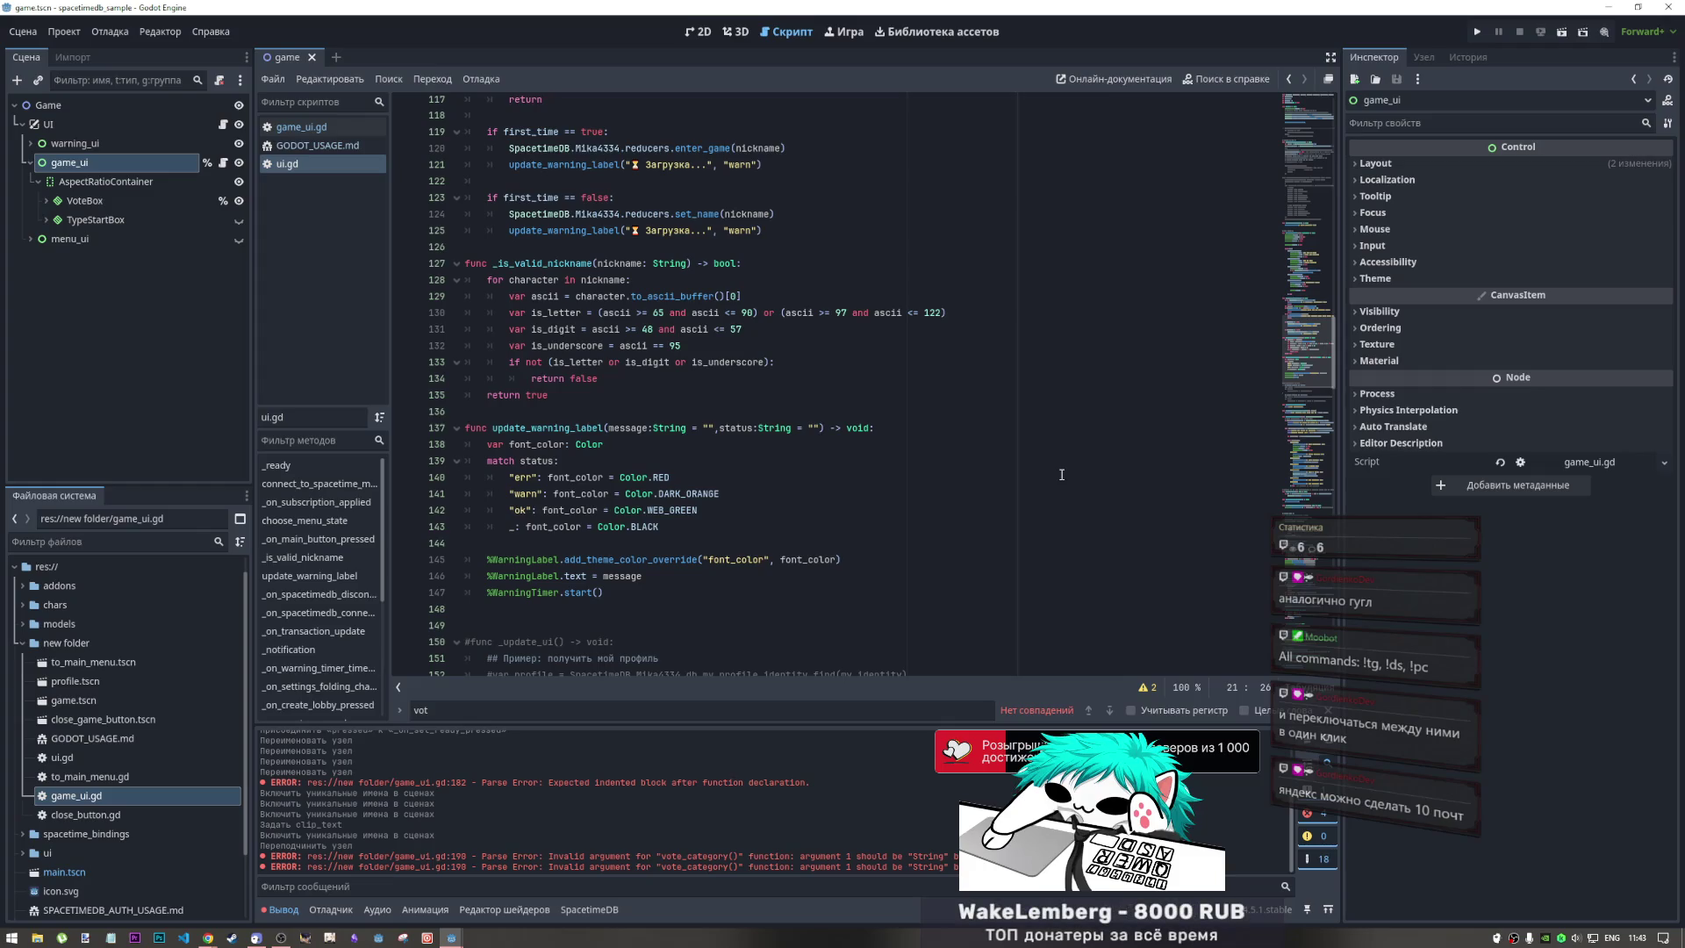
Move through the script to blank line 81, then show game.tscn's Choose Category screen in 2D
scroll(843, 462, up, 4)
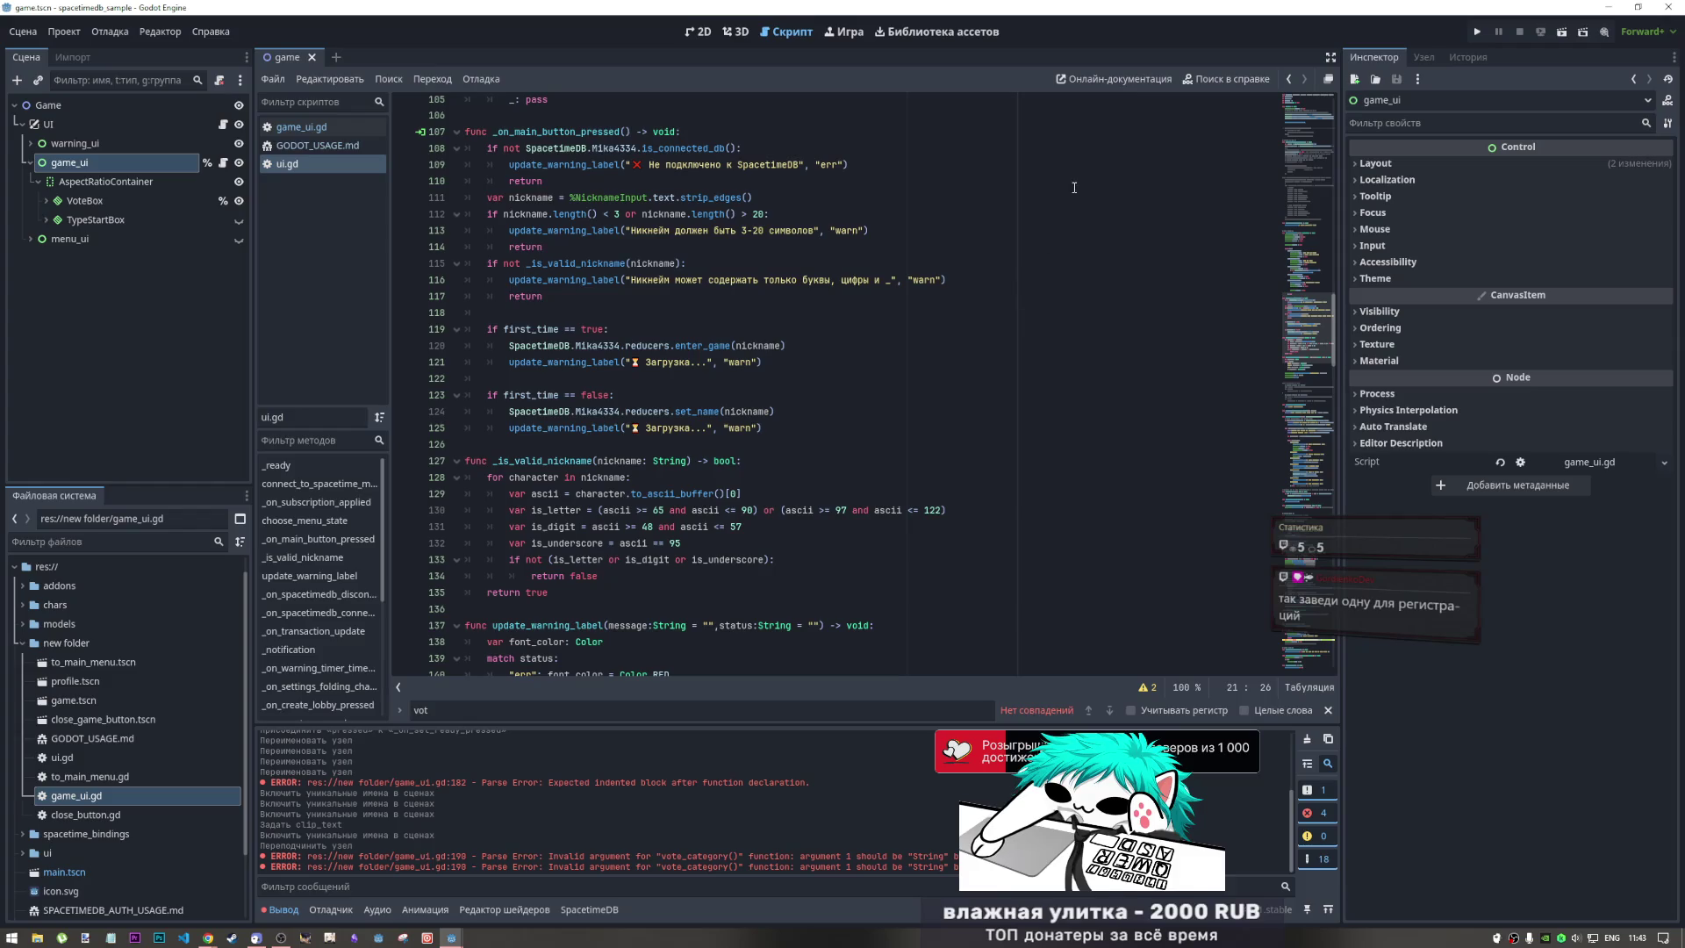
click(777, 432)
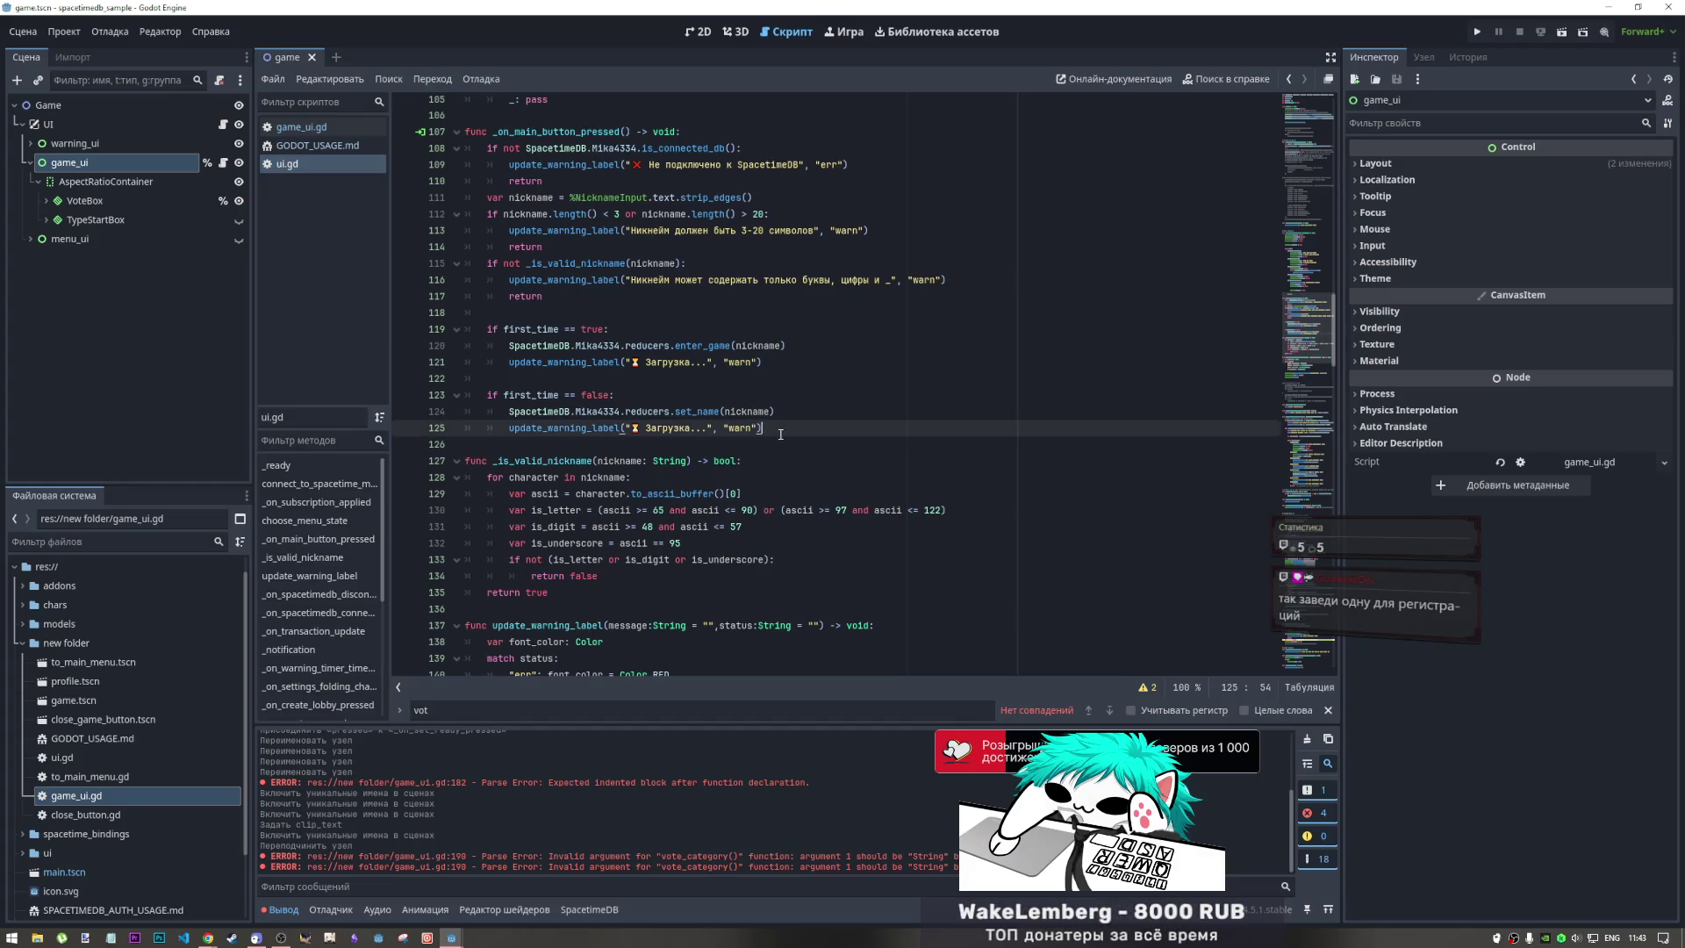
scroll(781, 437, up, 7)
scroll(785, 439, up, 8)
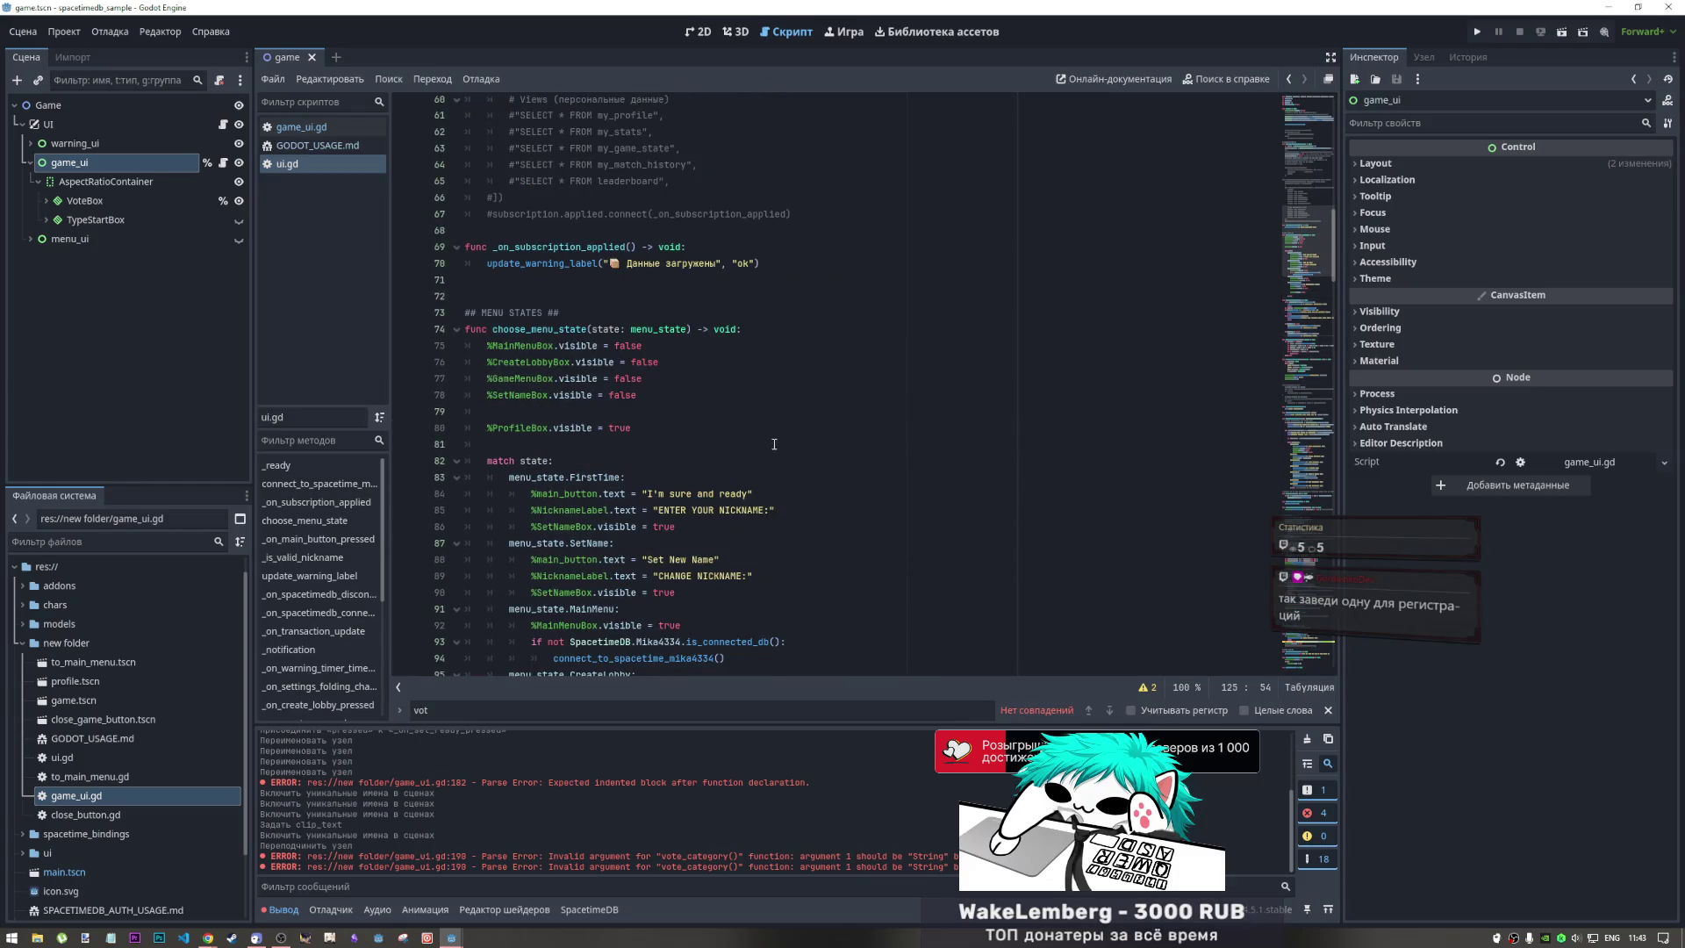
click(768, 442)
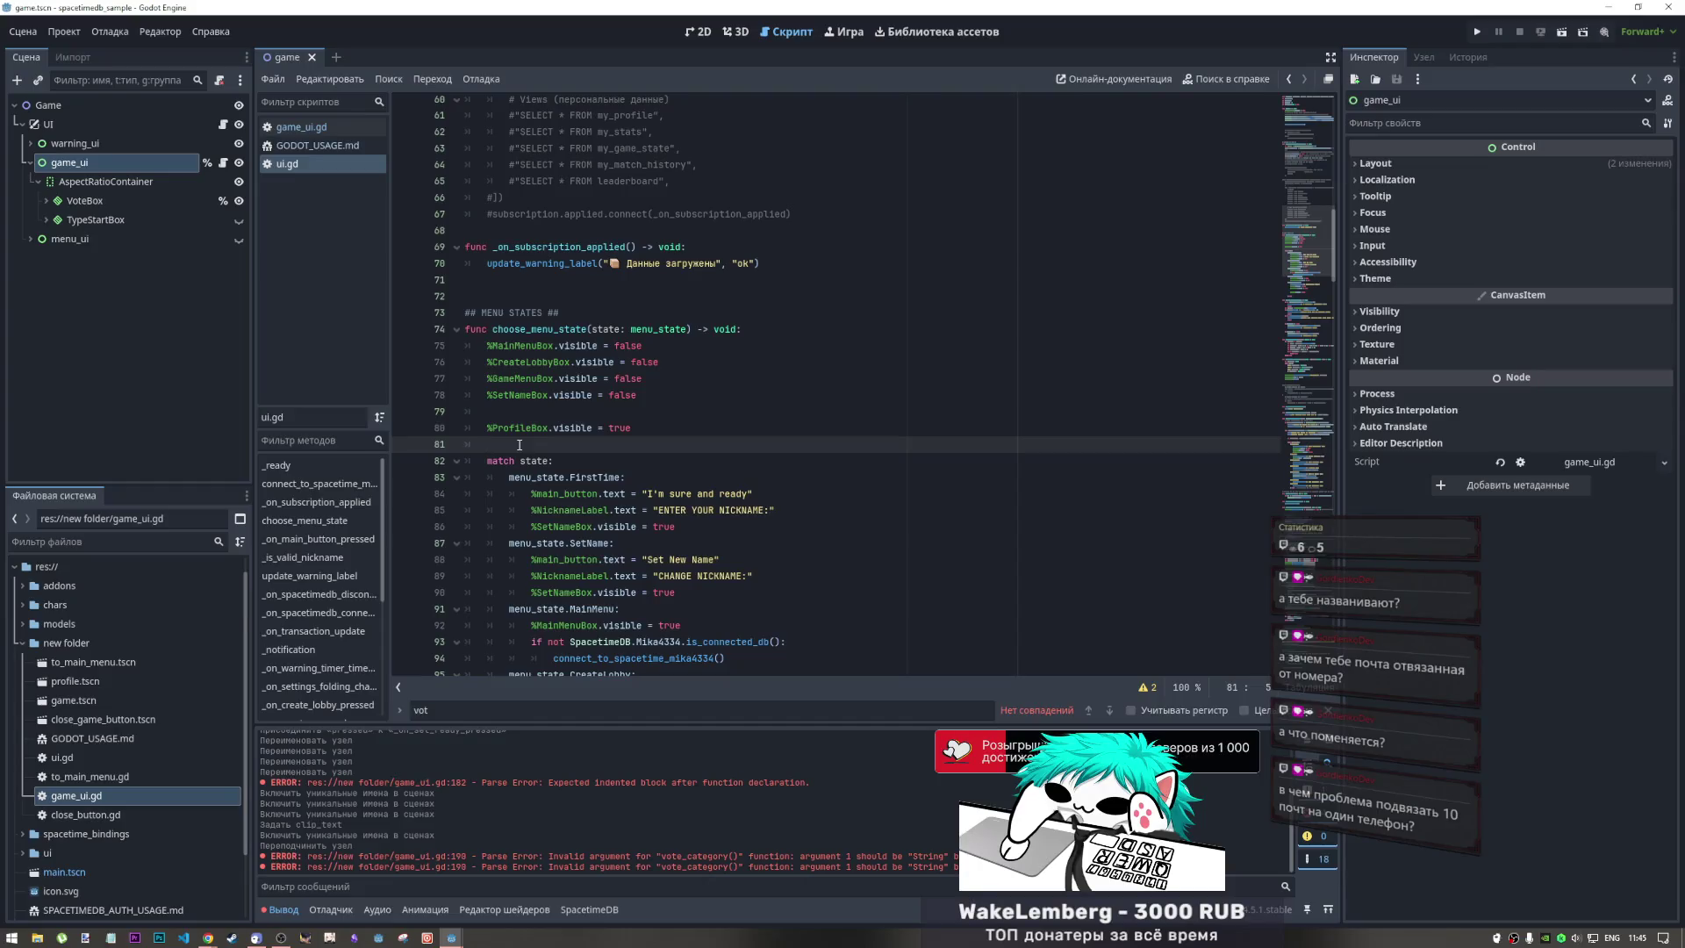
click(699, 32)
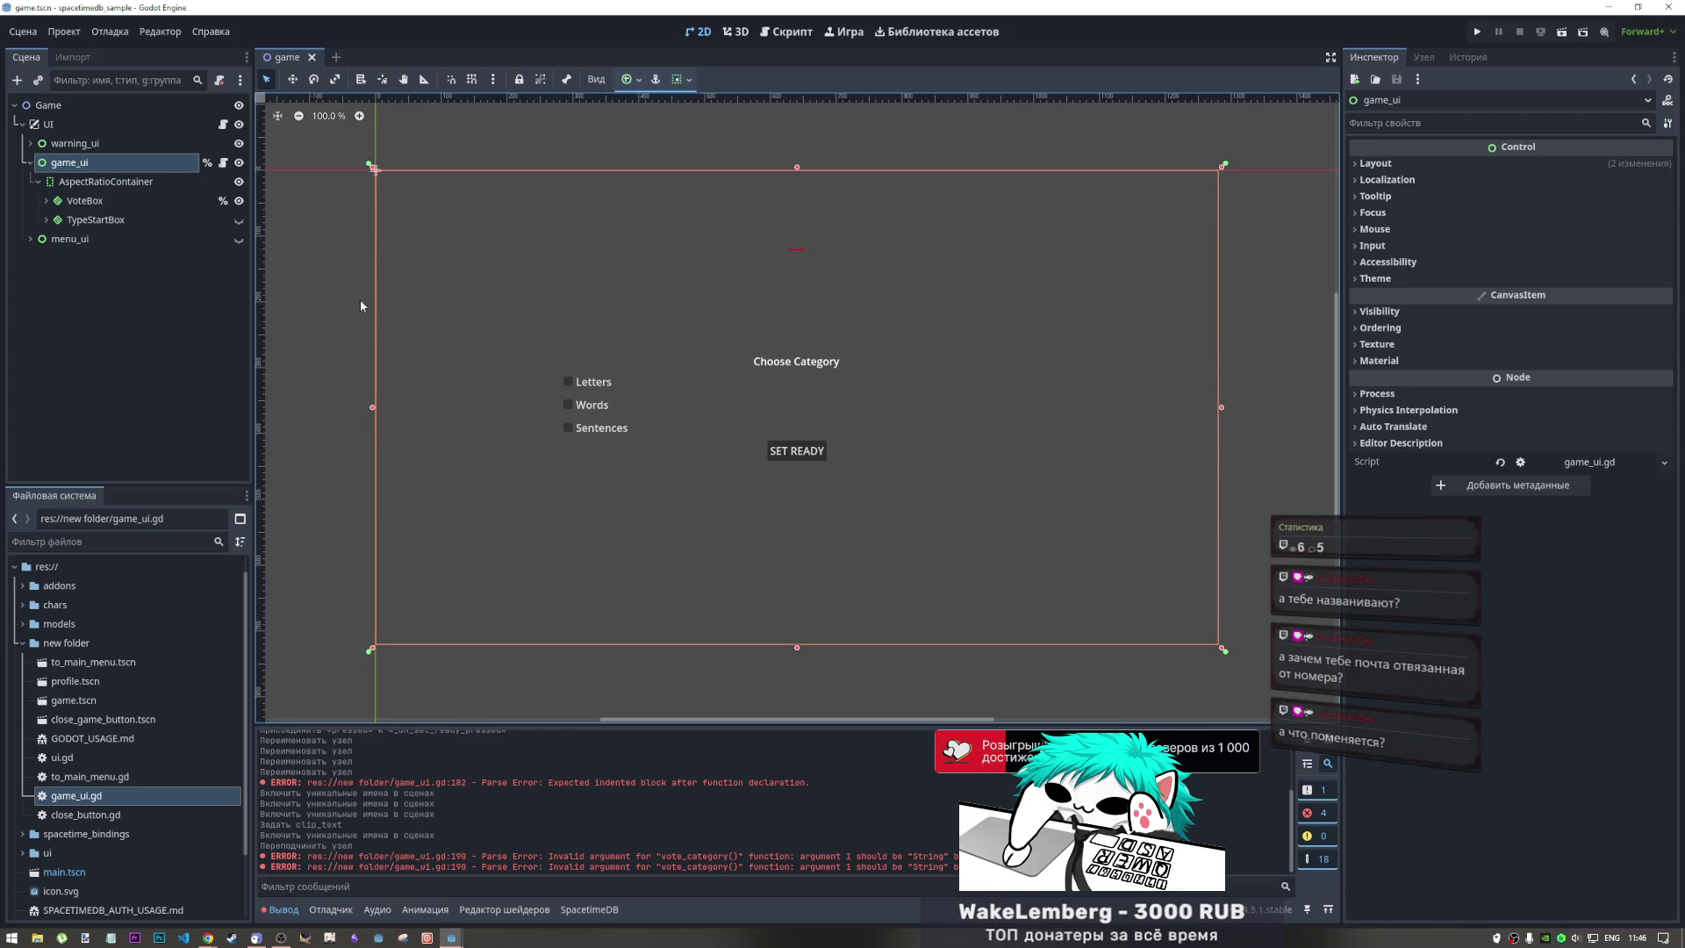
Inspect the VoteBox and TypeStartBox containers' properties, then return to the ui.gd script
click(354, 303)
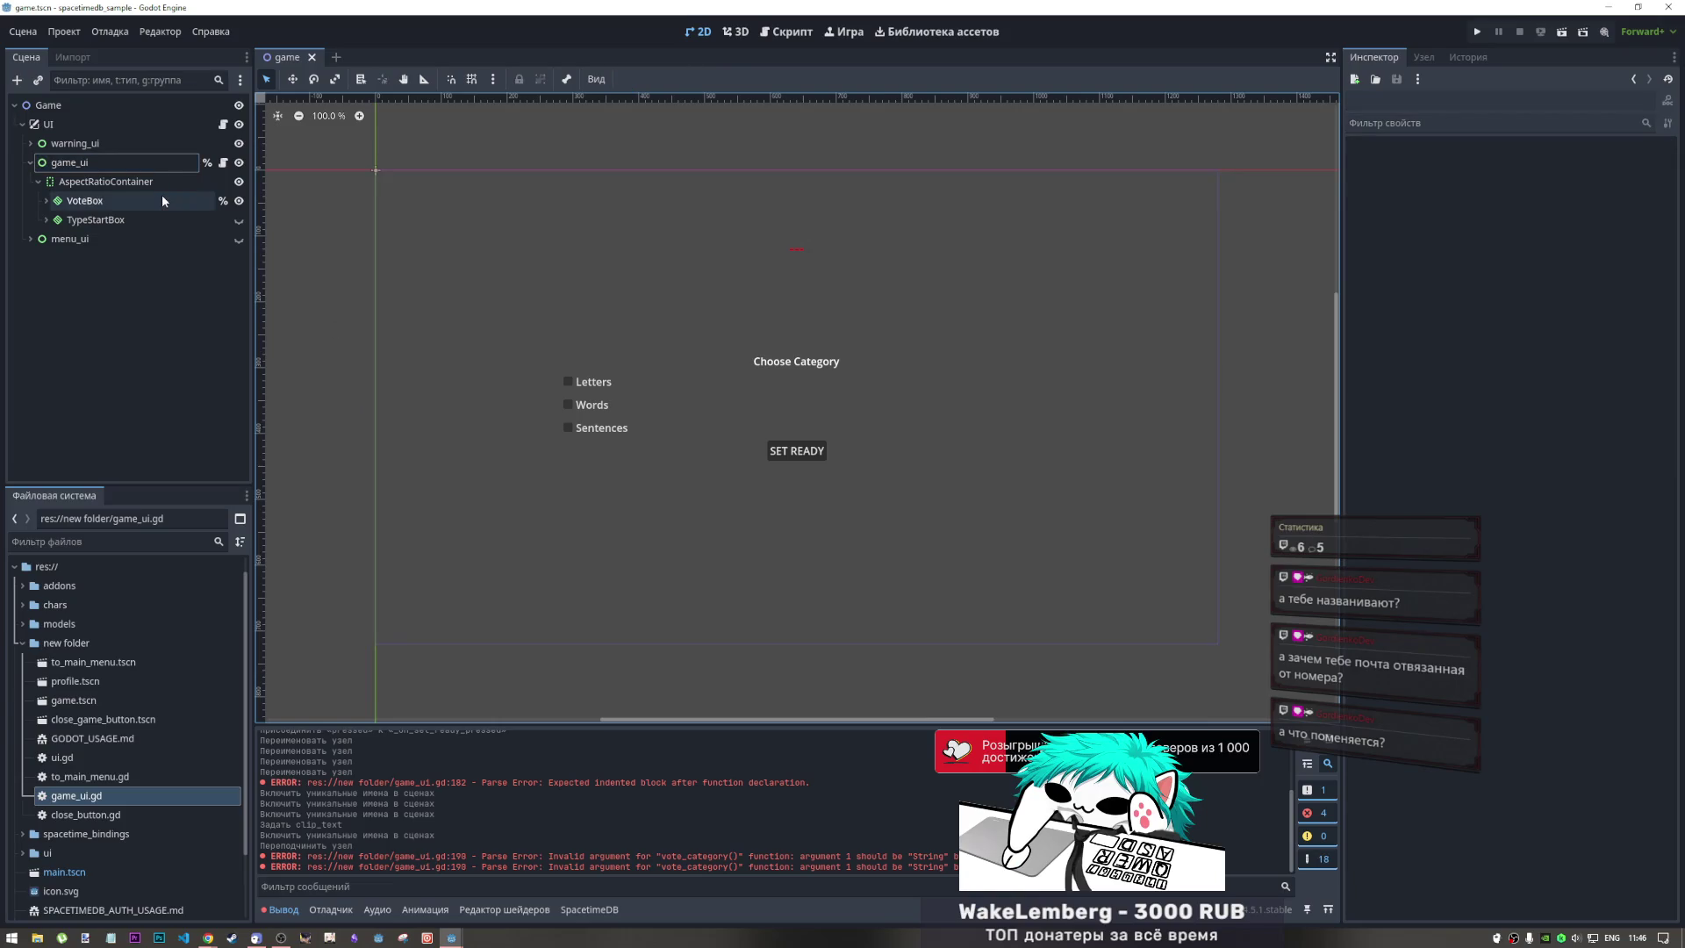
click(158, 220)
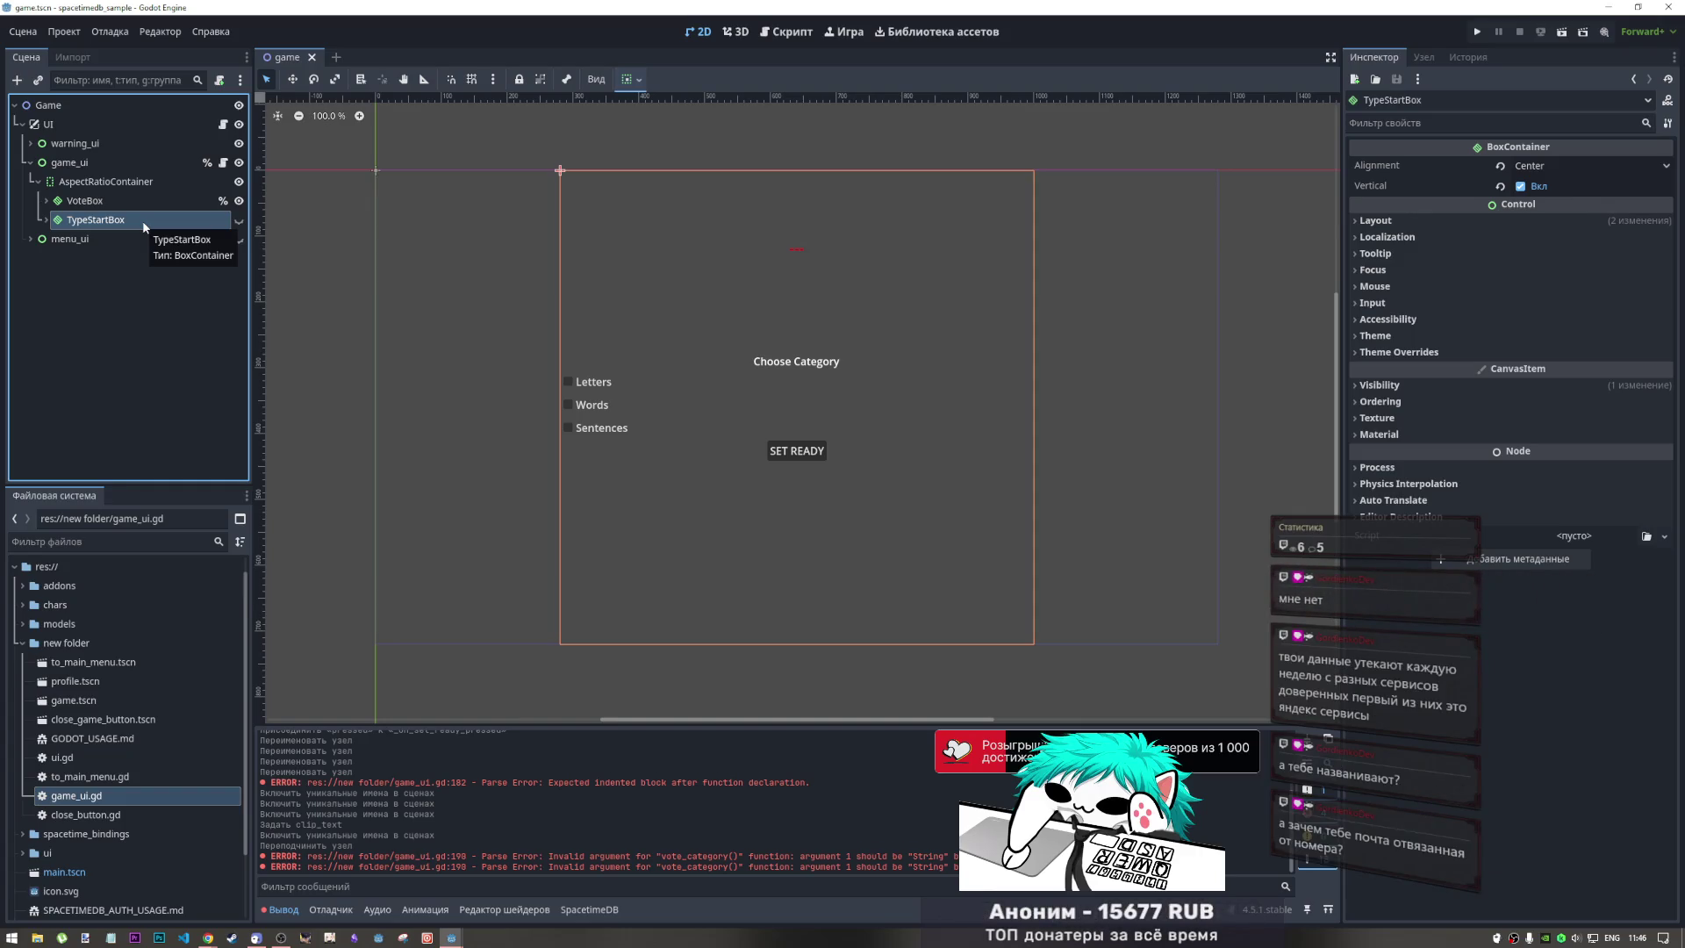
click(126, 202)
click(119, 221)
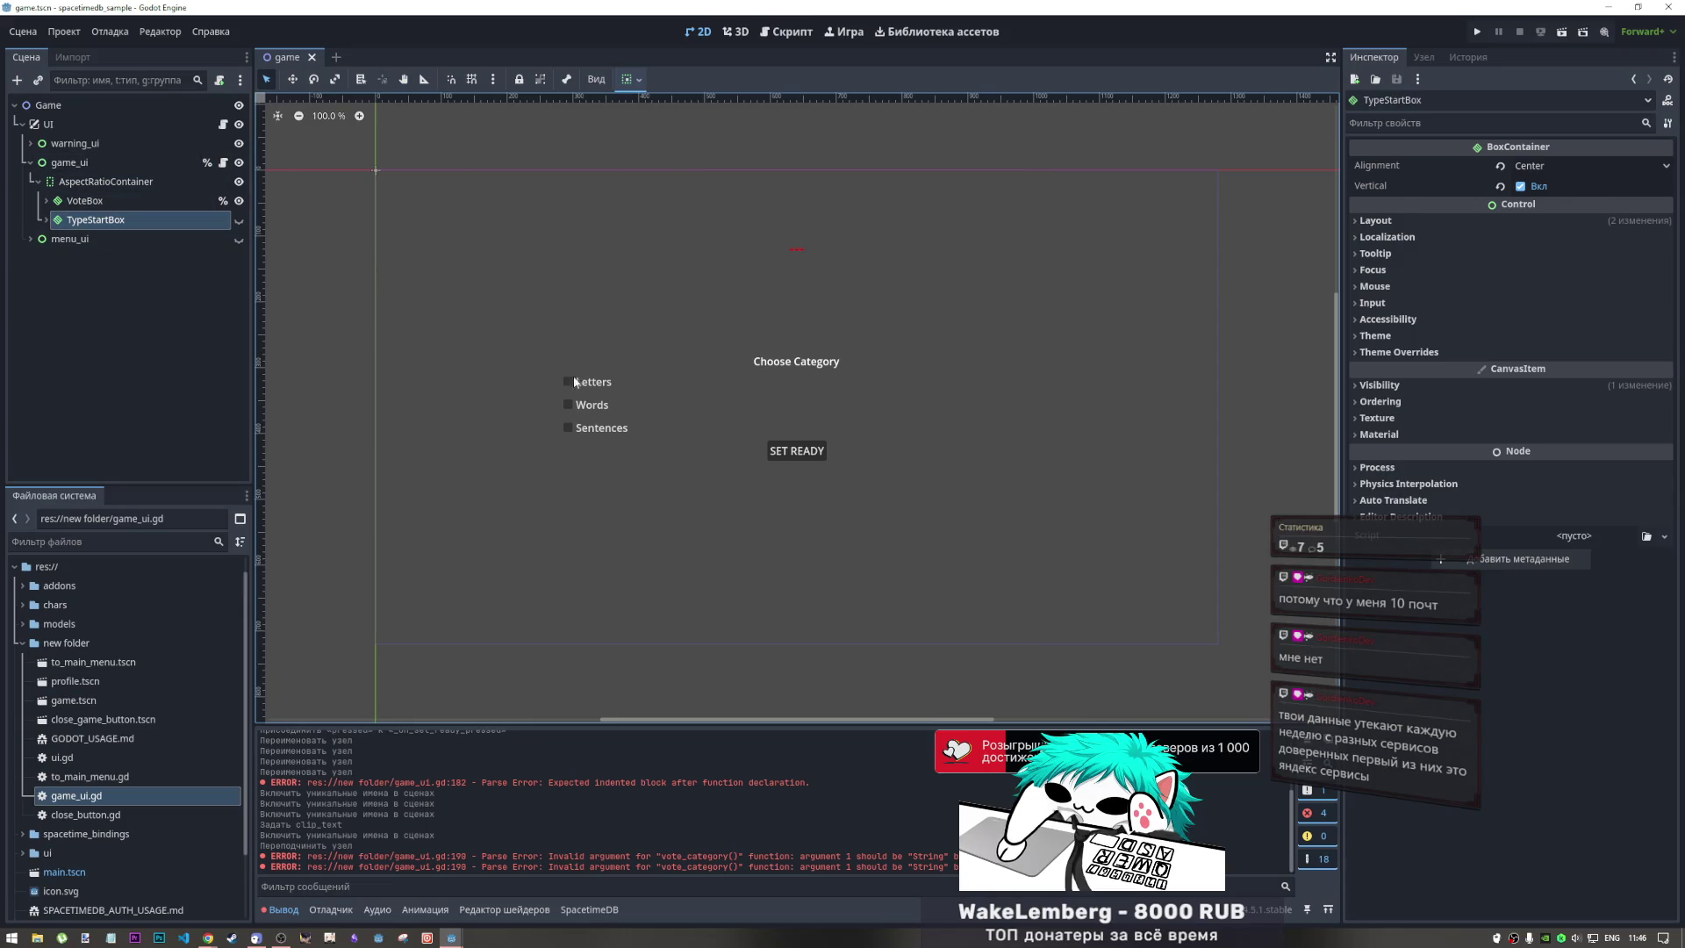
click(783, 37)
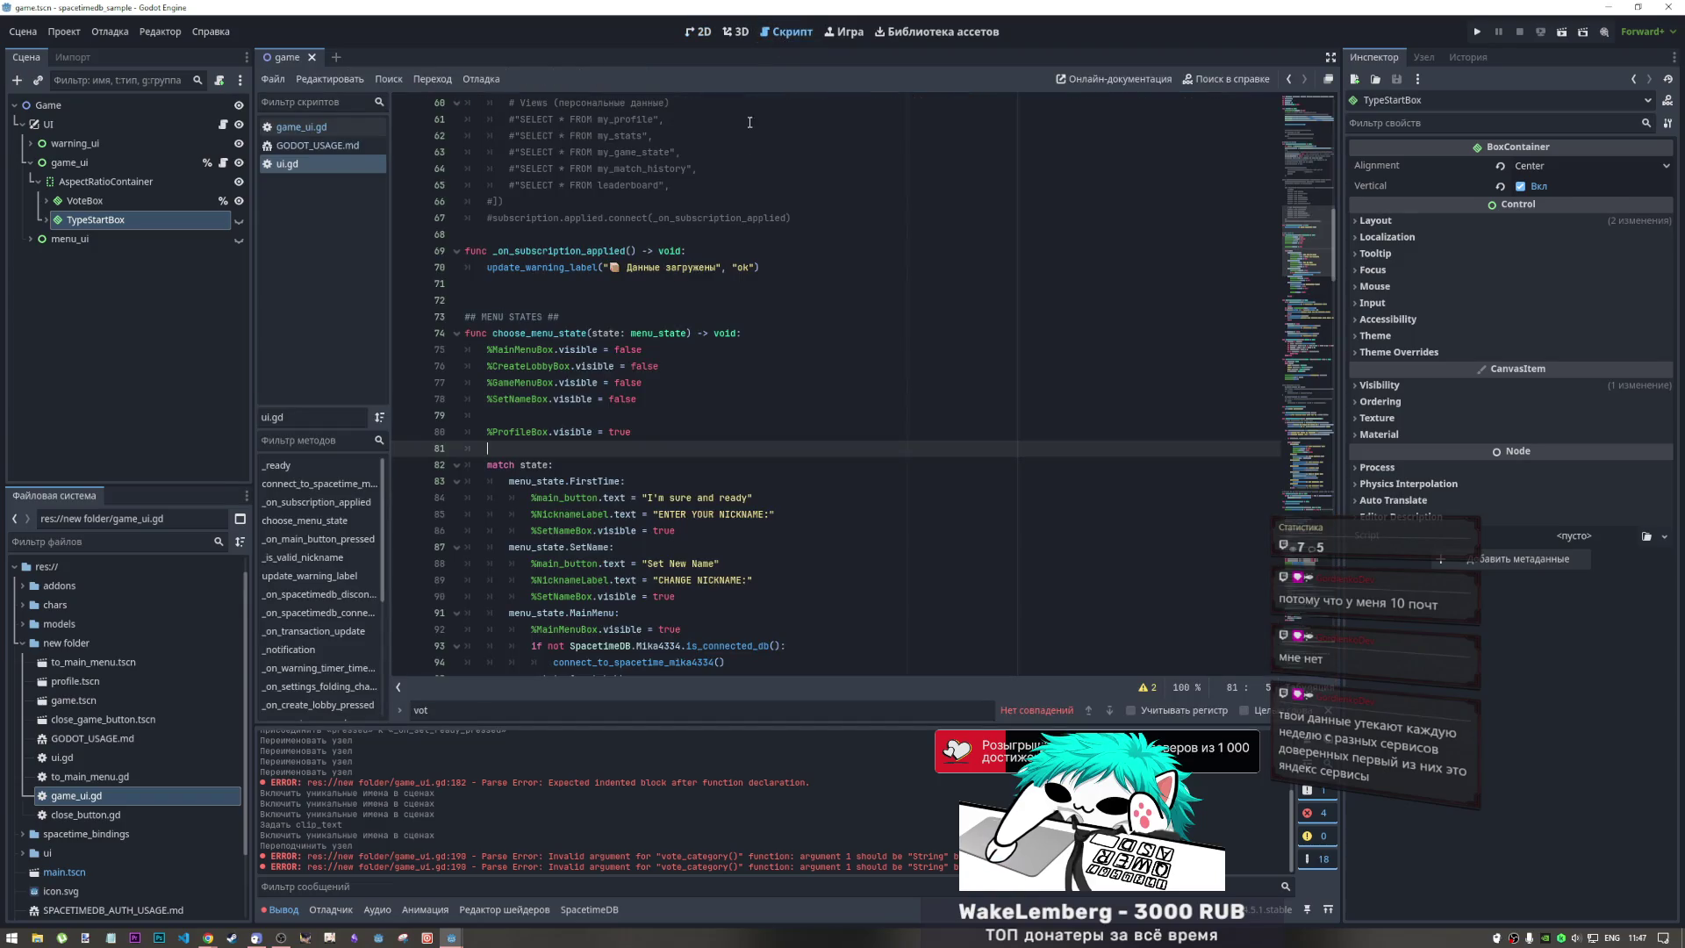
Scroll further down ui.gd, then switch to GODOT_USAGE.md at its _subscribe_to_tables example
scroll(722, 357, down, 20)
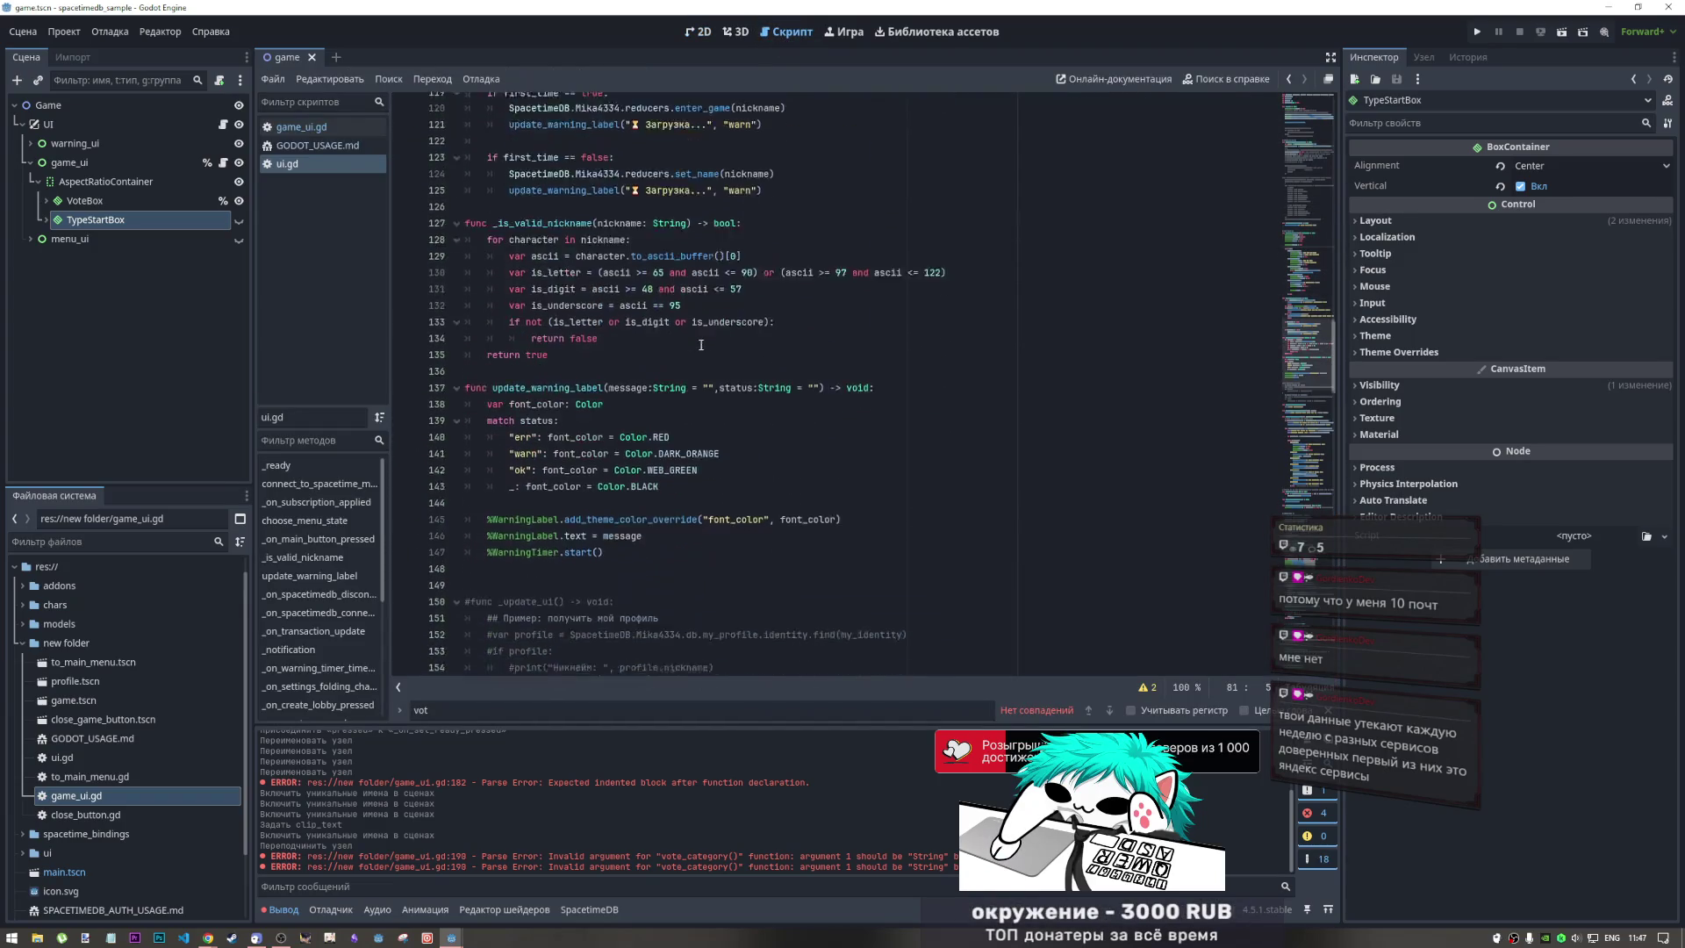
mouse_move(704, 345)
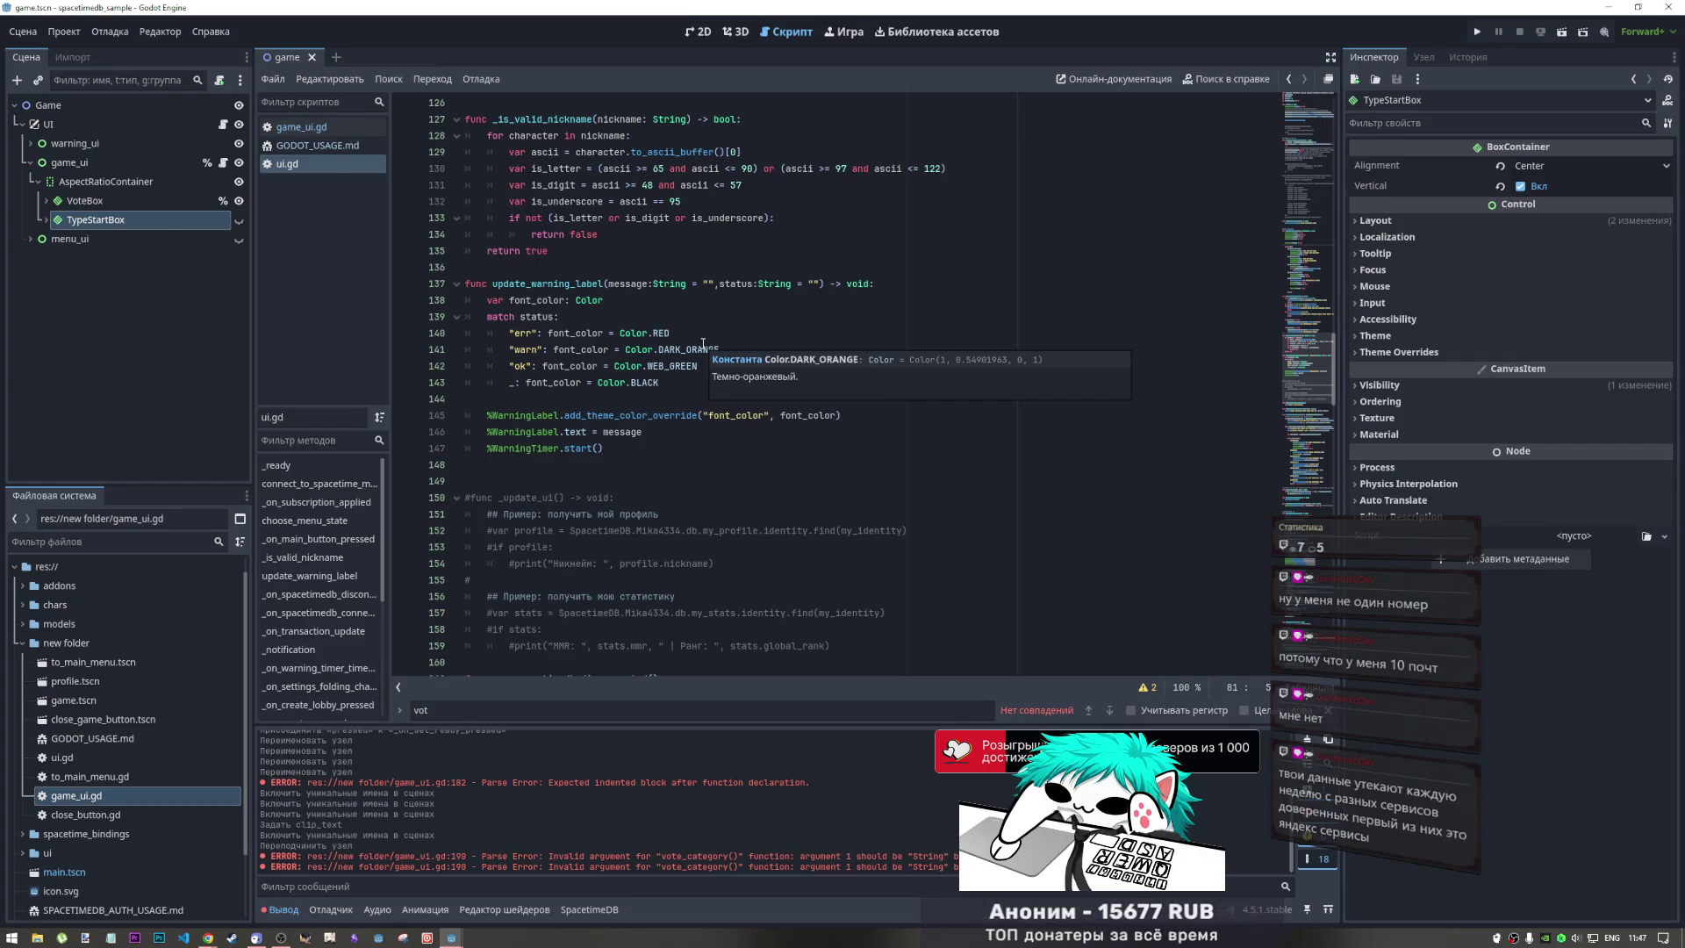
scroll(703, 345, down, 20)
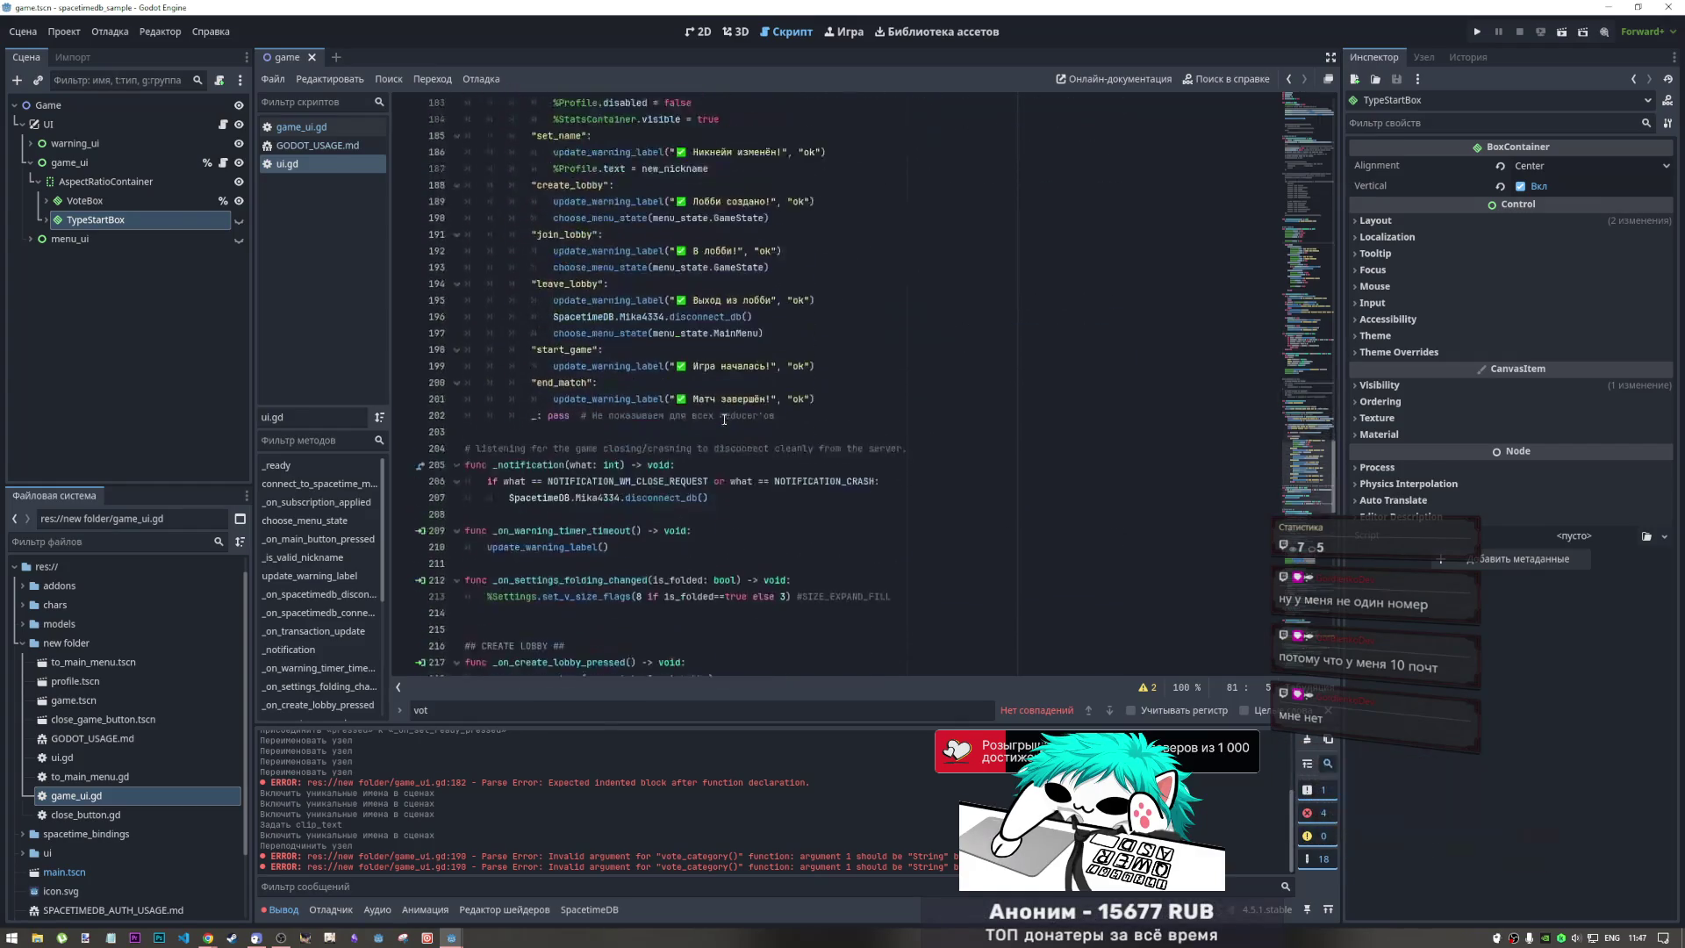
click(318, 145)
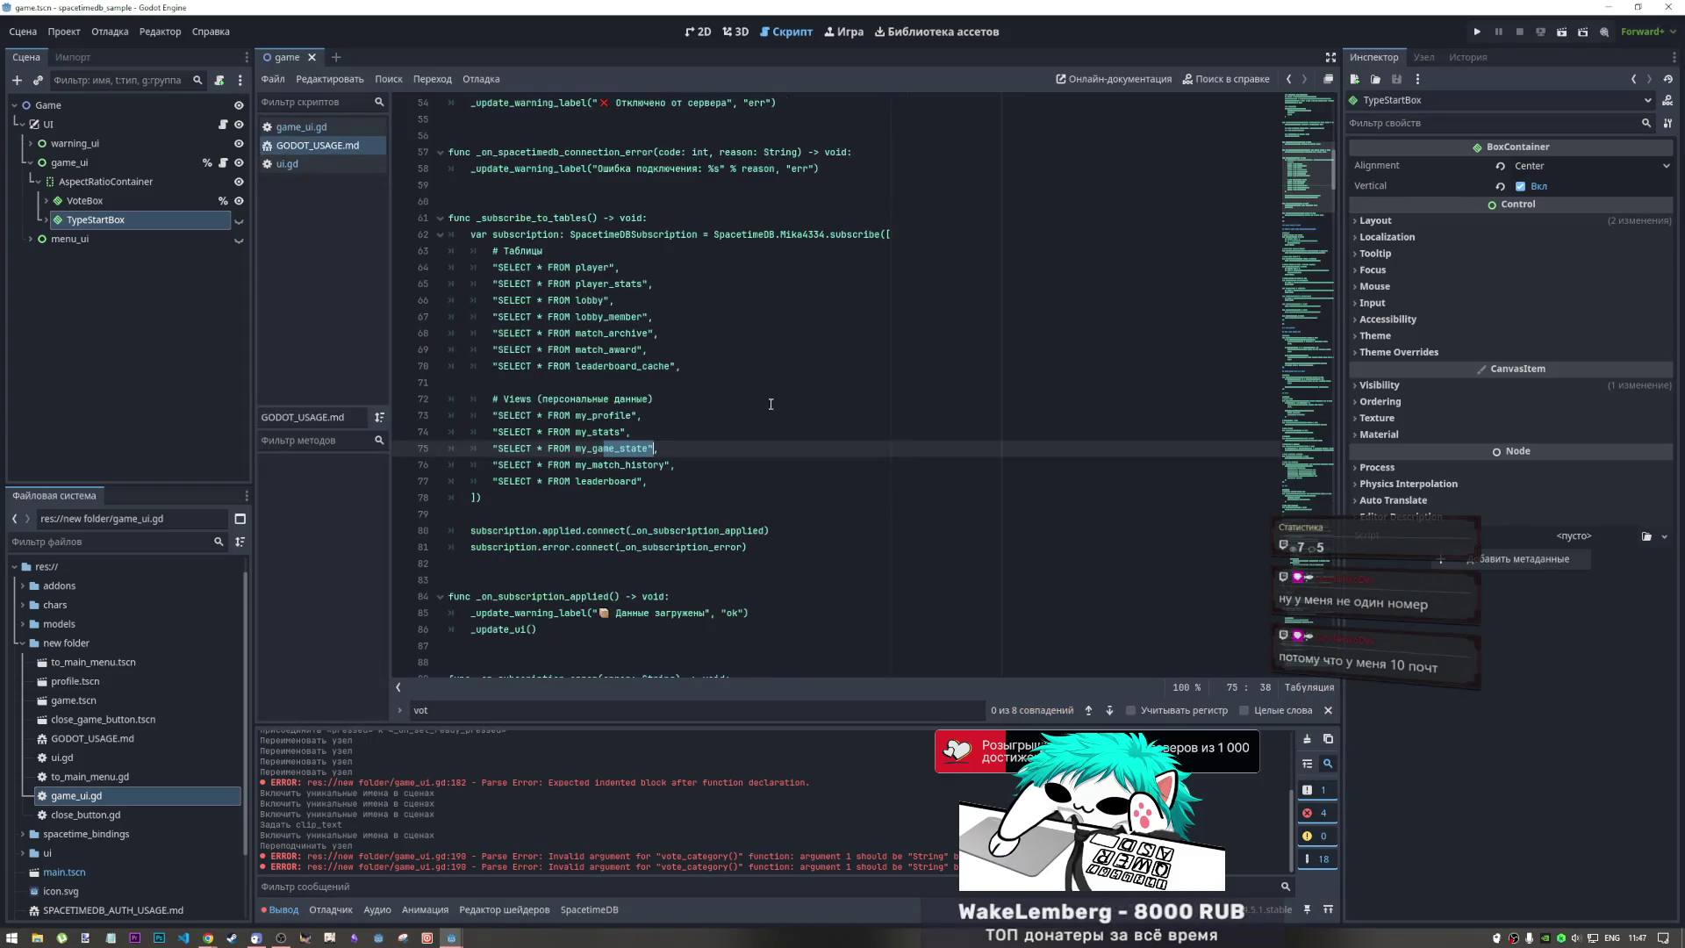
Dismiss Chrome's recent pages list and show Visual Studio Code's recent project folders jump list
scroll(767, 437, down, 4)
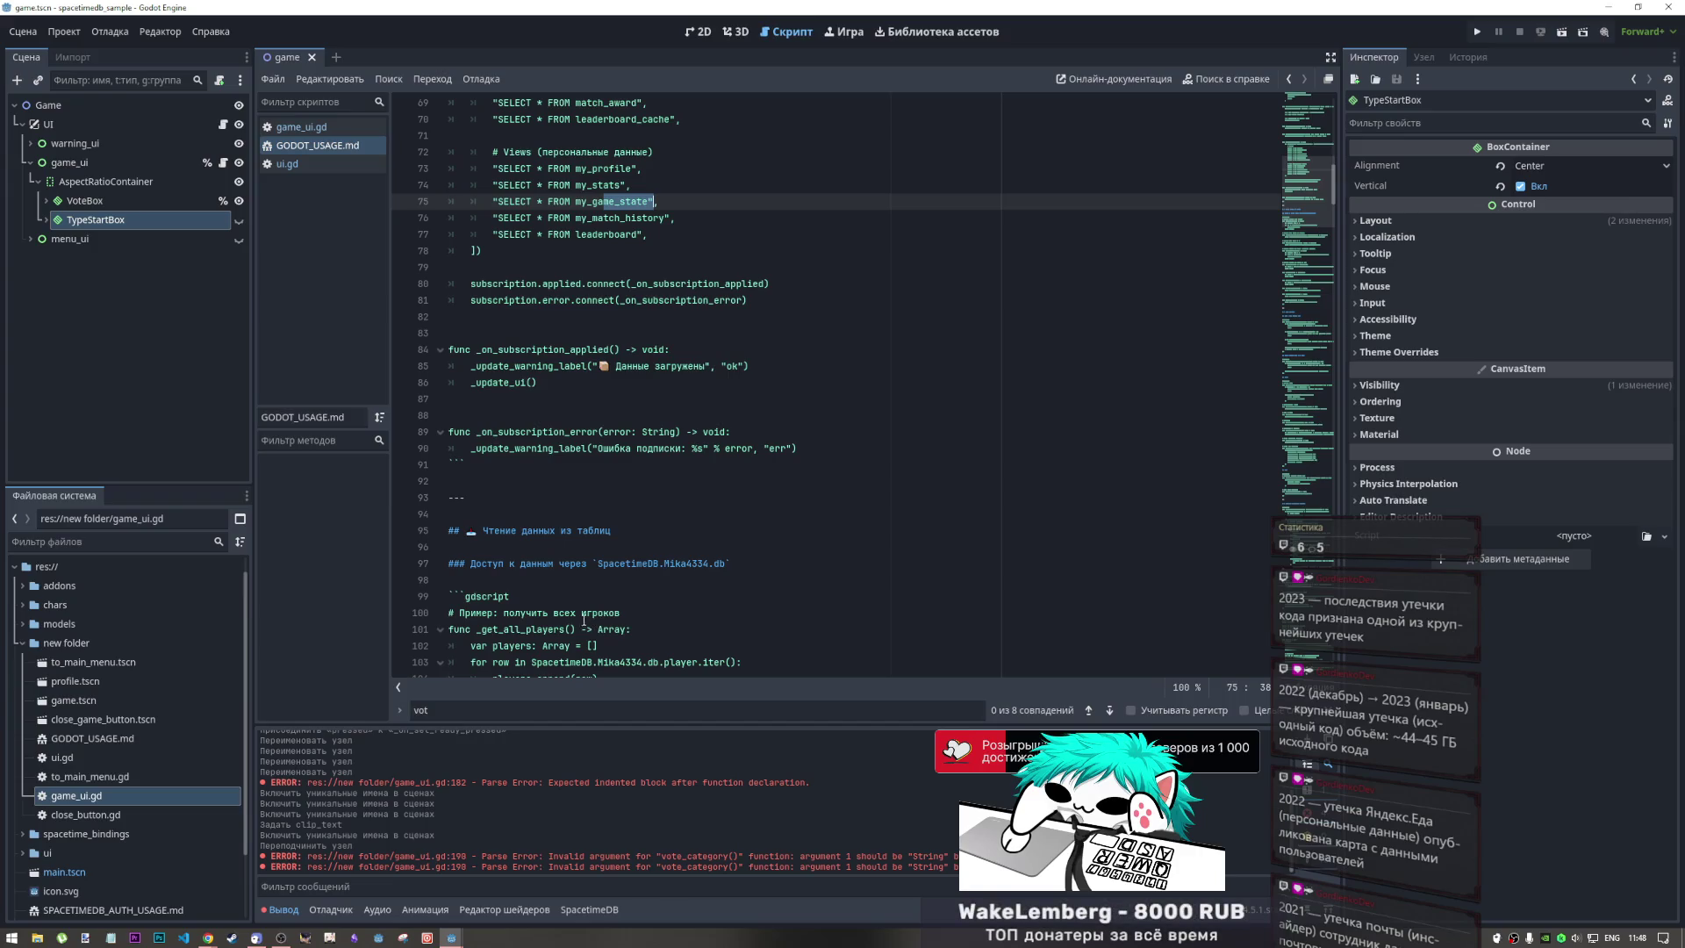
mouse_move(207, 938)
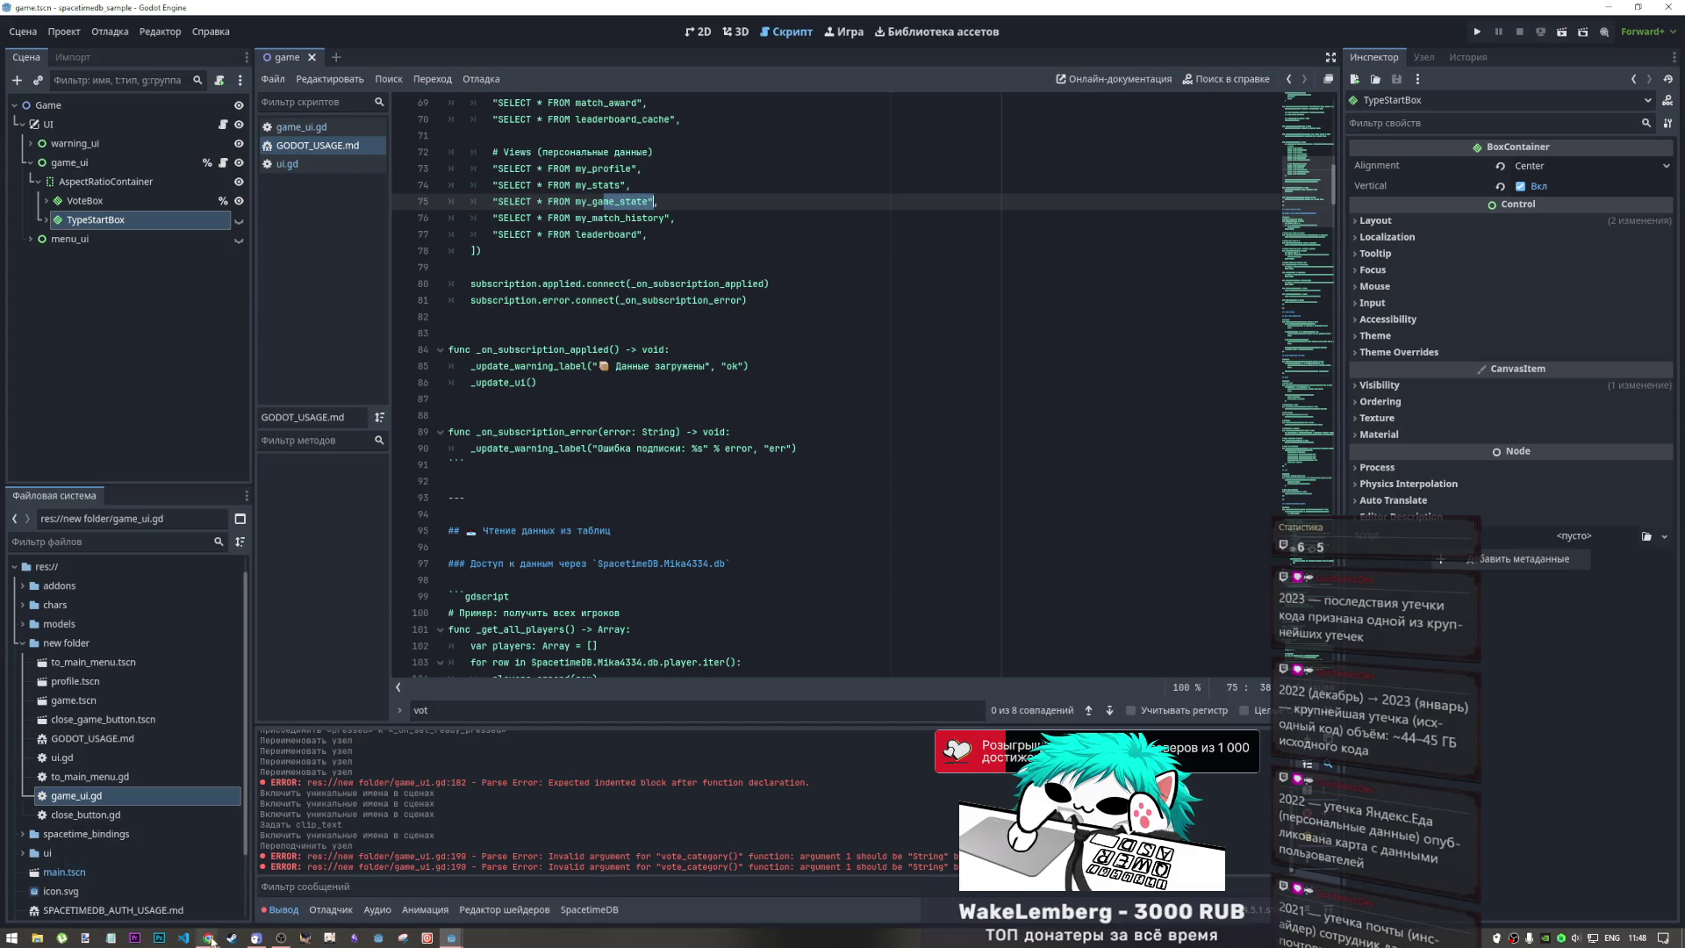
right_click(211, 939)
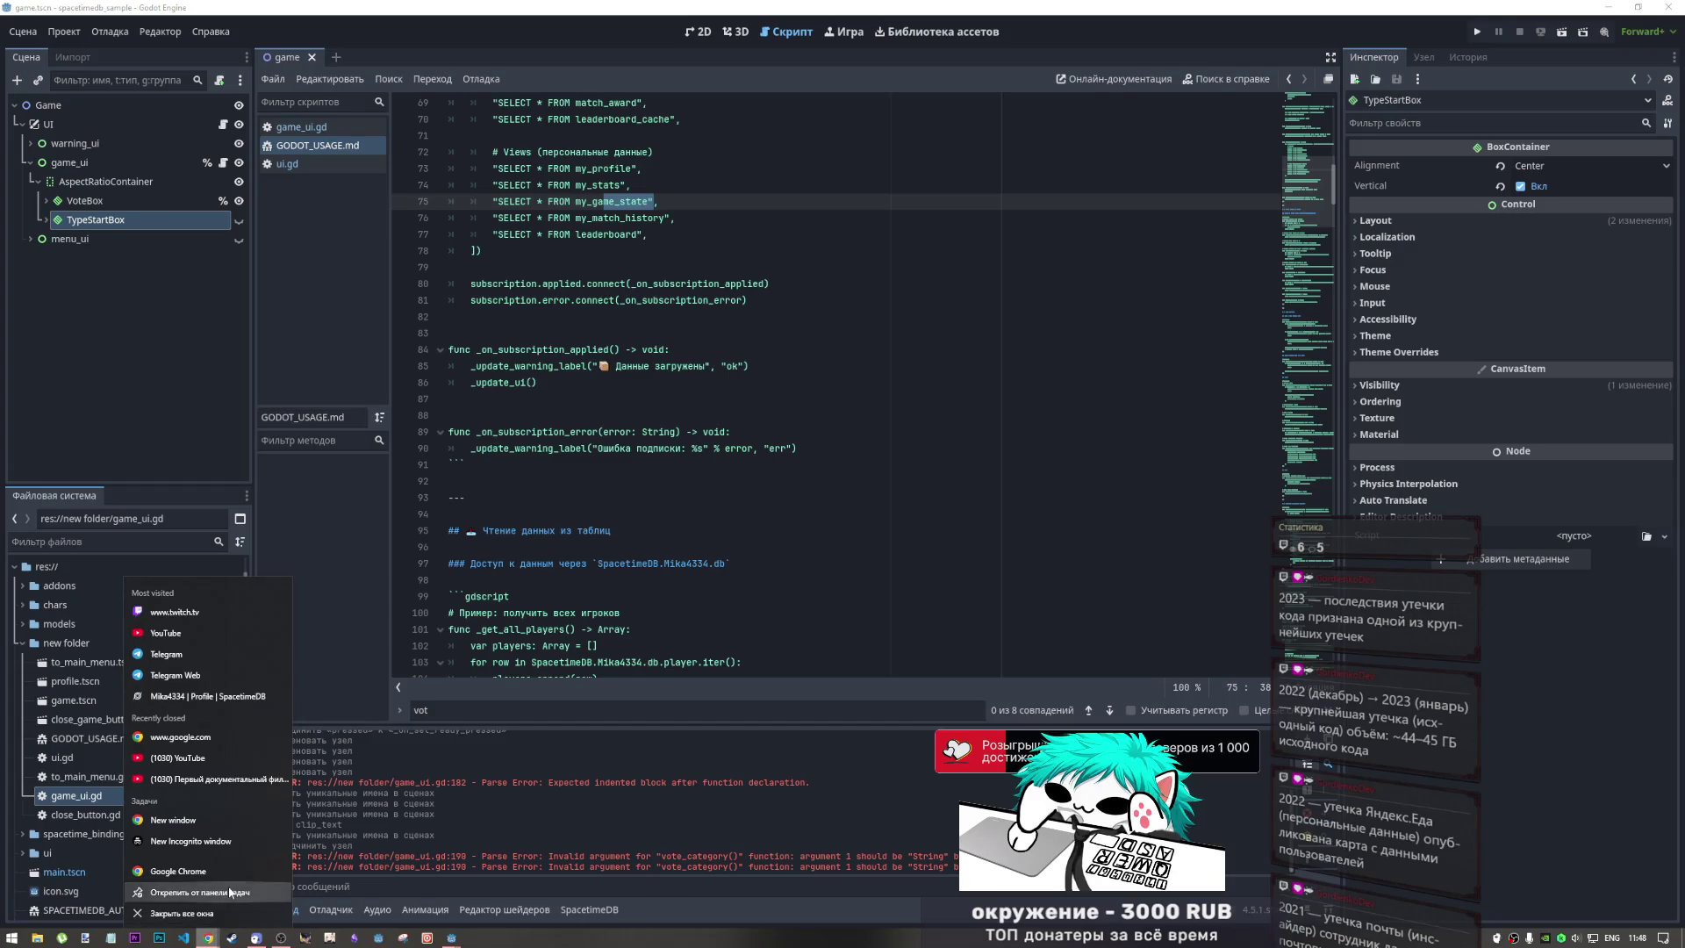
click(441, 747)
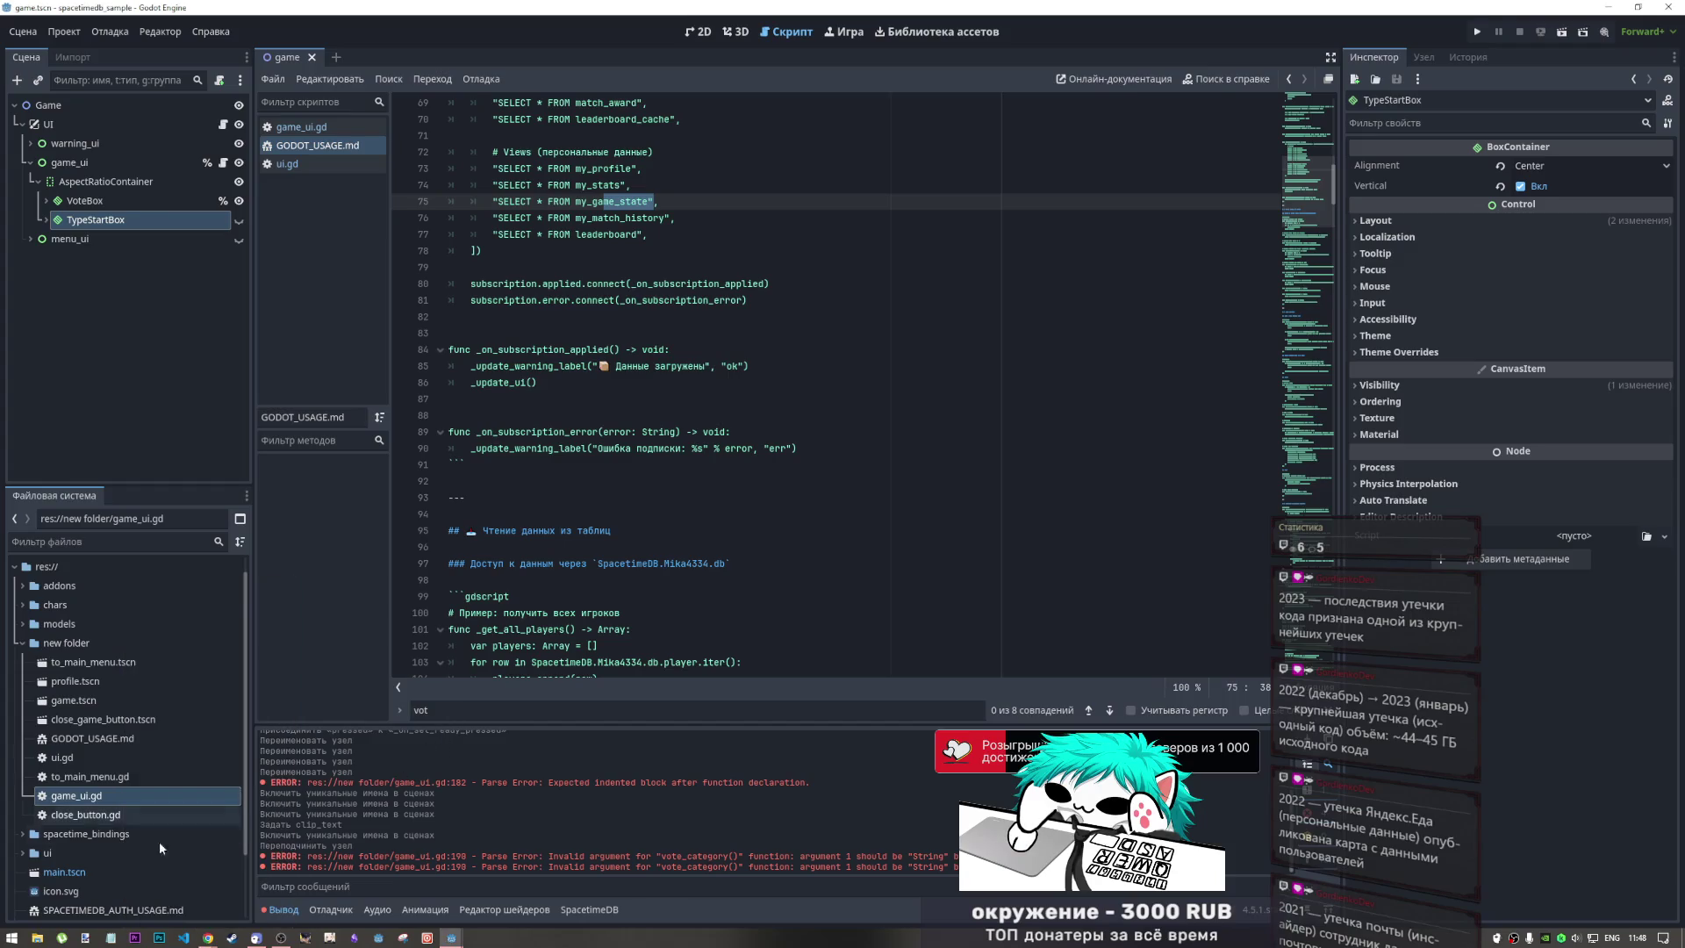
right_click(183, 939)
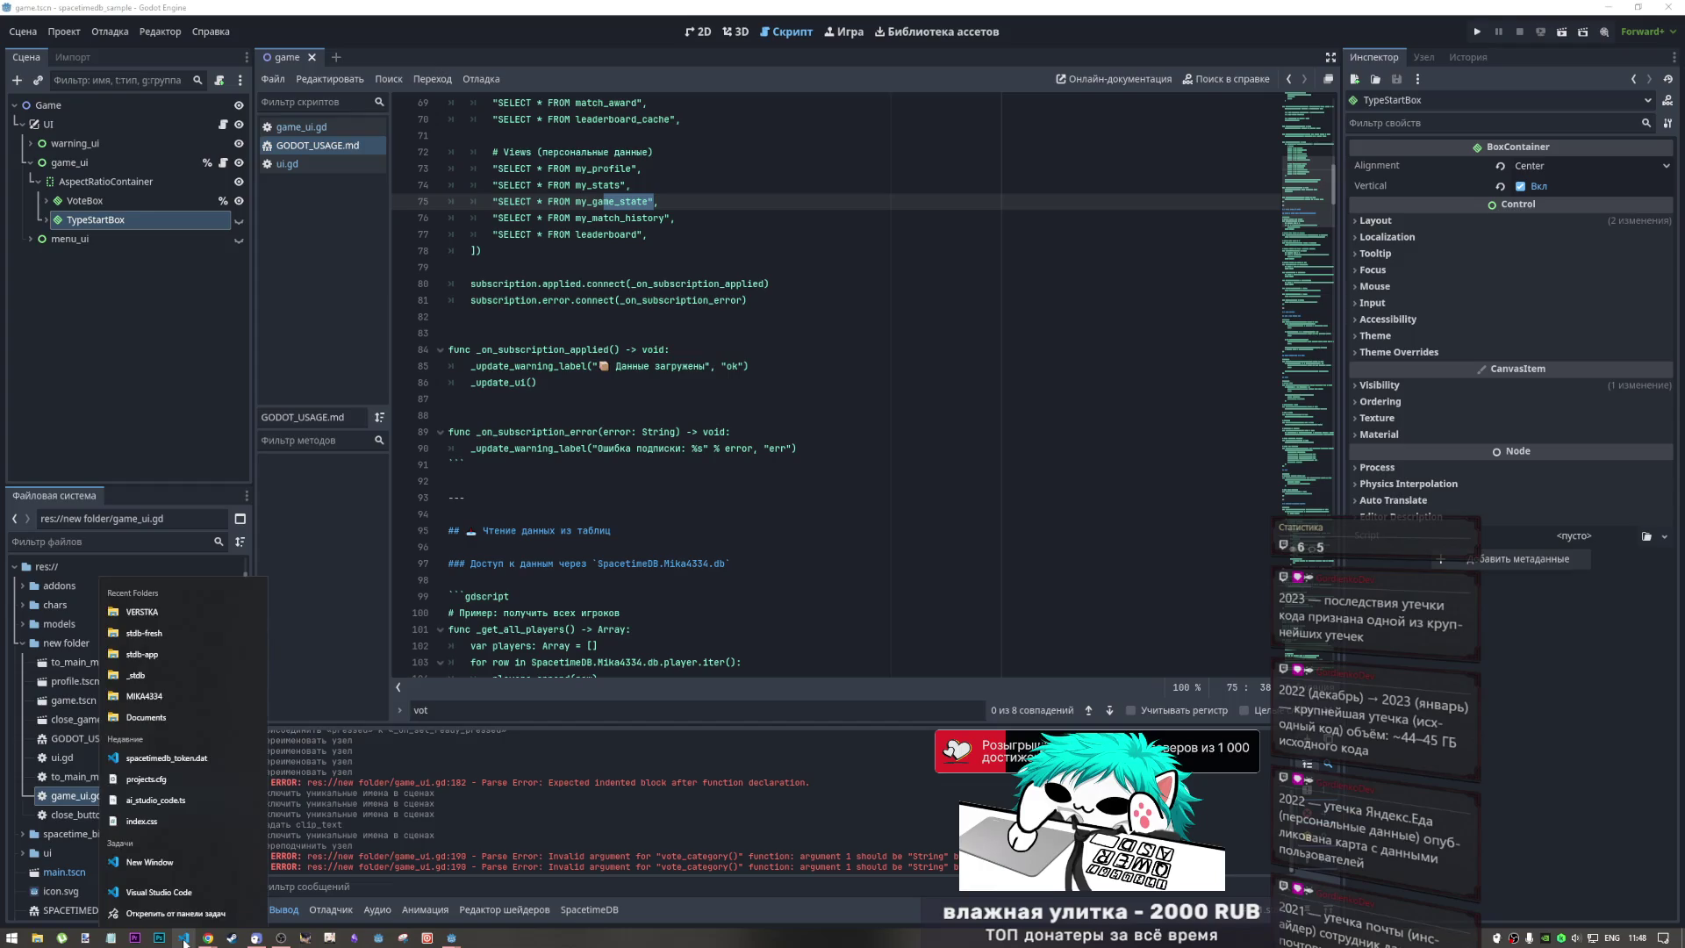
click(197, 629)
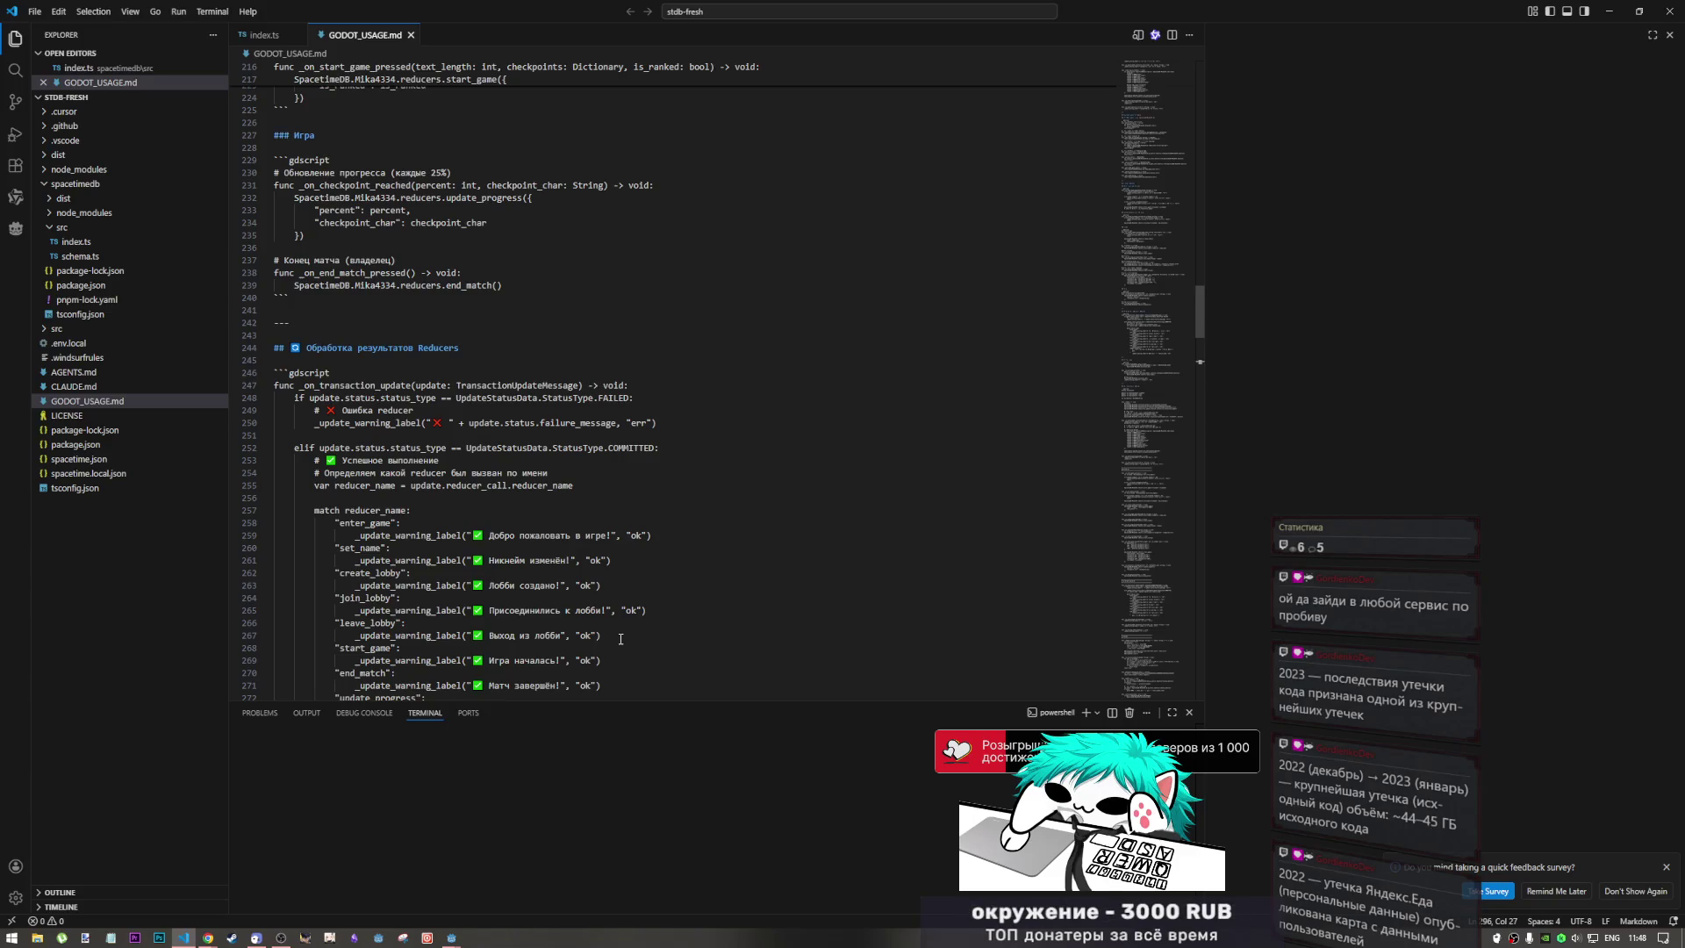
scroll(1166, 339, up, 5)
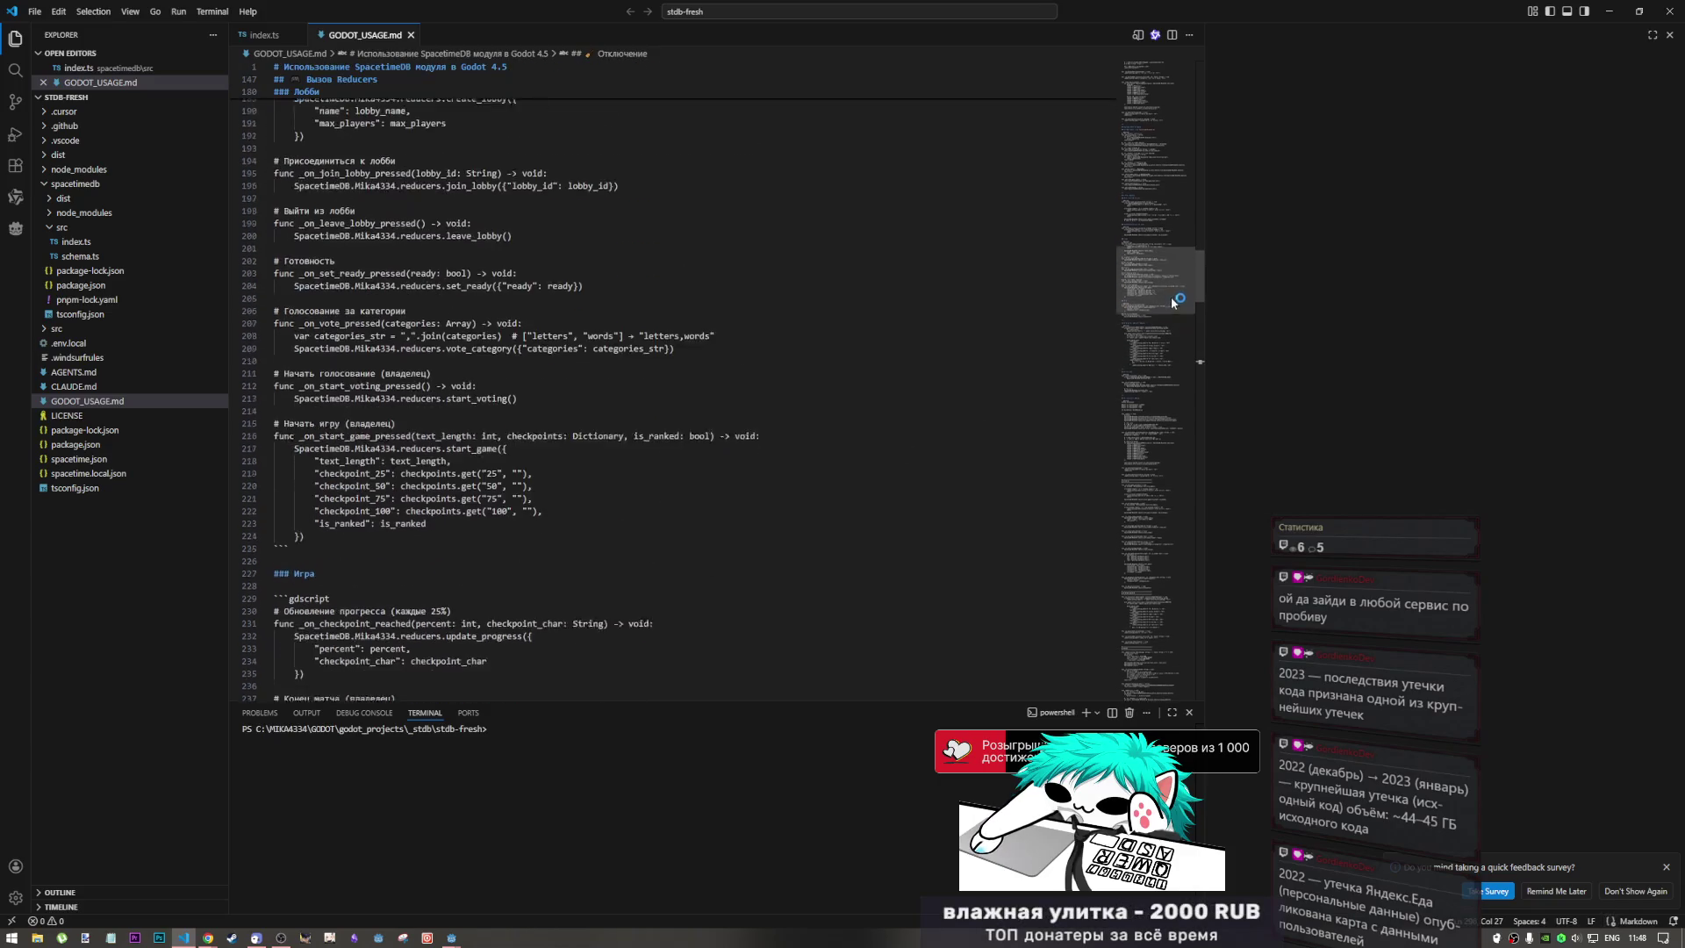
scroll(1160, 329, down, 5)
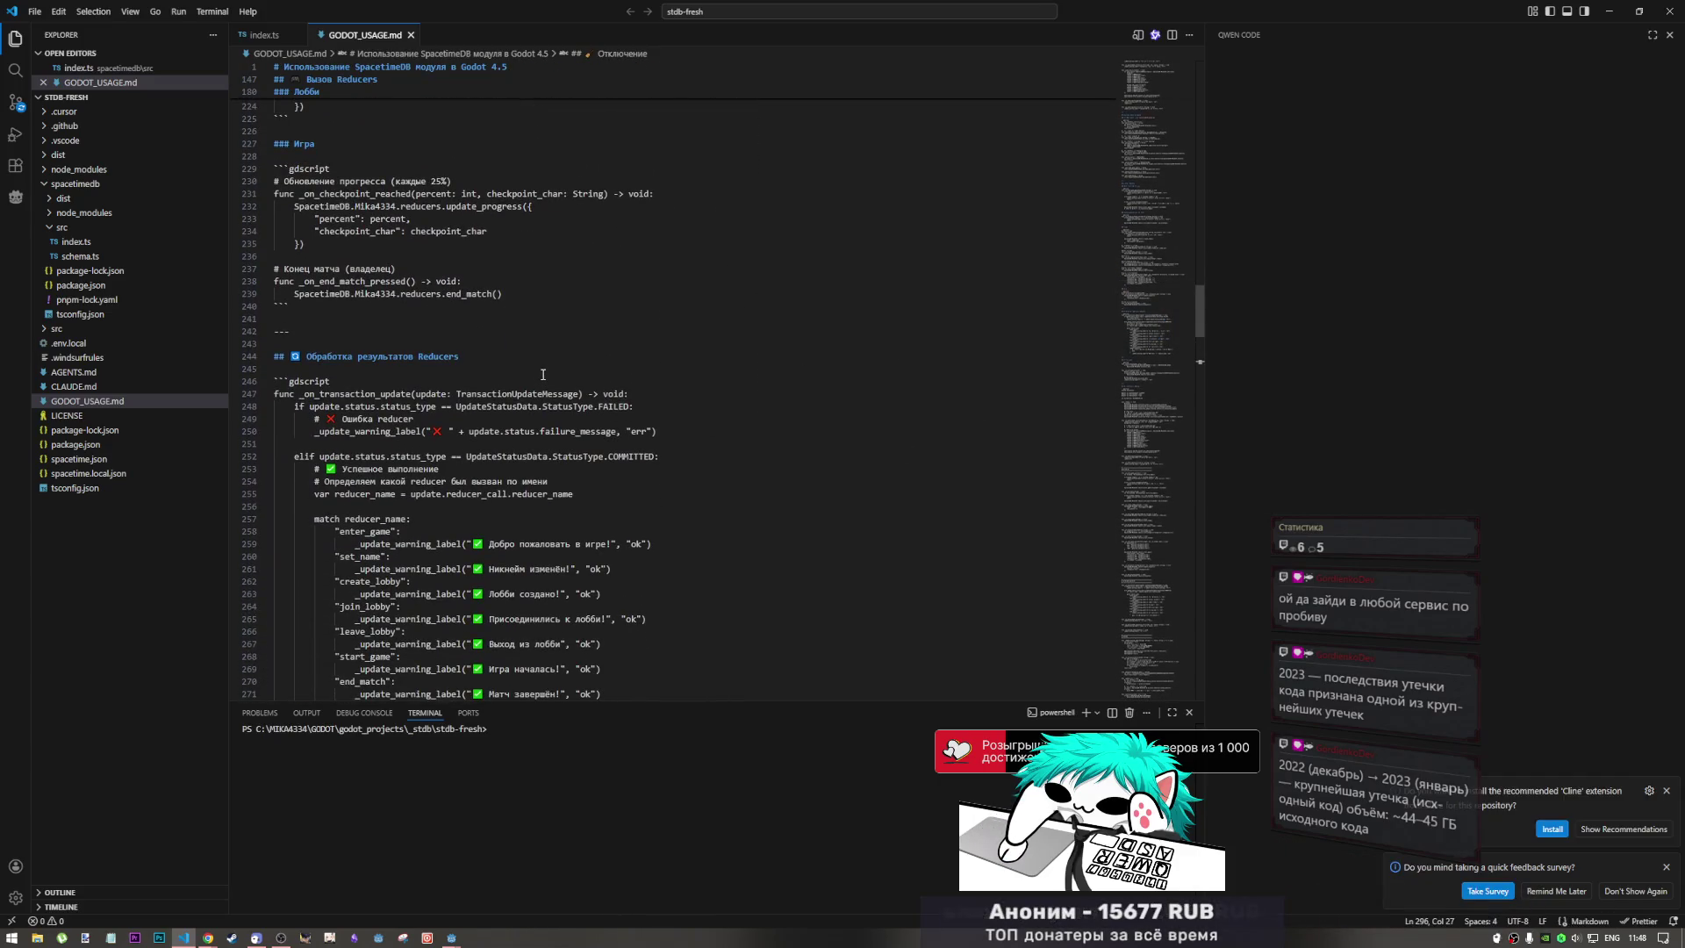
click(803, 372)
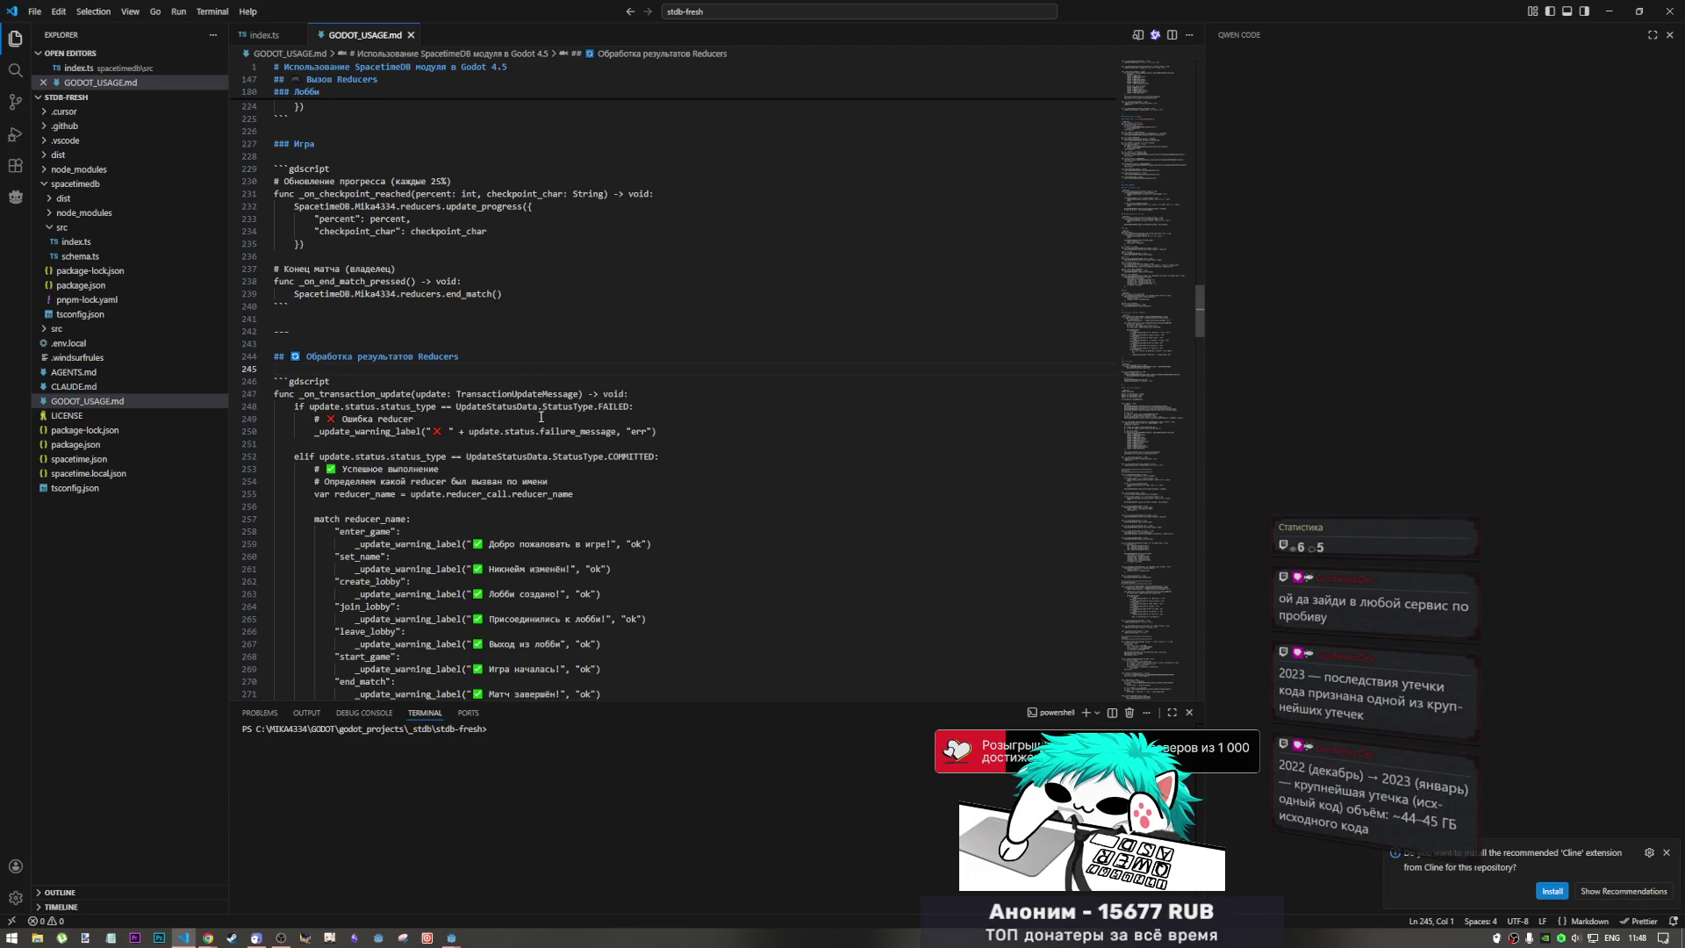
scroll(537, 439, down, 1)
scroll(532, 452, up, 4)
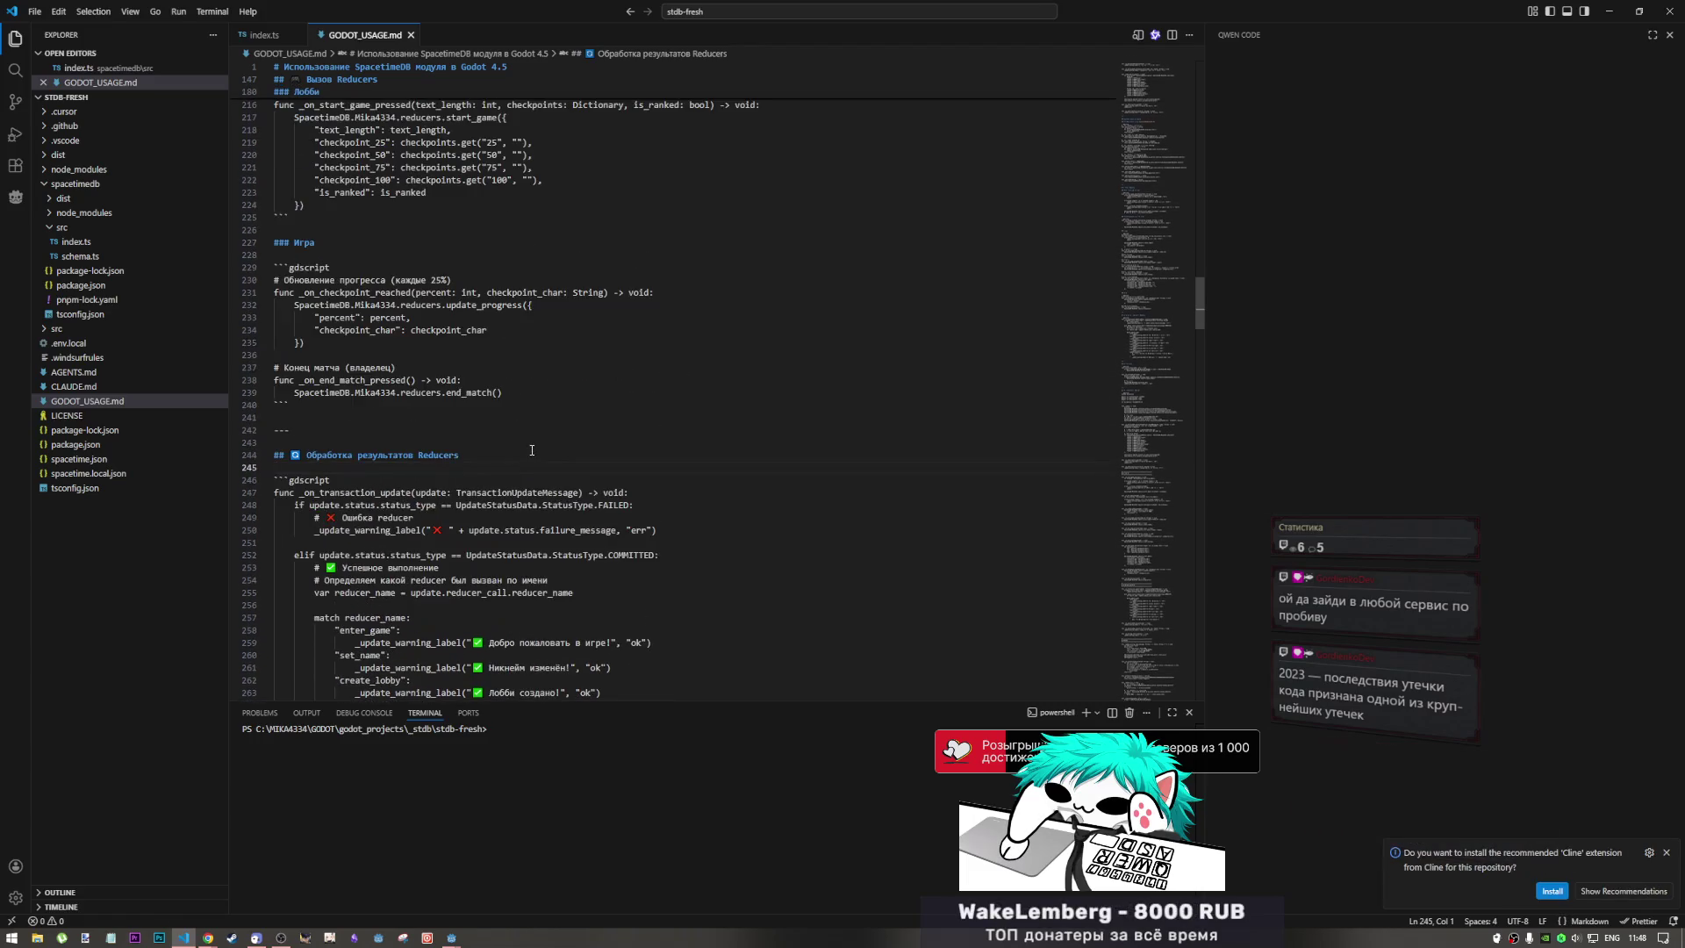
scroll(834, 395, down, 3)
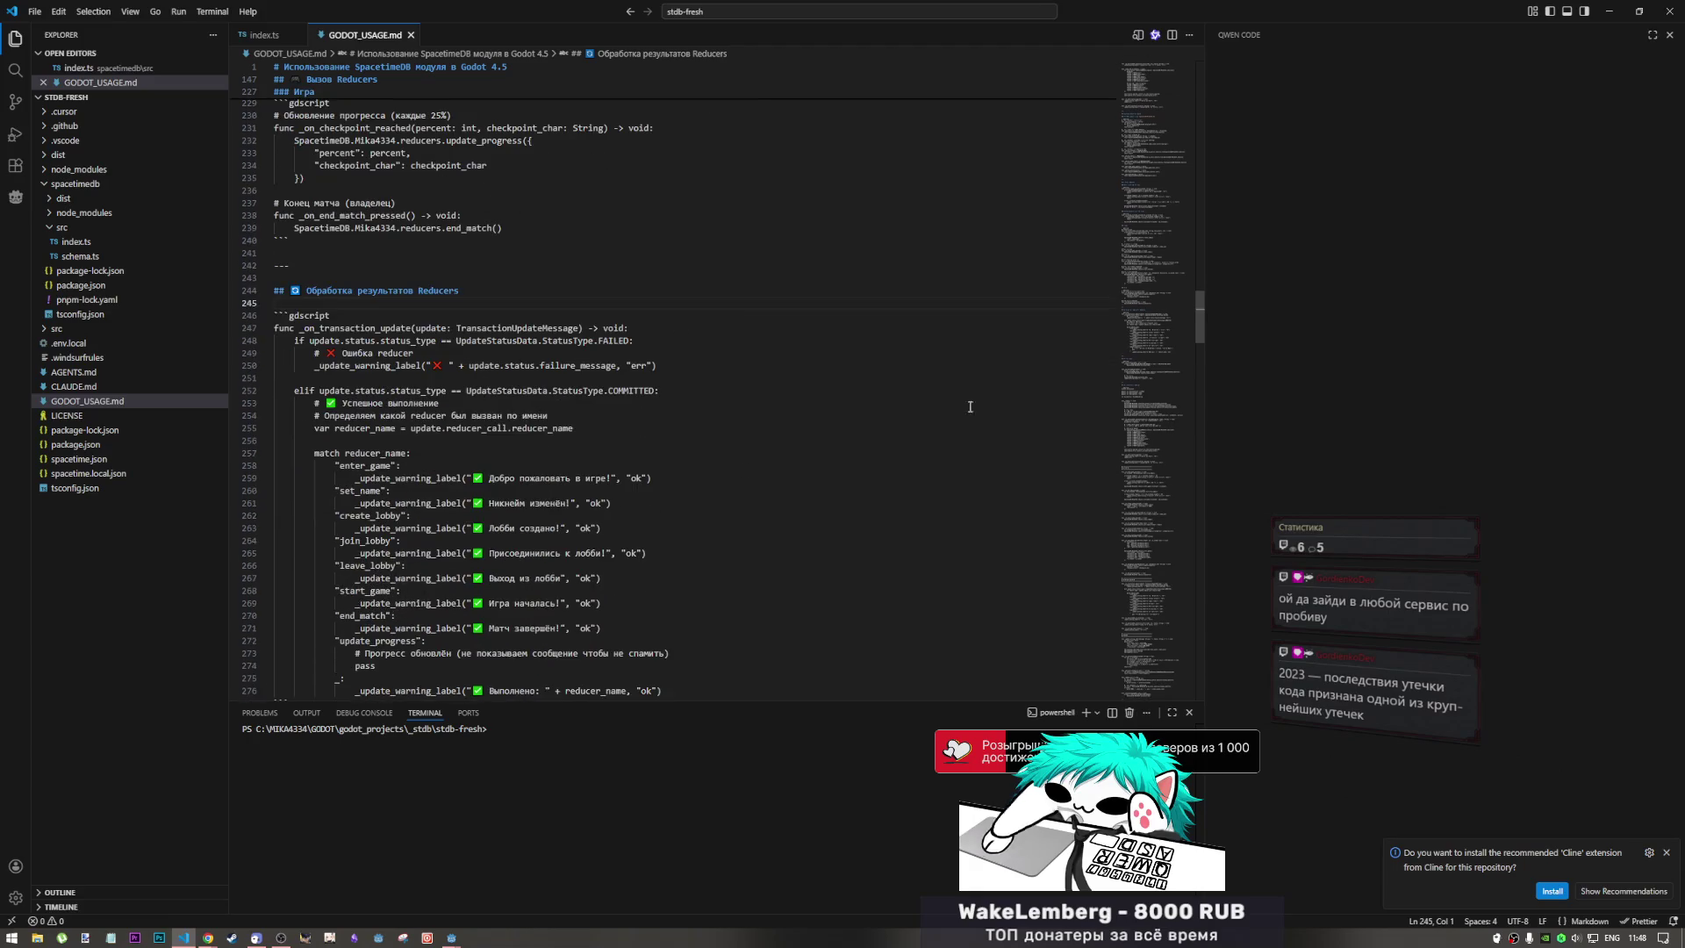
mouse_move(1157, 329)
mouse_down()
mouse_move(1148, 371)
mouse_move(1156, 109)
mouse_up()
scroll(1156, 108, up, 1)
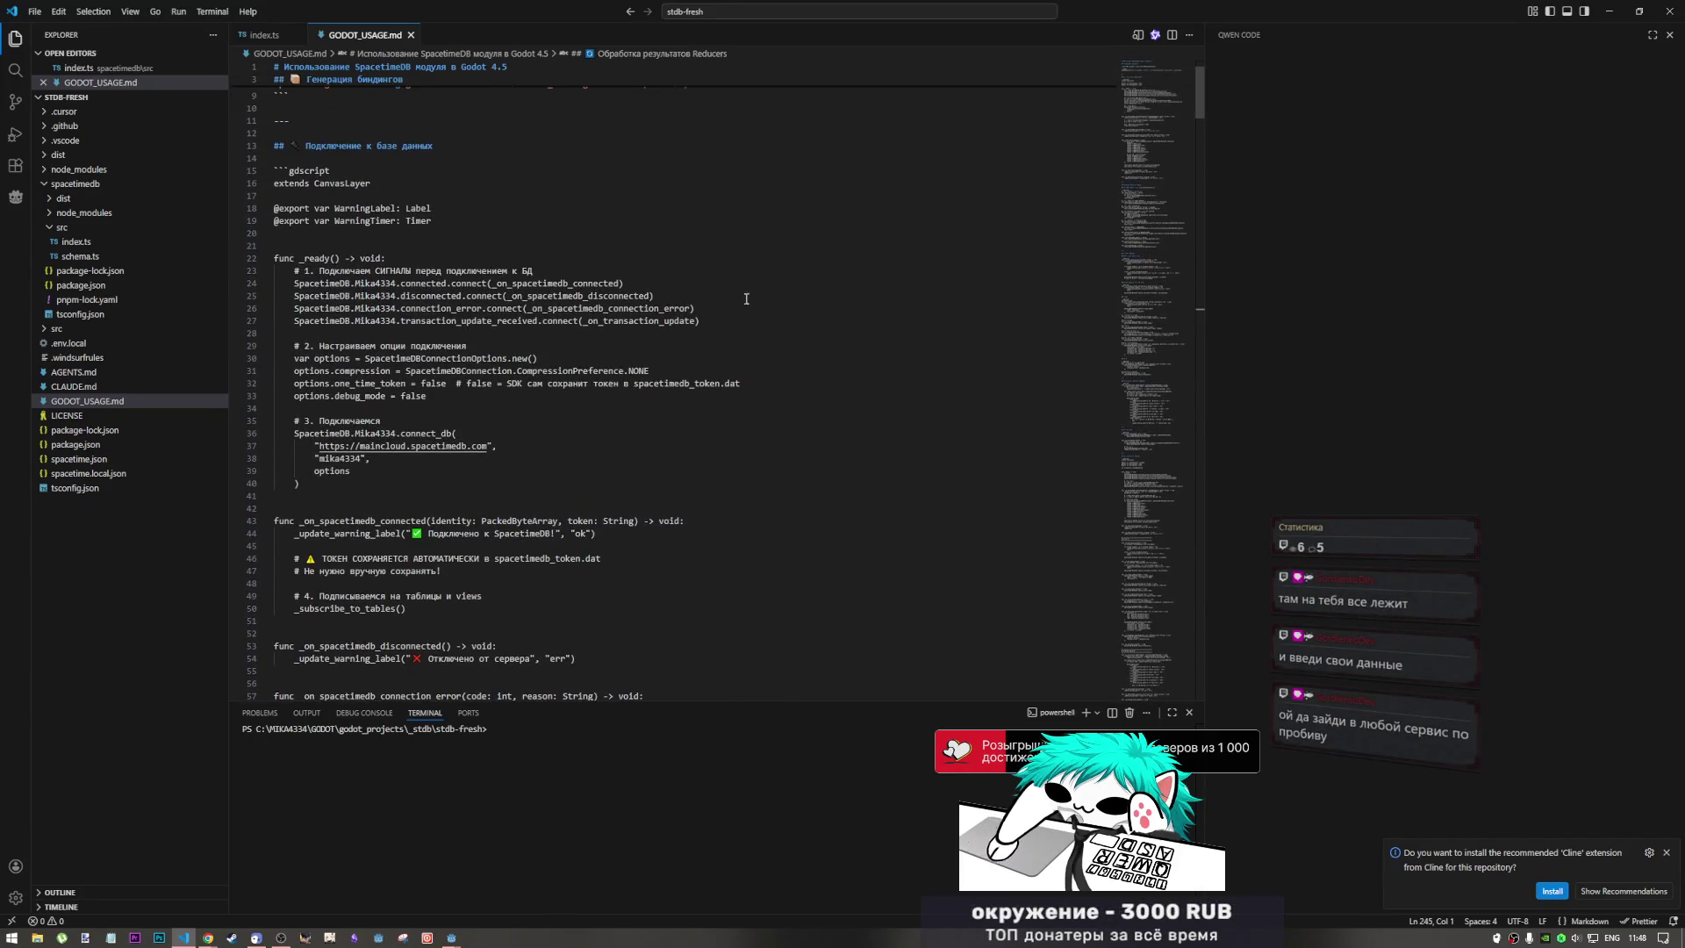
scroll(709, 350, up, 2)
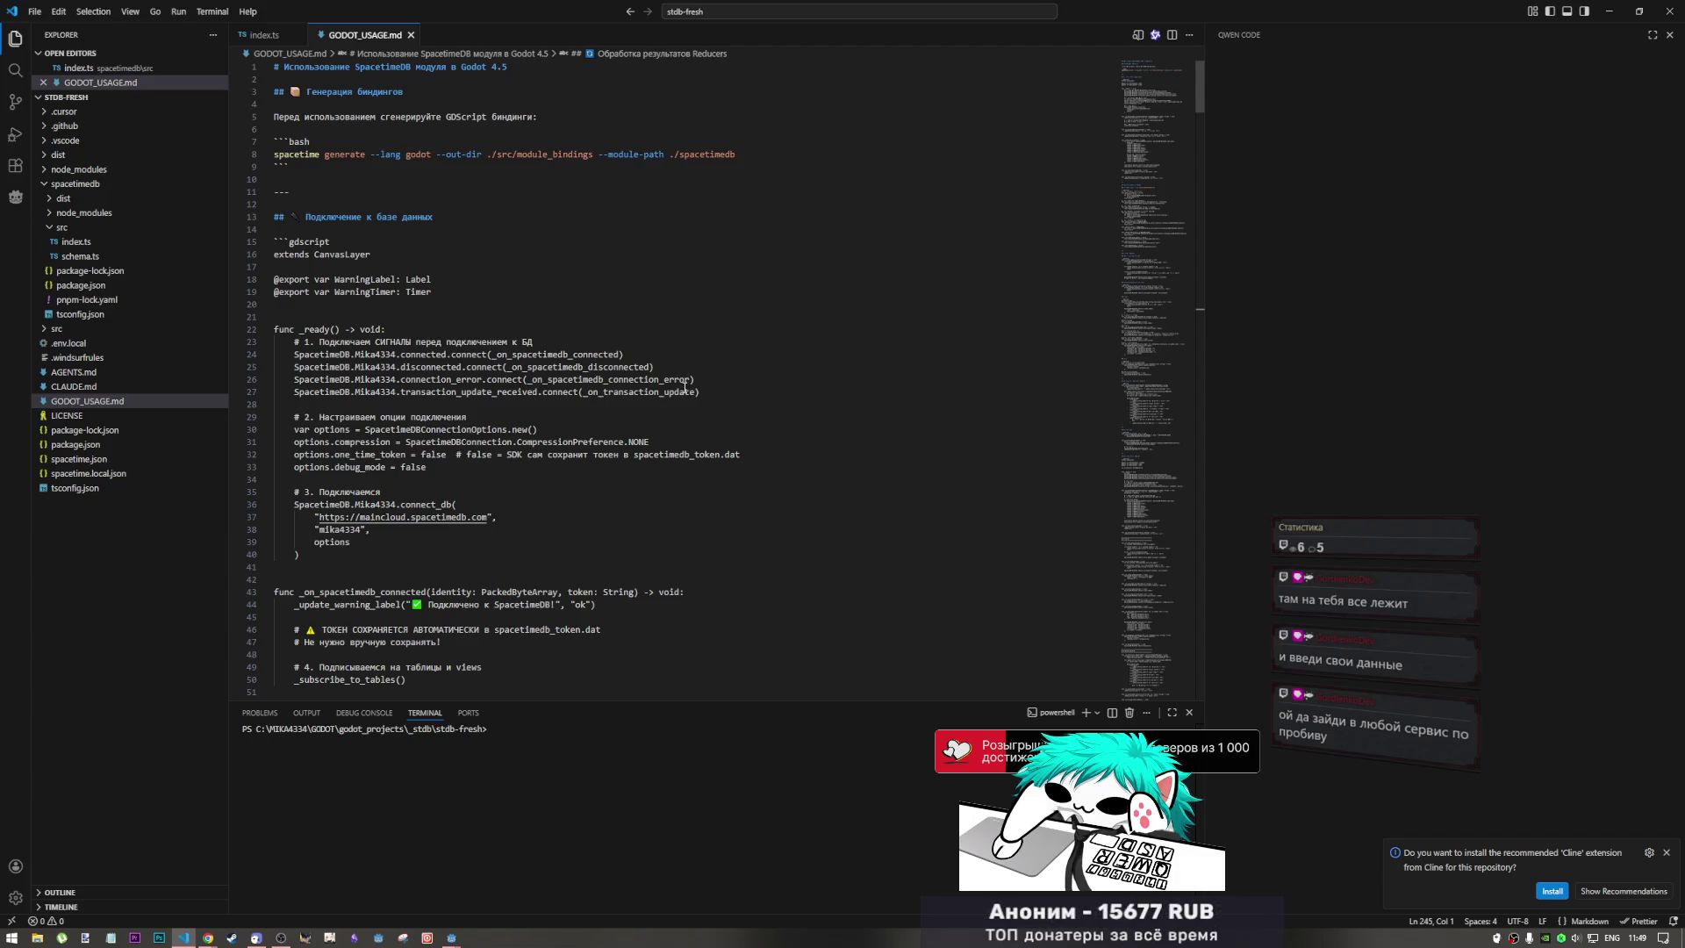
click(679, 456)
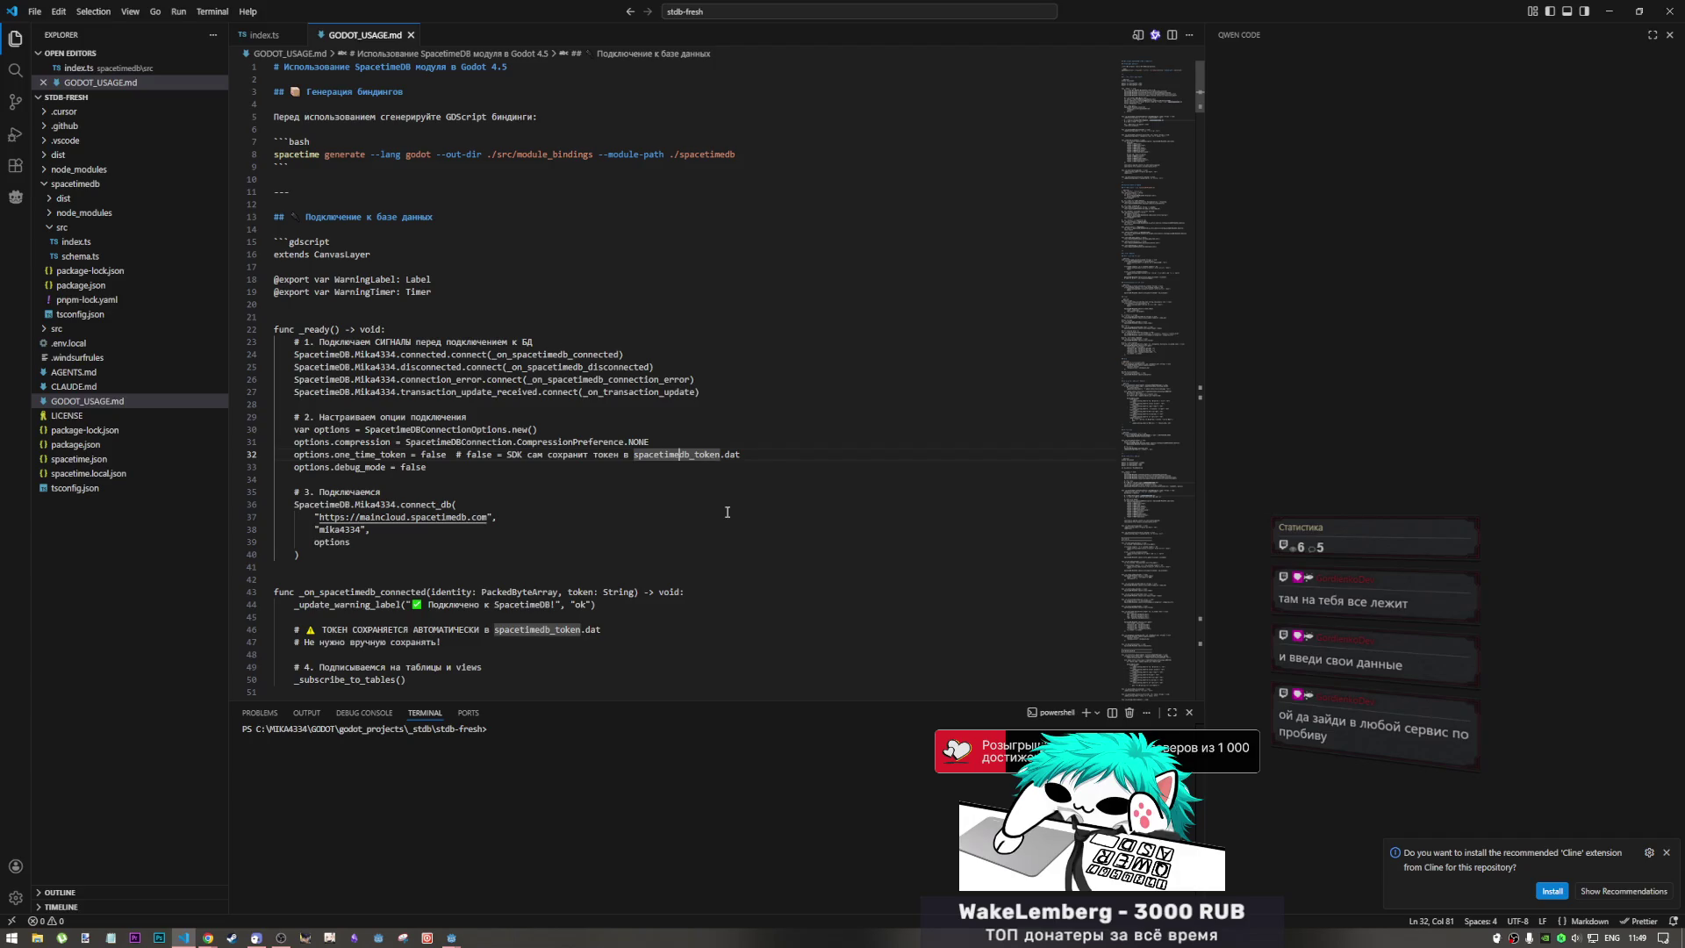
scroll(693, 496, down, 4)
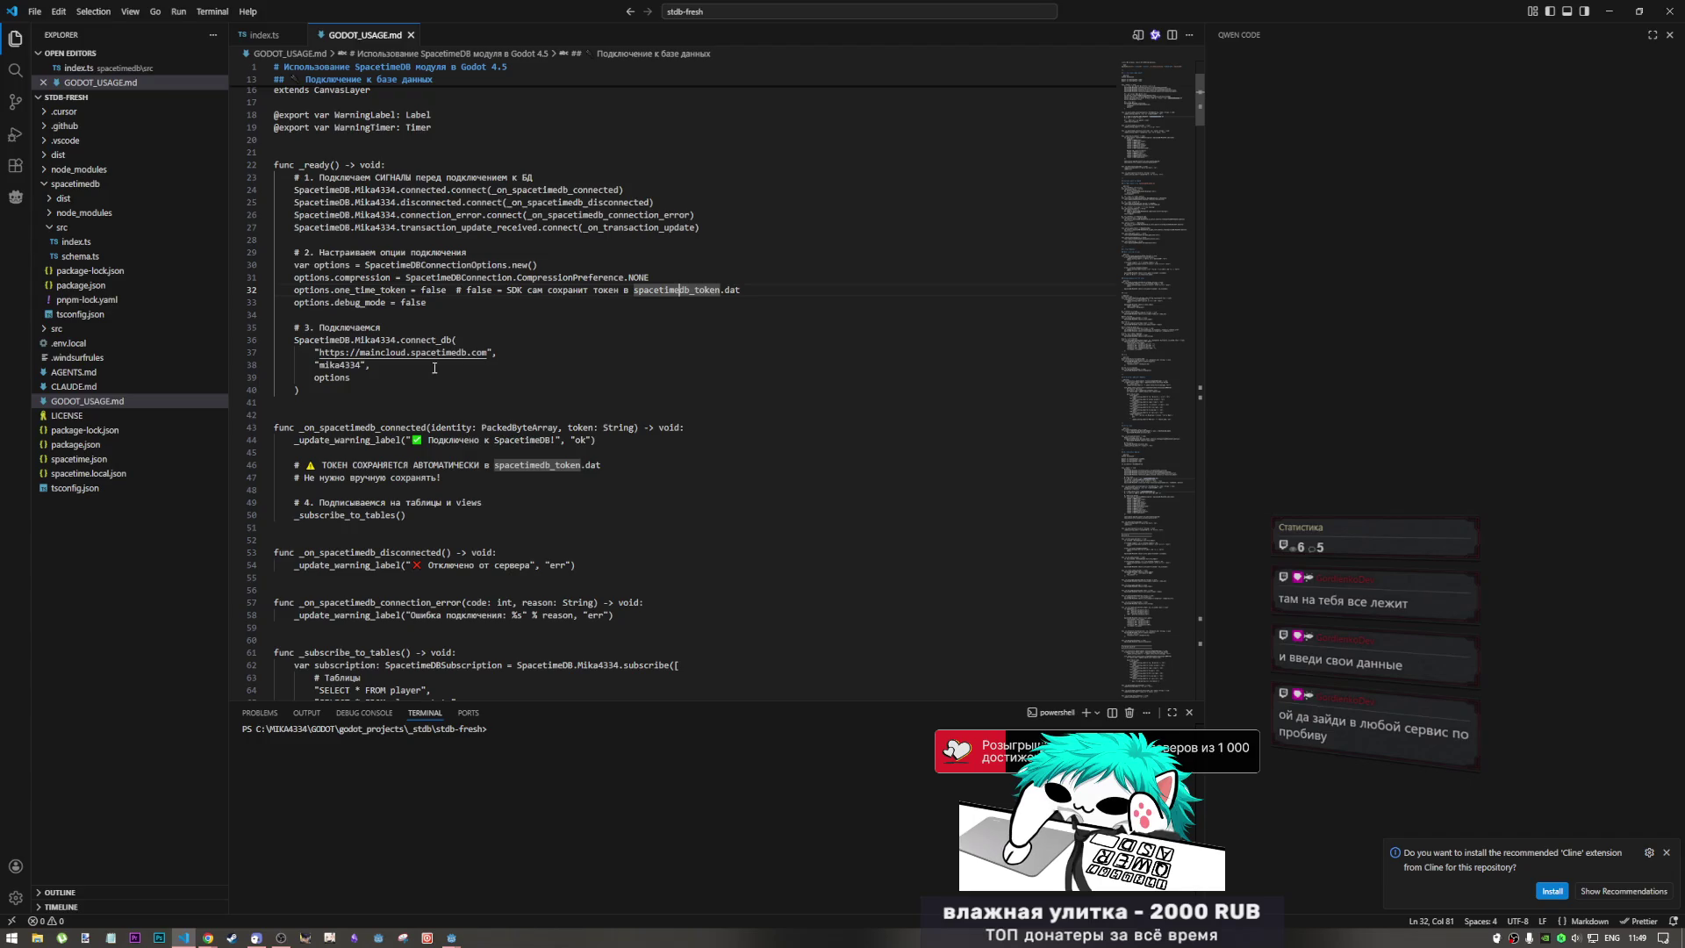
click(368, 404)
click(371, 408)
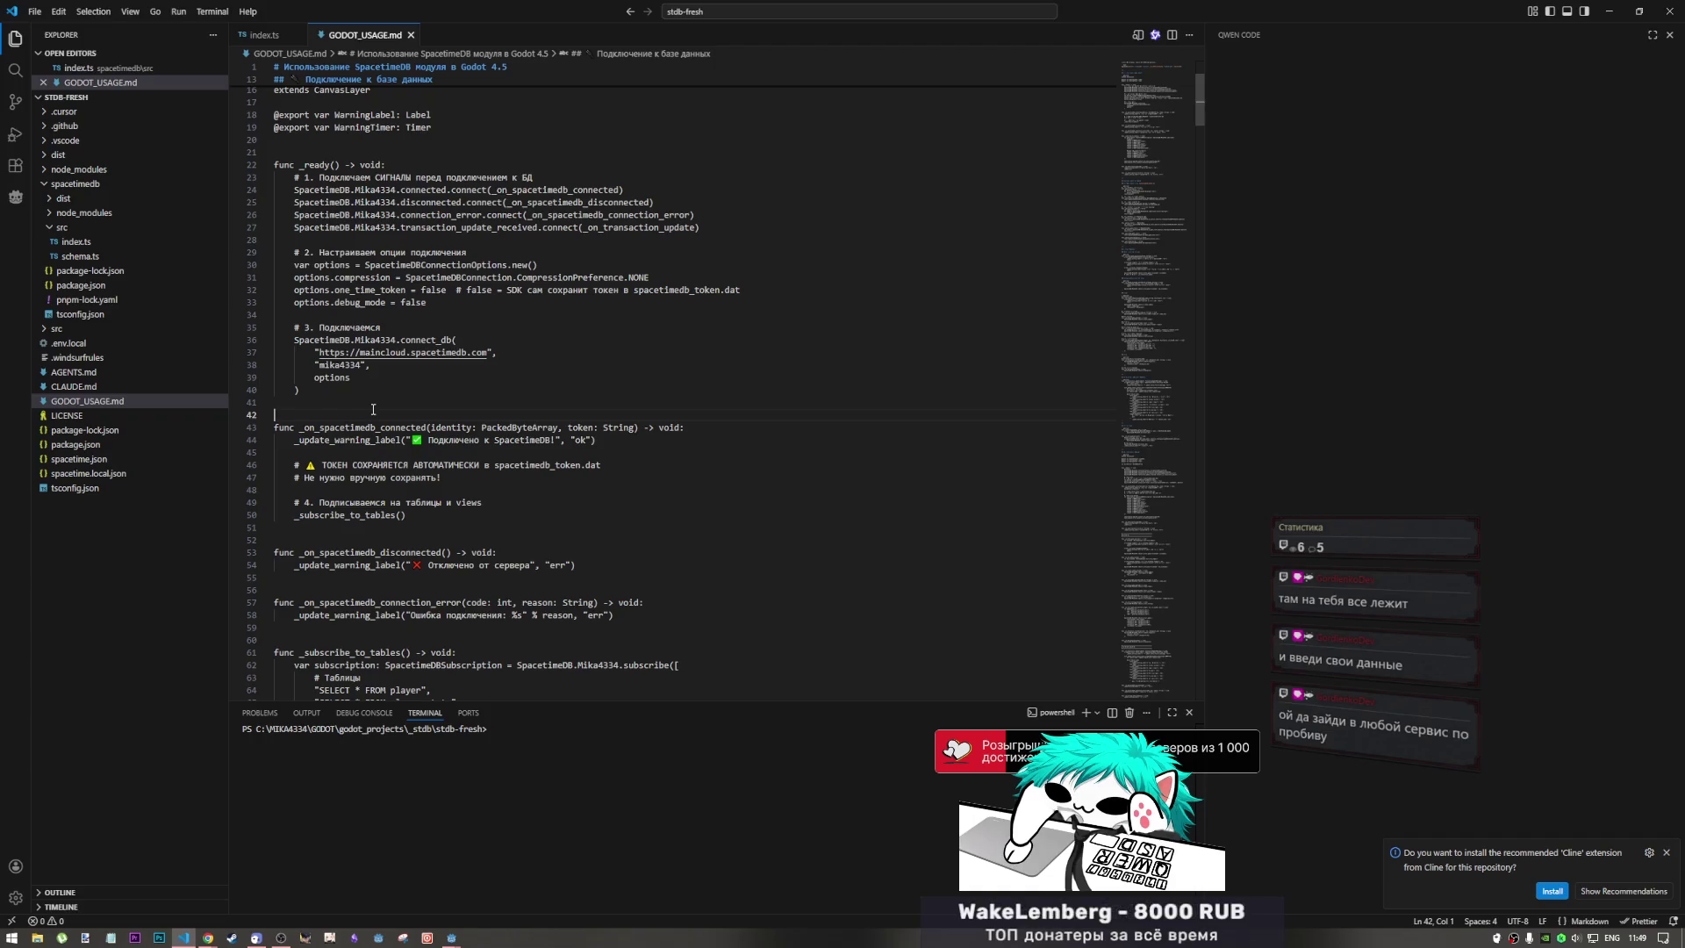
scroll(439, 457, down, 4)
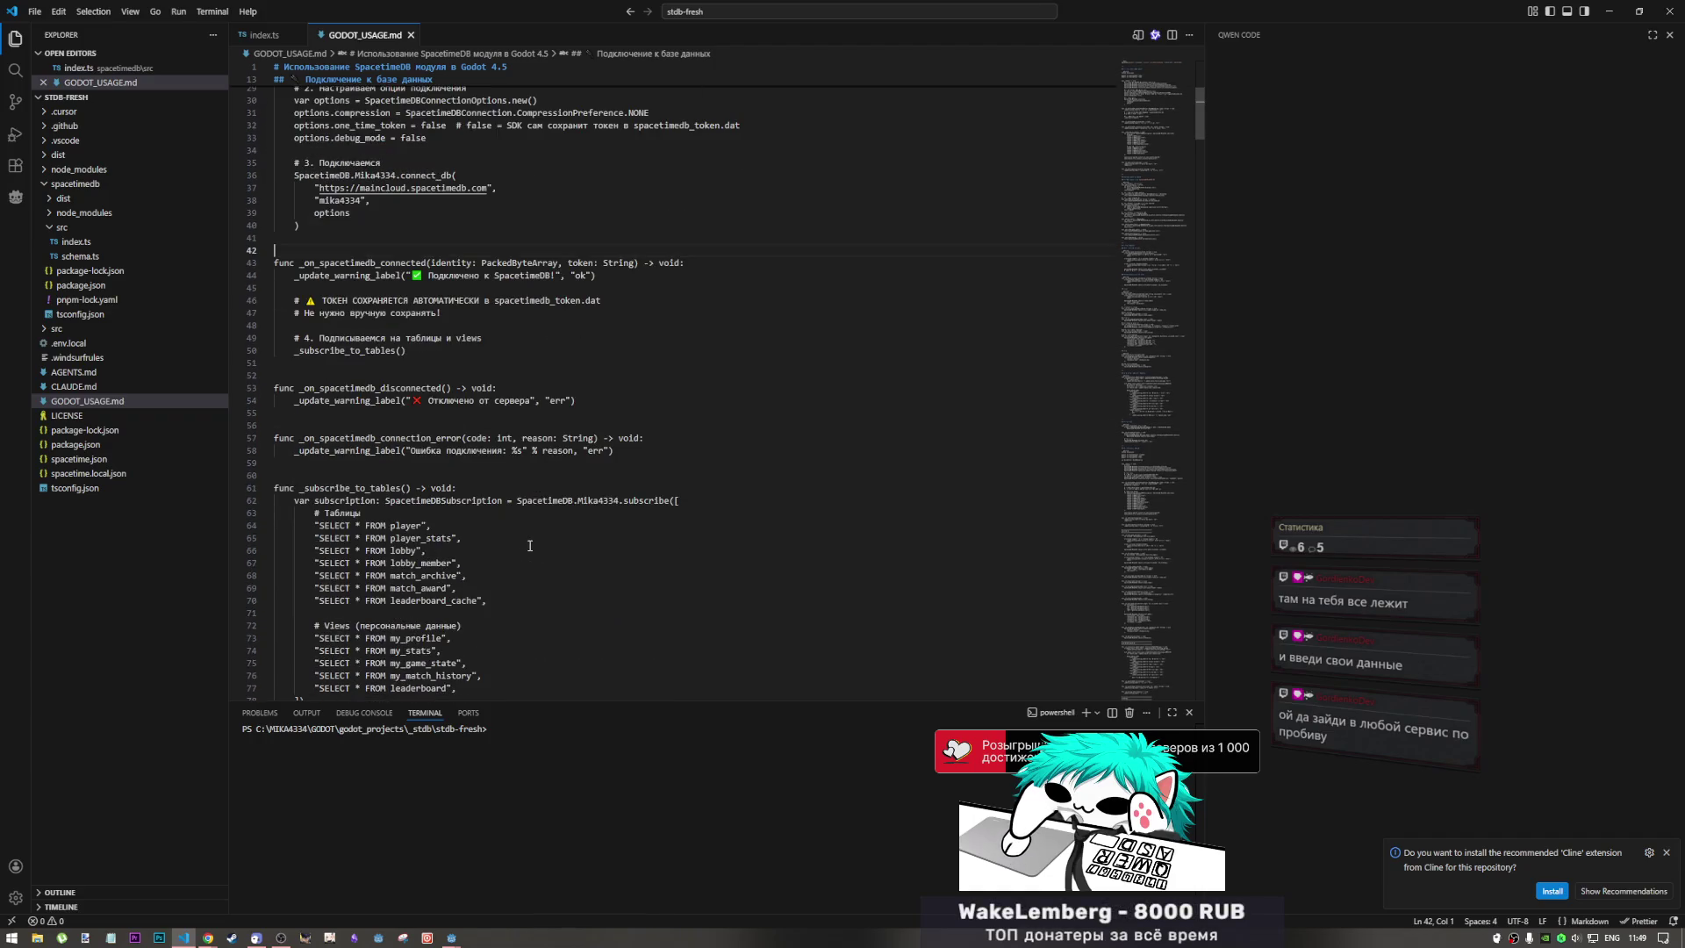
click(517, 502)
scroll(517, 505, down, 4)
click(506, 520)
scroll(506, 515, down, 5)
scroll(506, 516, down, 3)
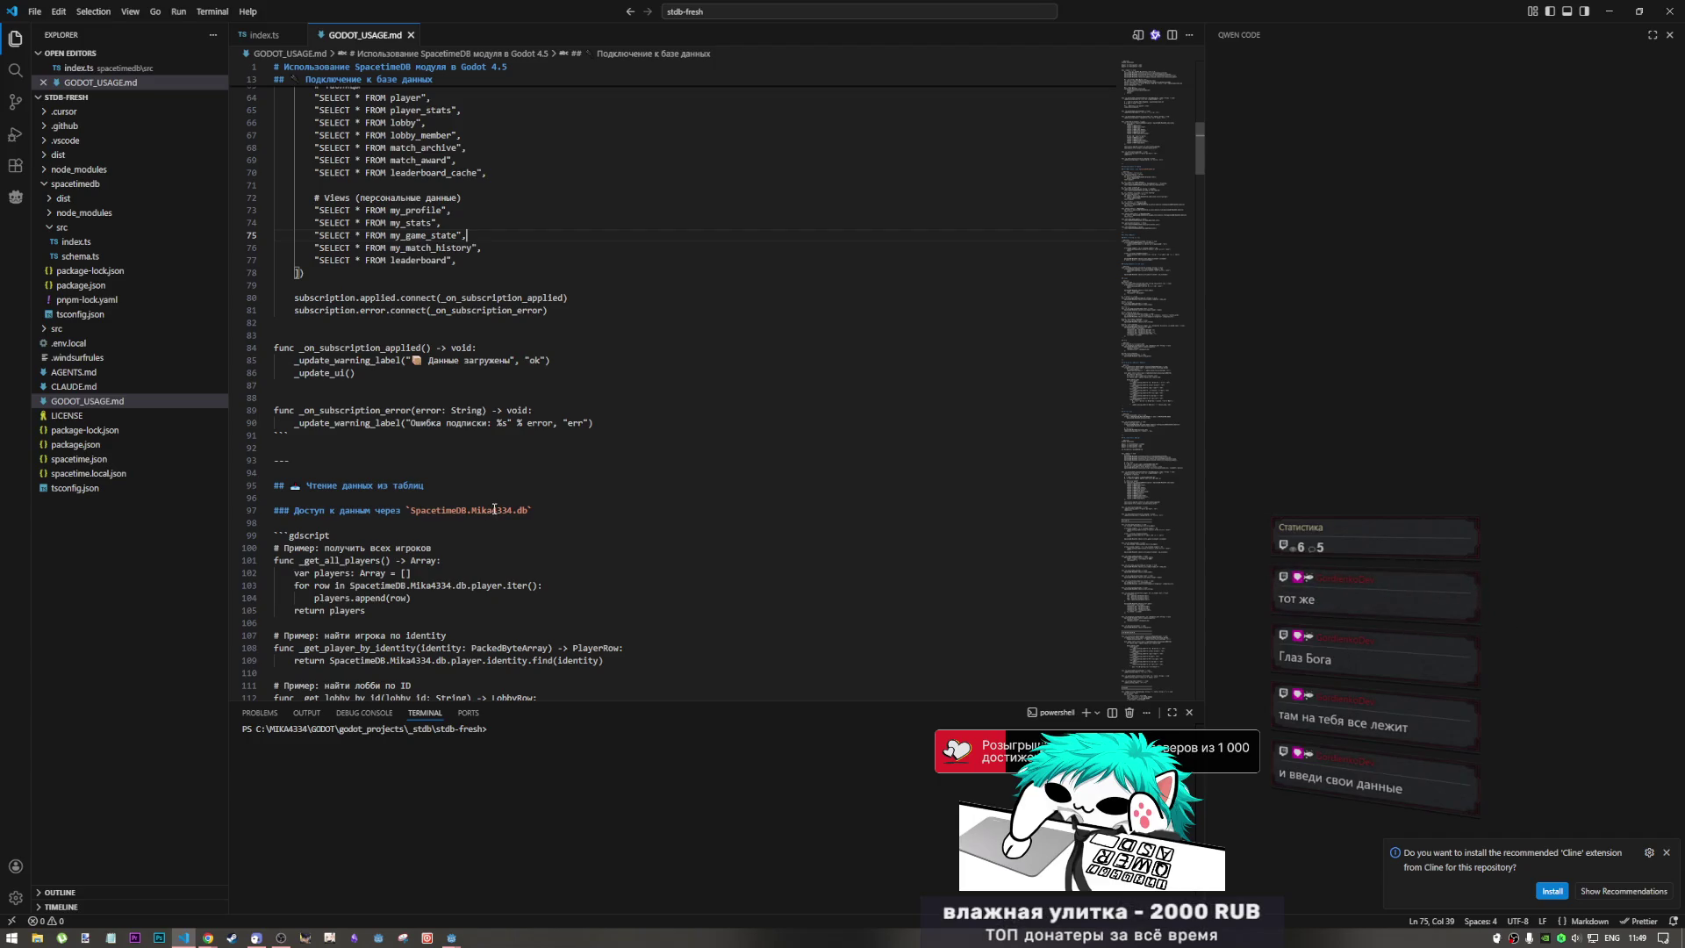
mouse_move(289, 435)
mouse_down()
mouse_move(323, 405)
mouse_move(309, 397)
mouse_up()
click(309, 396)
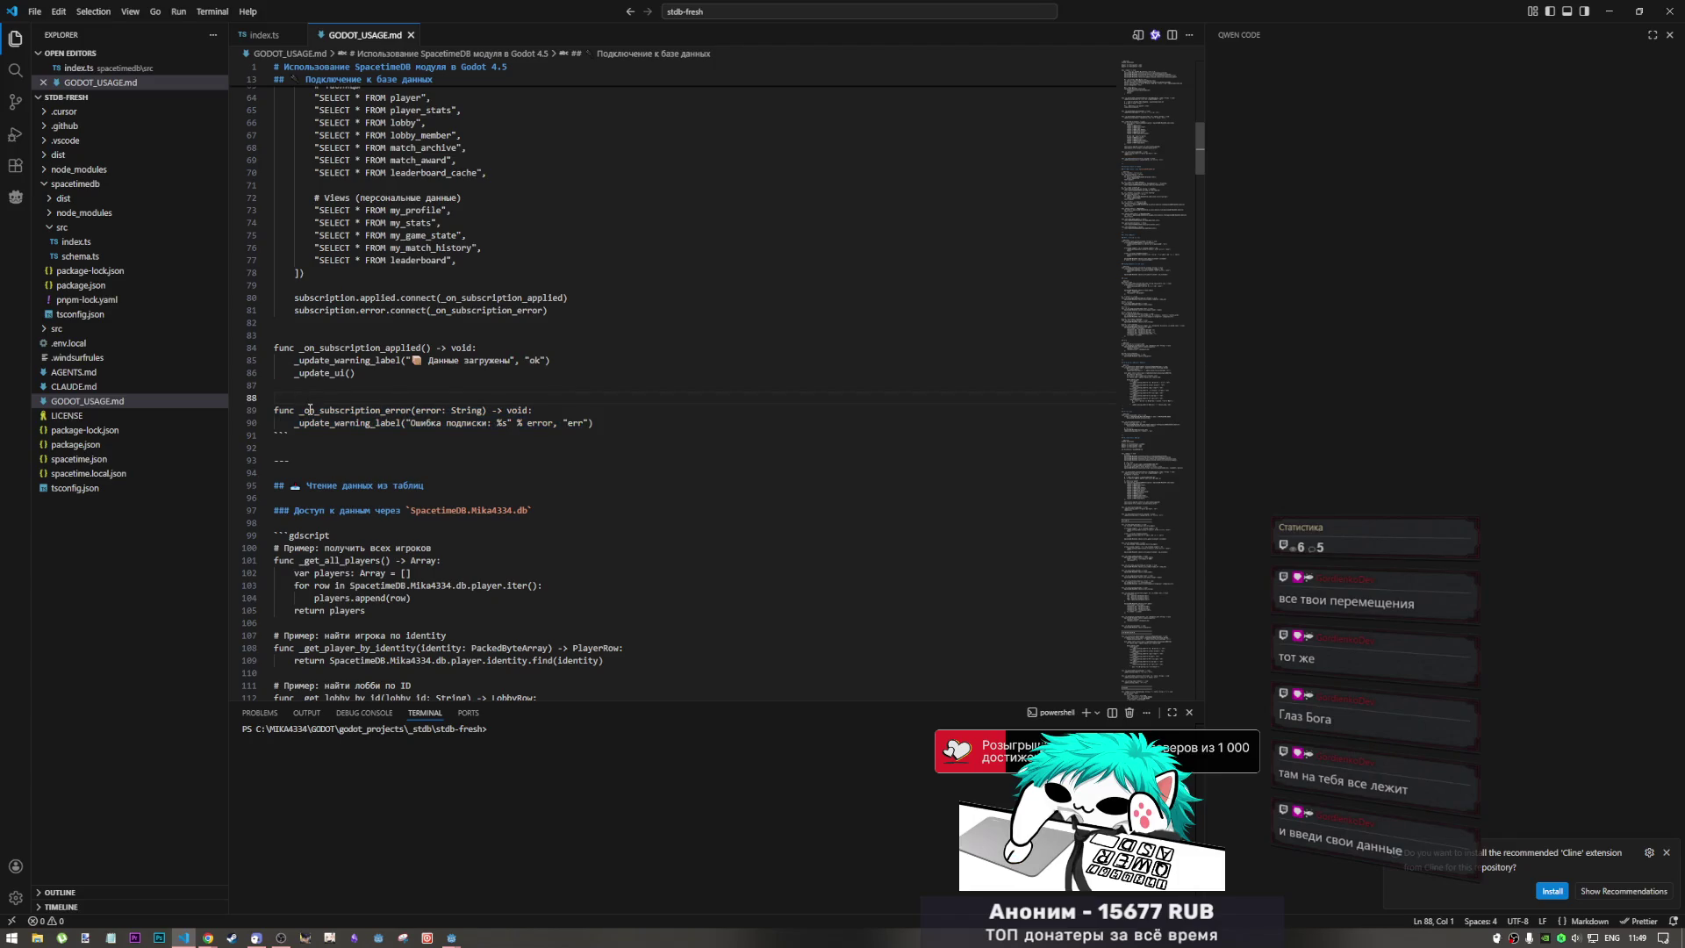
mouse_move(364, 411)
mouse_down()
mouse_move(583, 423)
mouse_move(273, 410)
mouse_up()
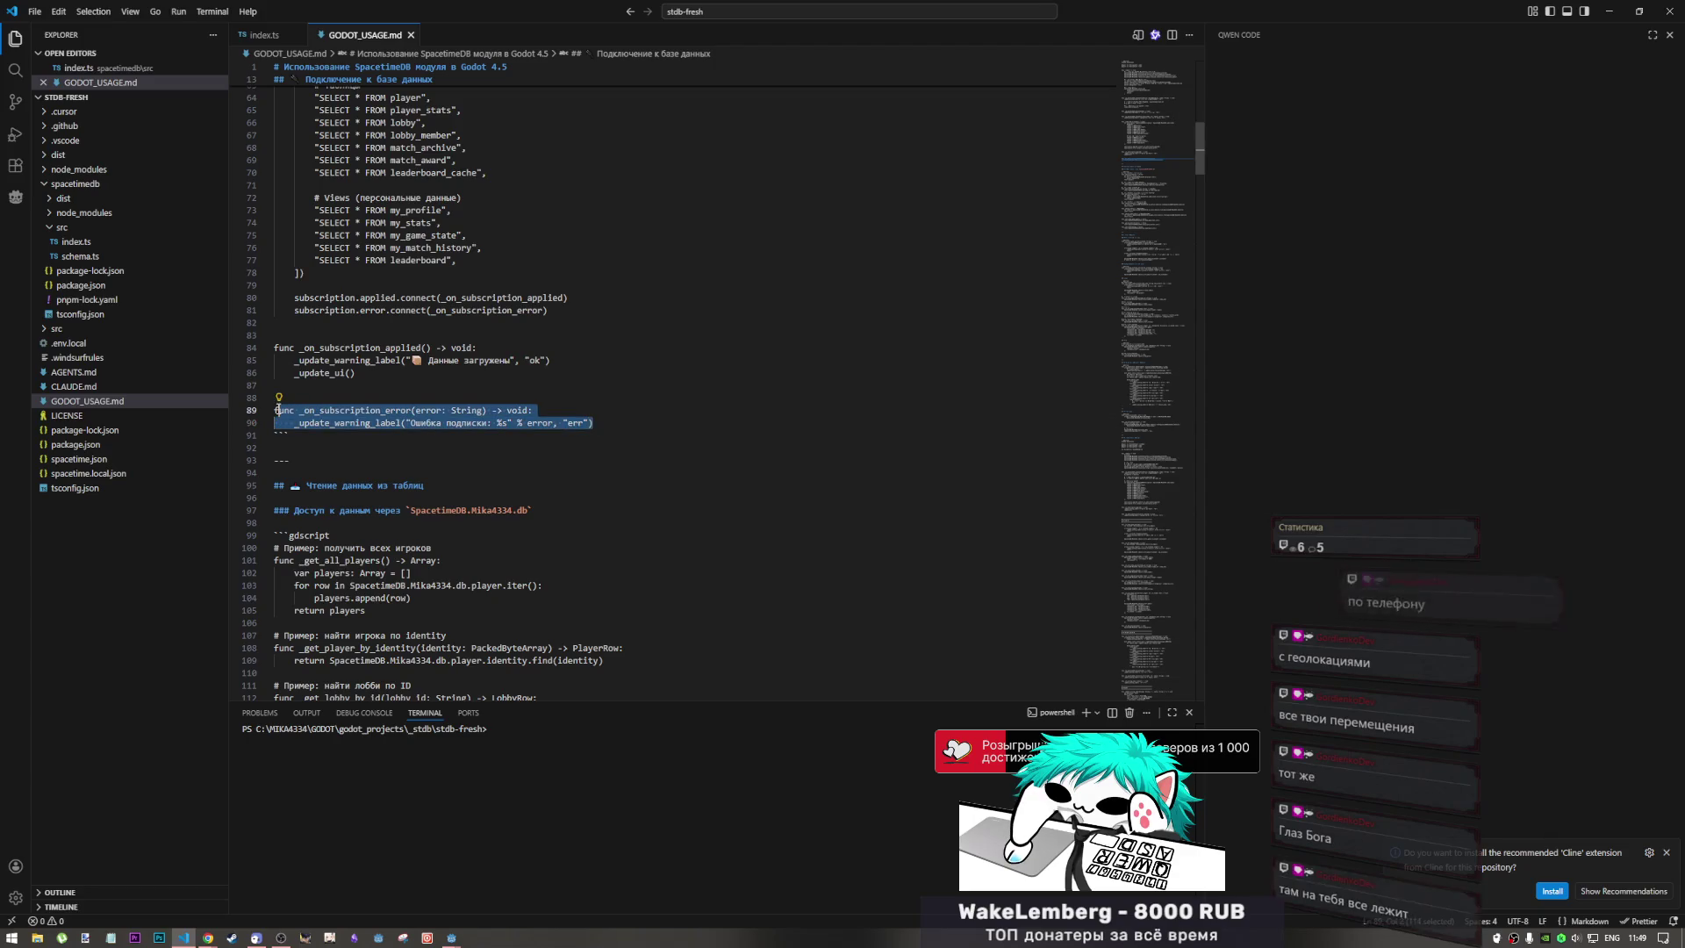
click(595, 423)
mouse_move(595, 424)
mouse_down()
mouse_move(274, 405)
mouse_move(271, 337)
mouse_up()
click(396, 410)
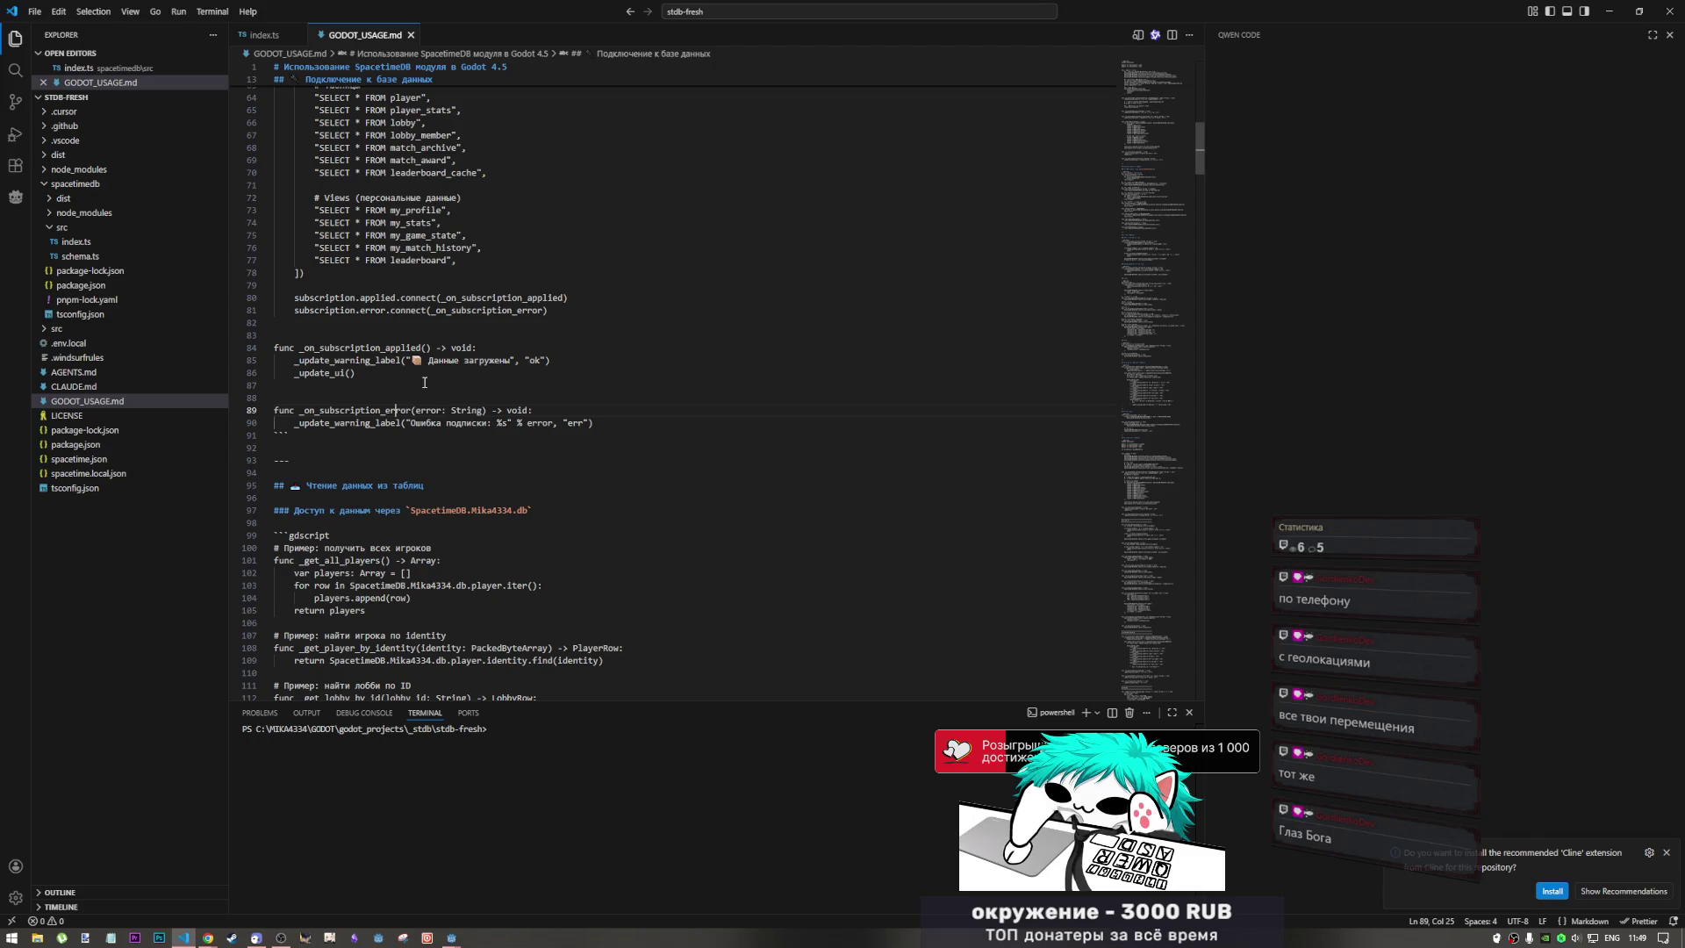
click(424, 386)
scroll(497, 410, down, 4)
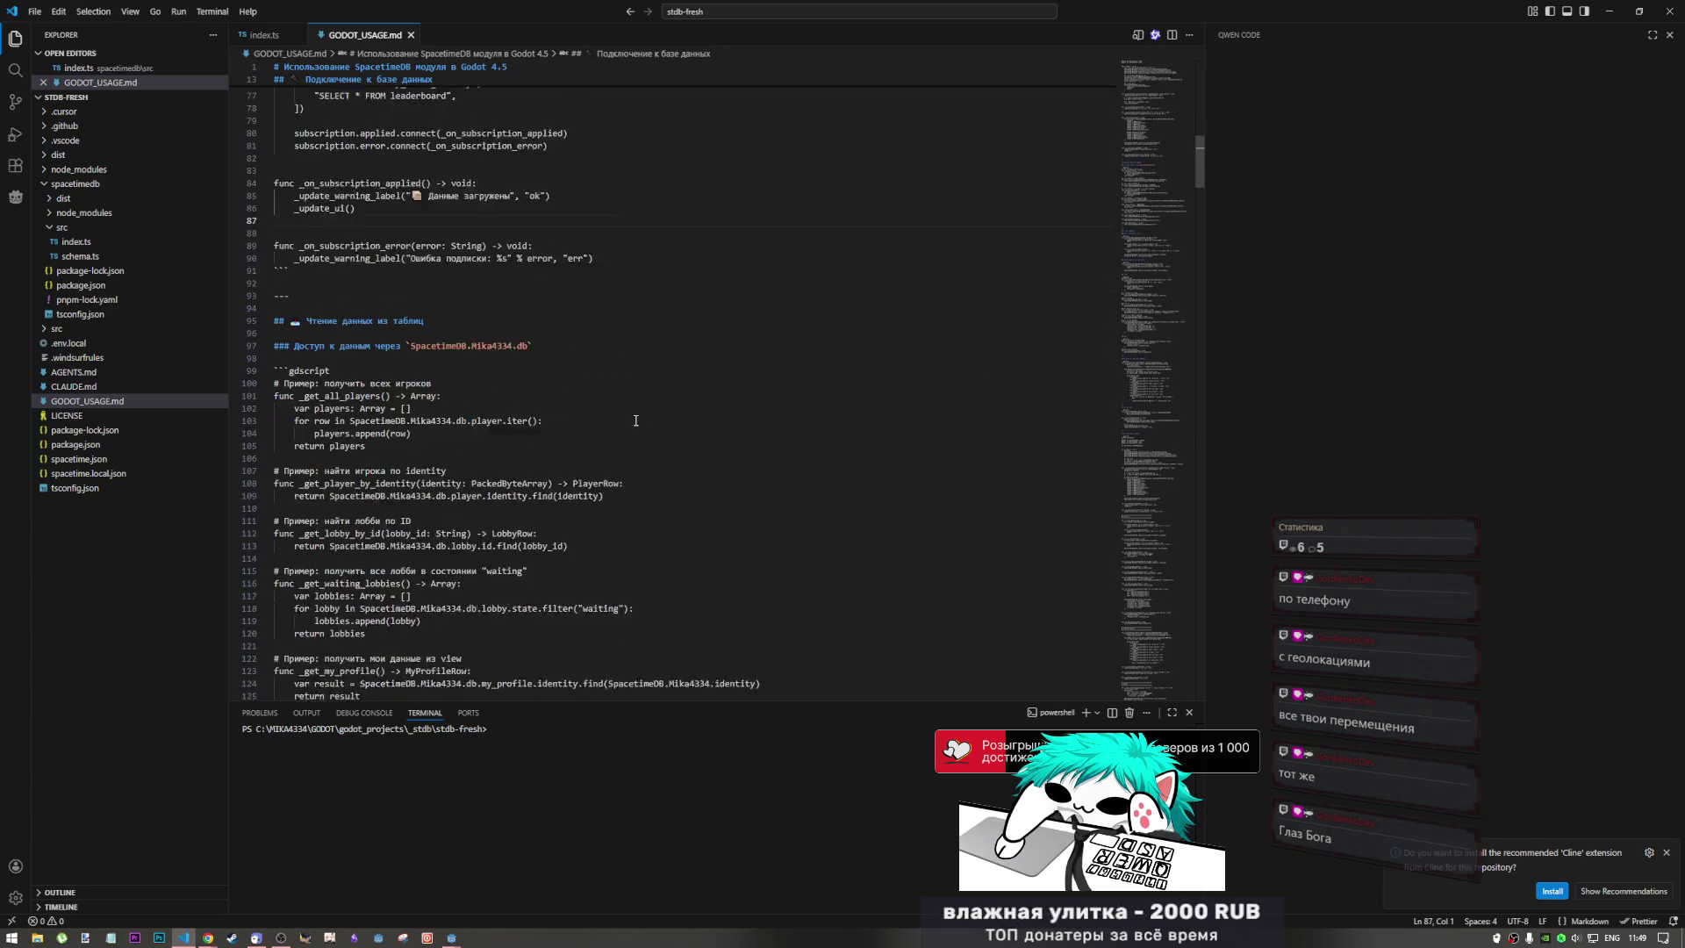
scroll(626, 422, up, 3)
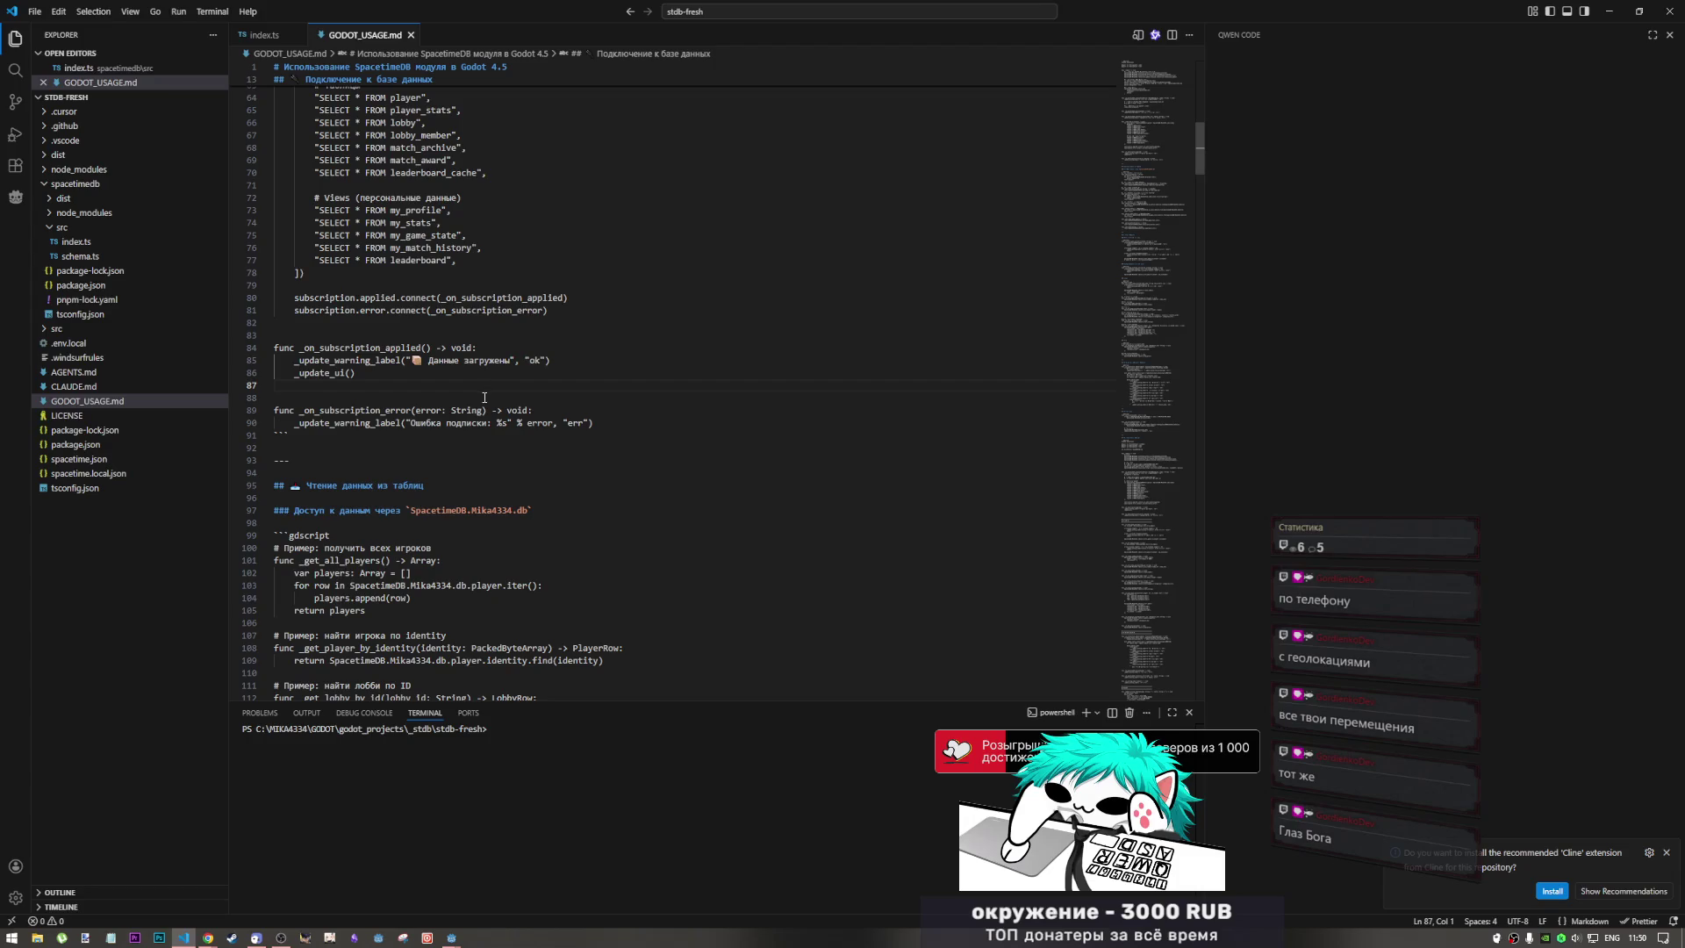
key(Left)
scroll(451, 395, up, 2)
scroll(450, 396, up, 2)
scroll(443, 410, down, 1)
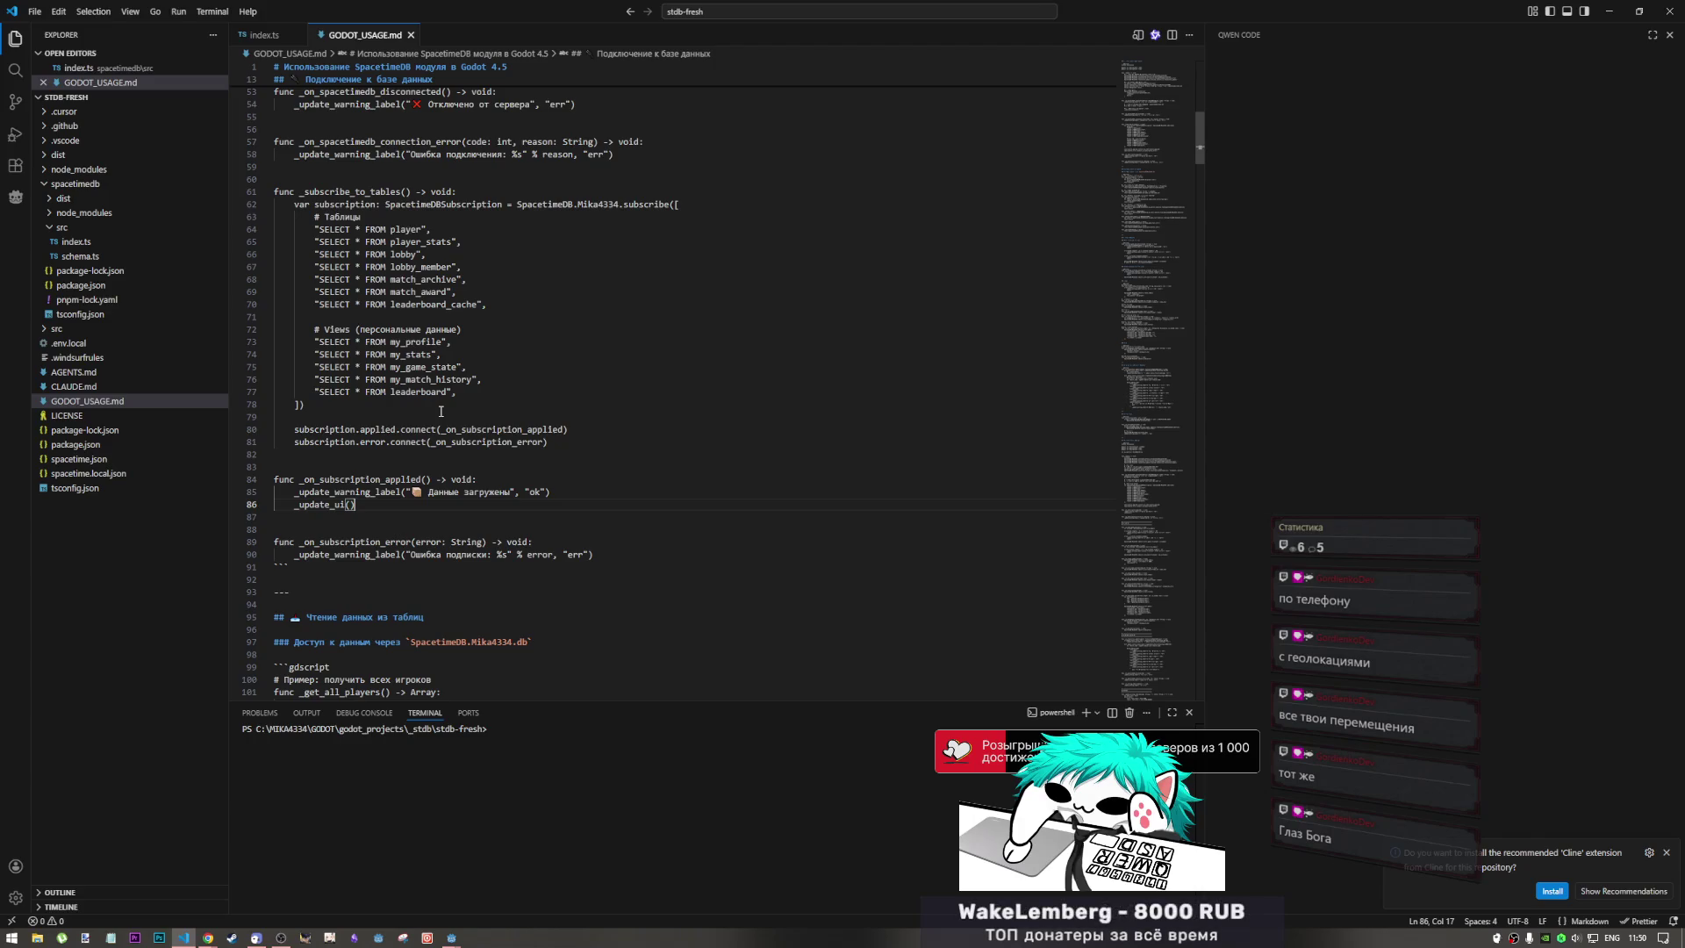
click(408, 526)
scroll(410, 525, down, 1)
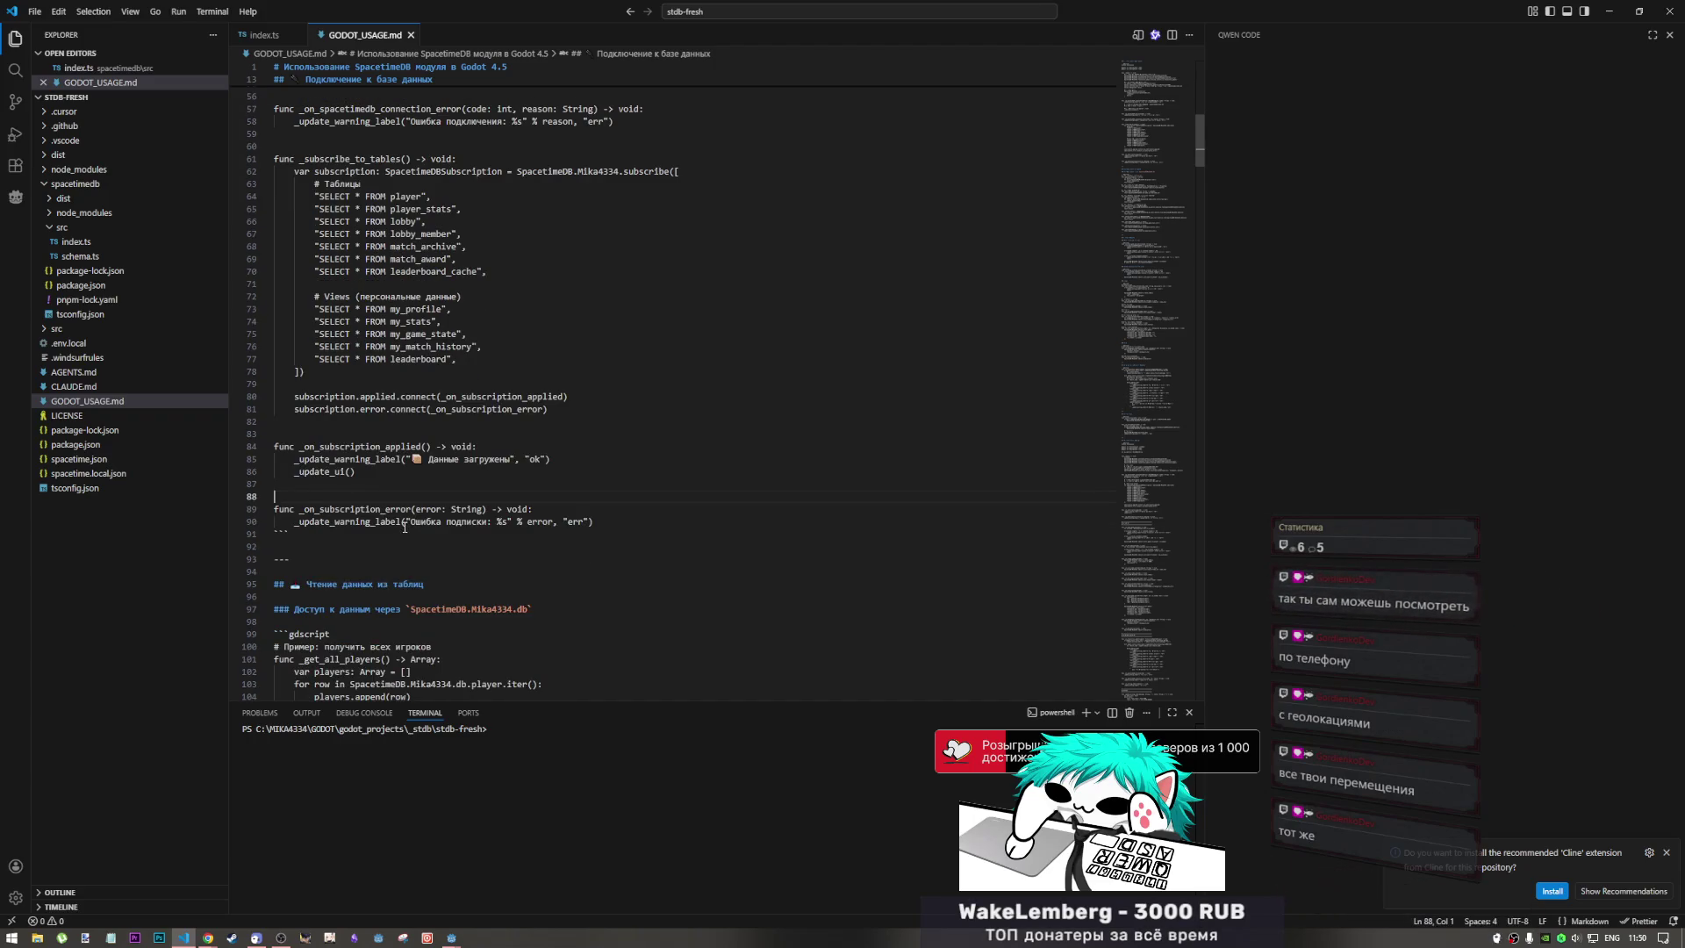
scroll(401, 539, down, 5)
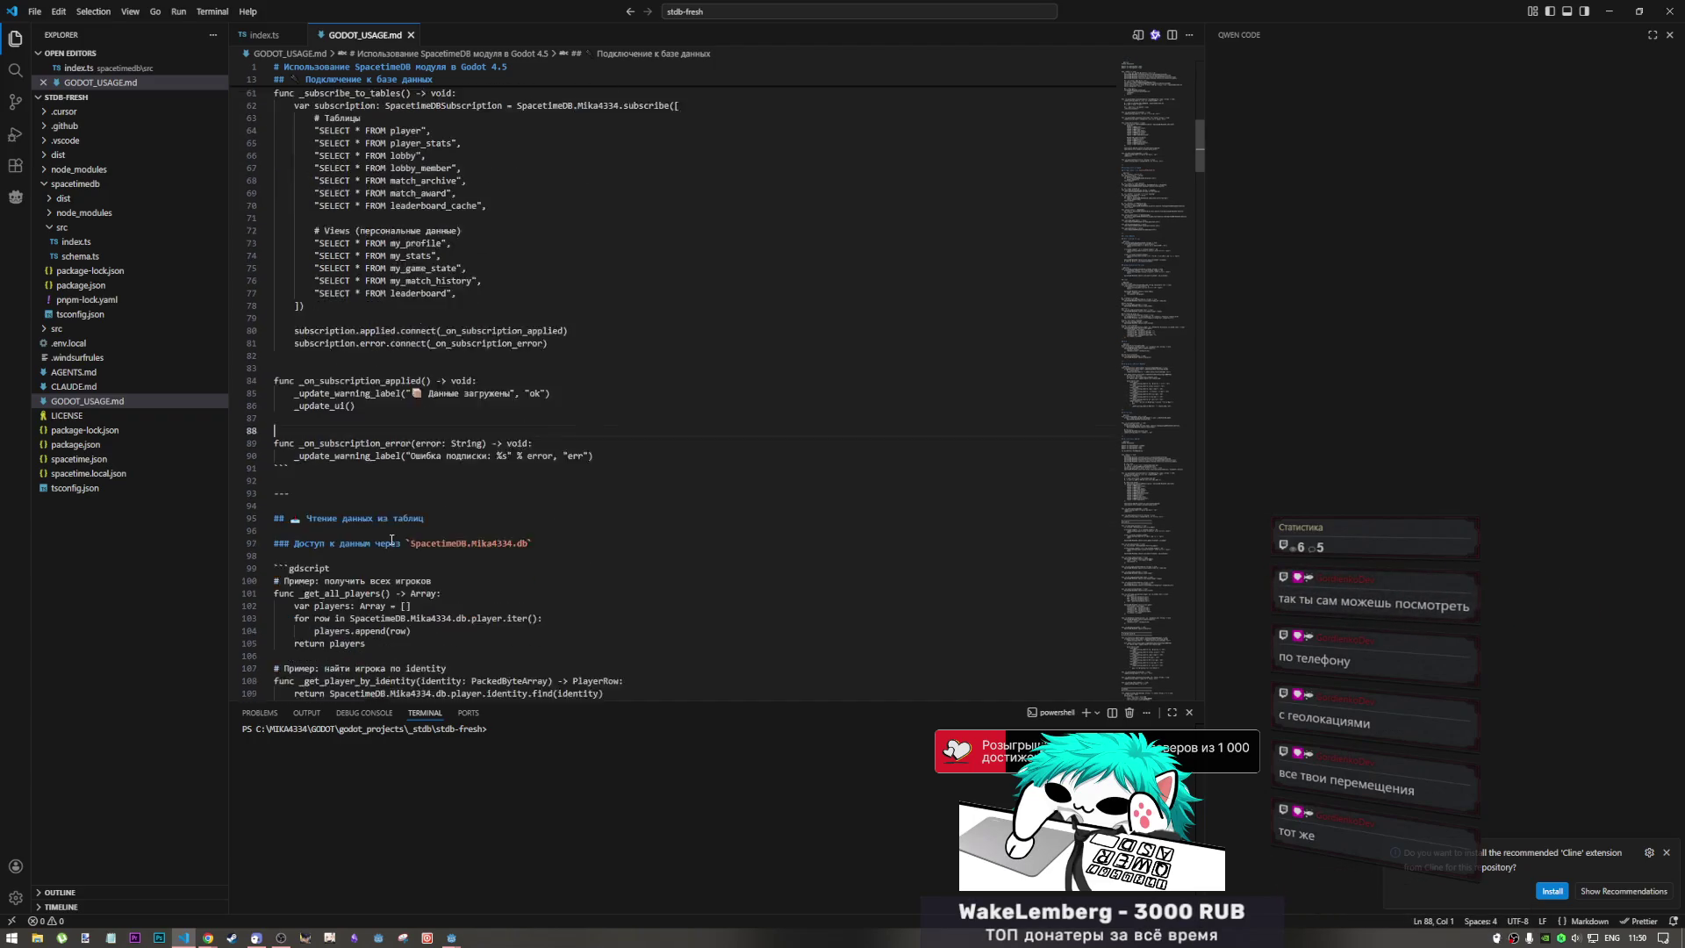
scroll(389, 535, down, 1)
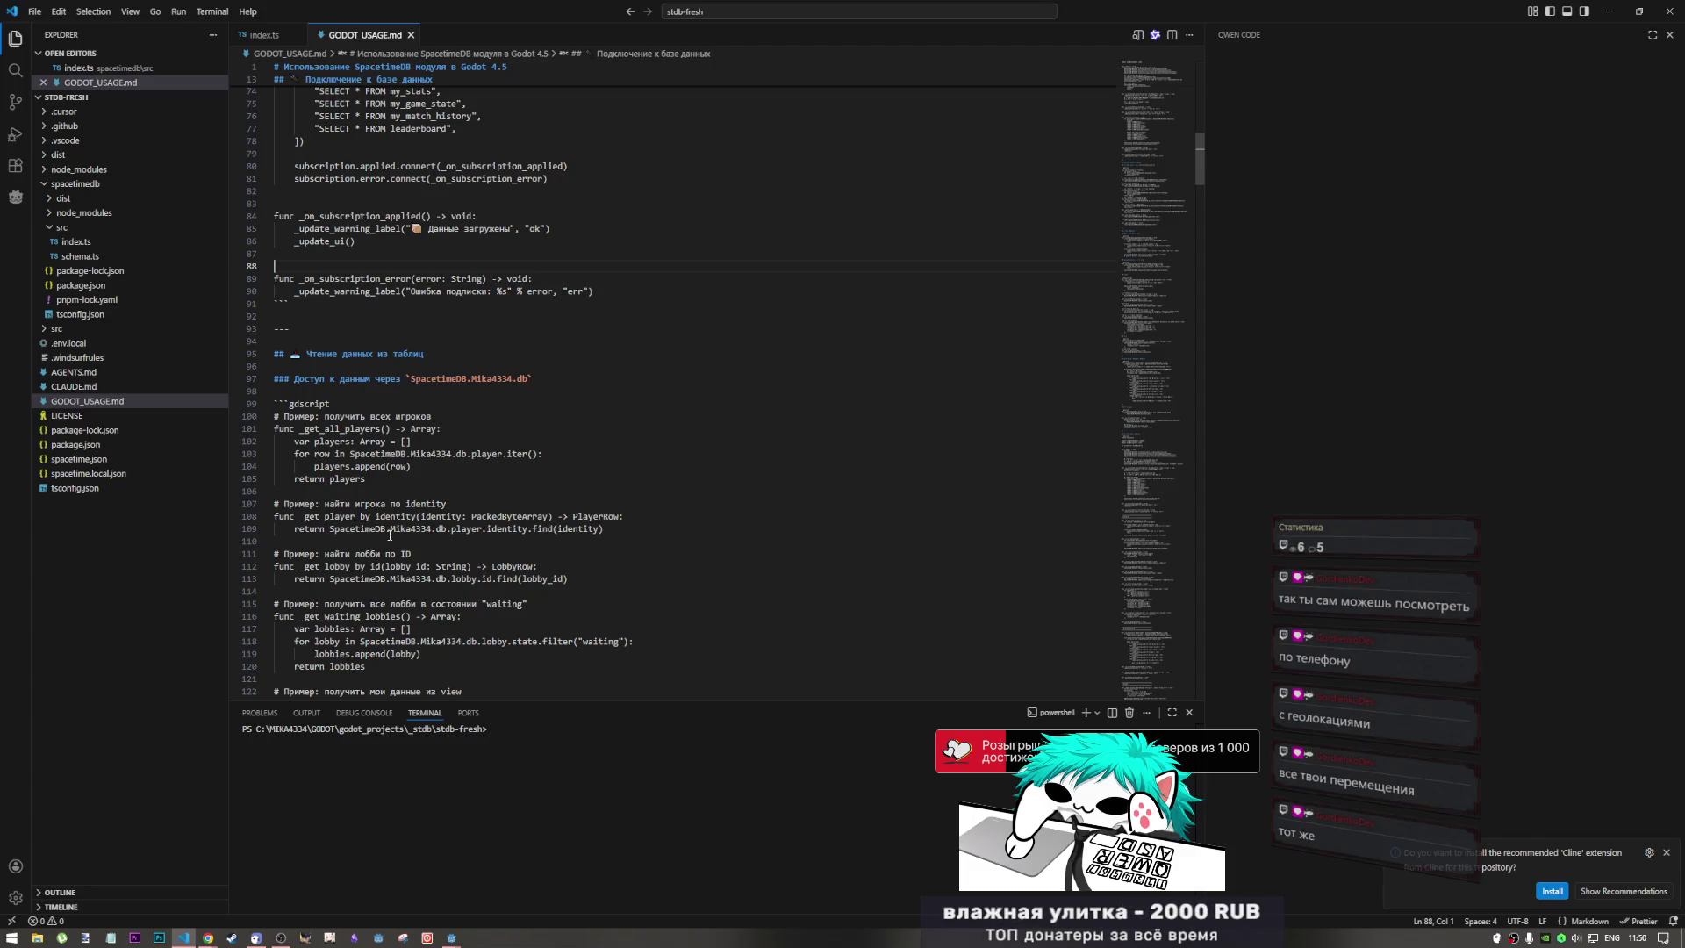
click(513, 612)
key(Down)
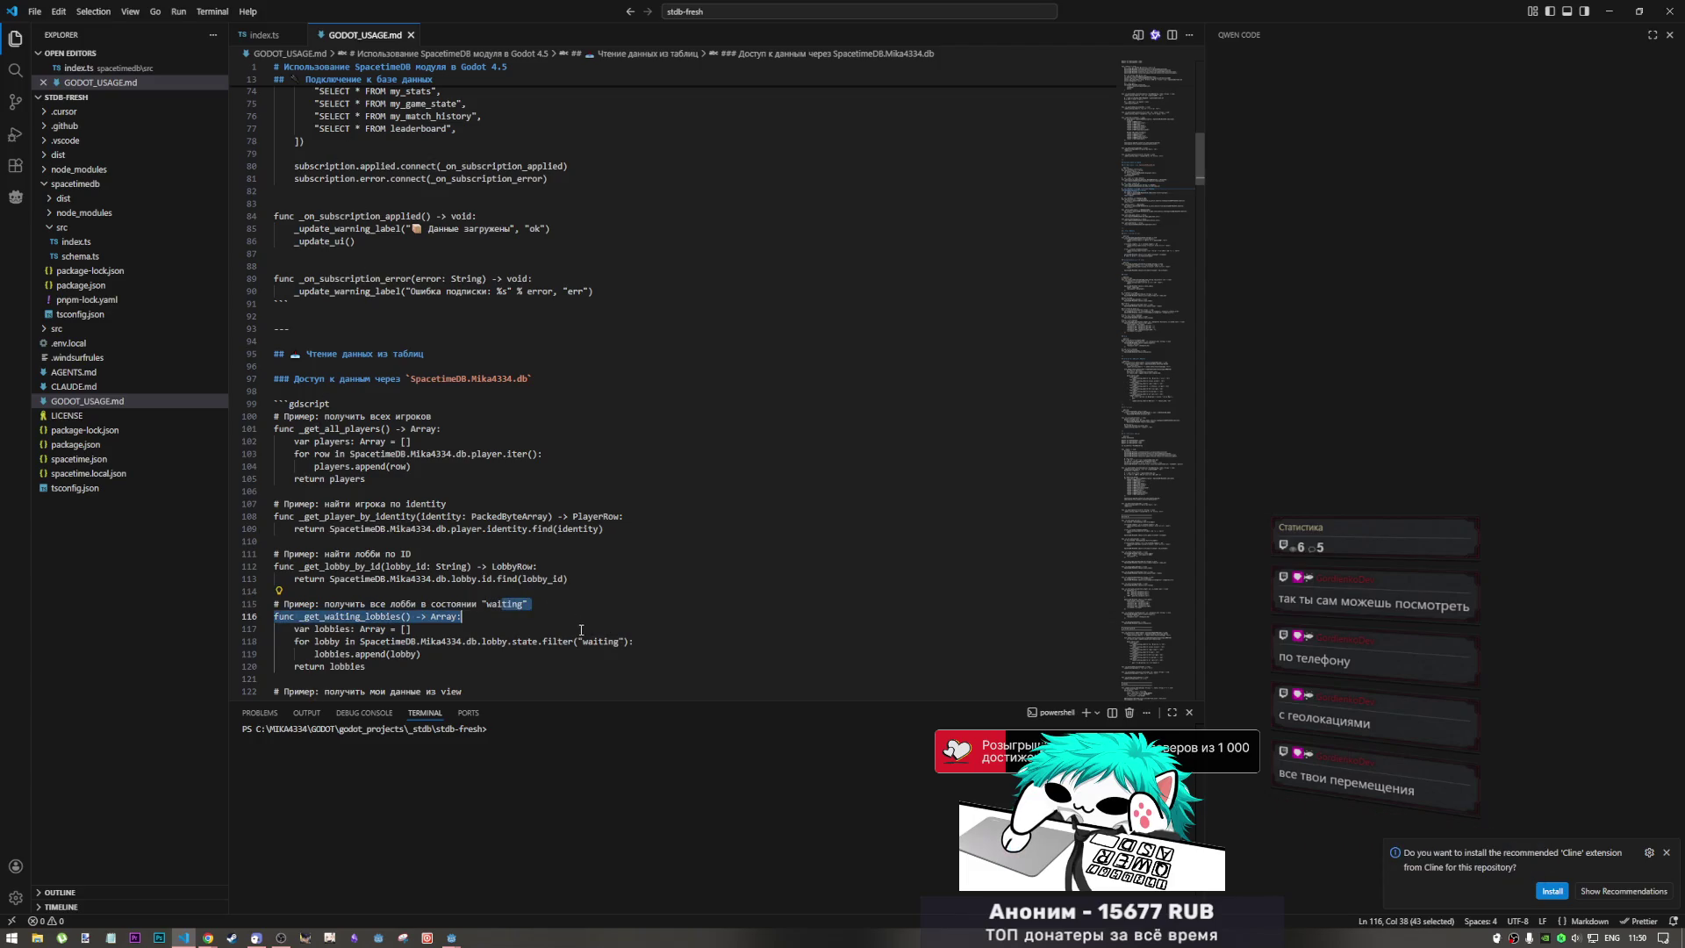
scroll(481, 601, down, 3)
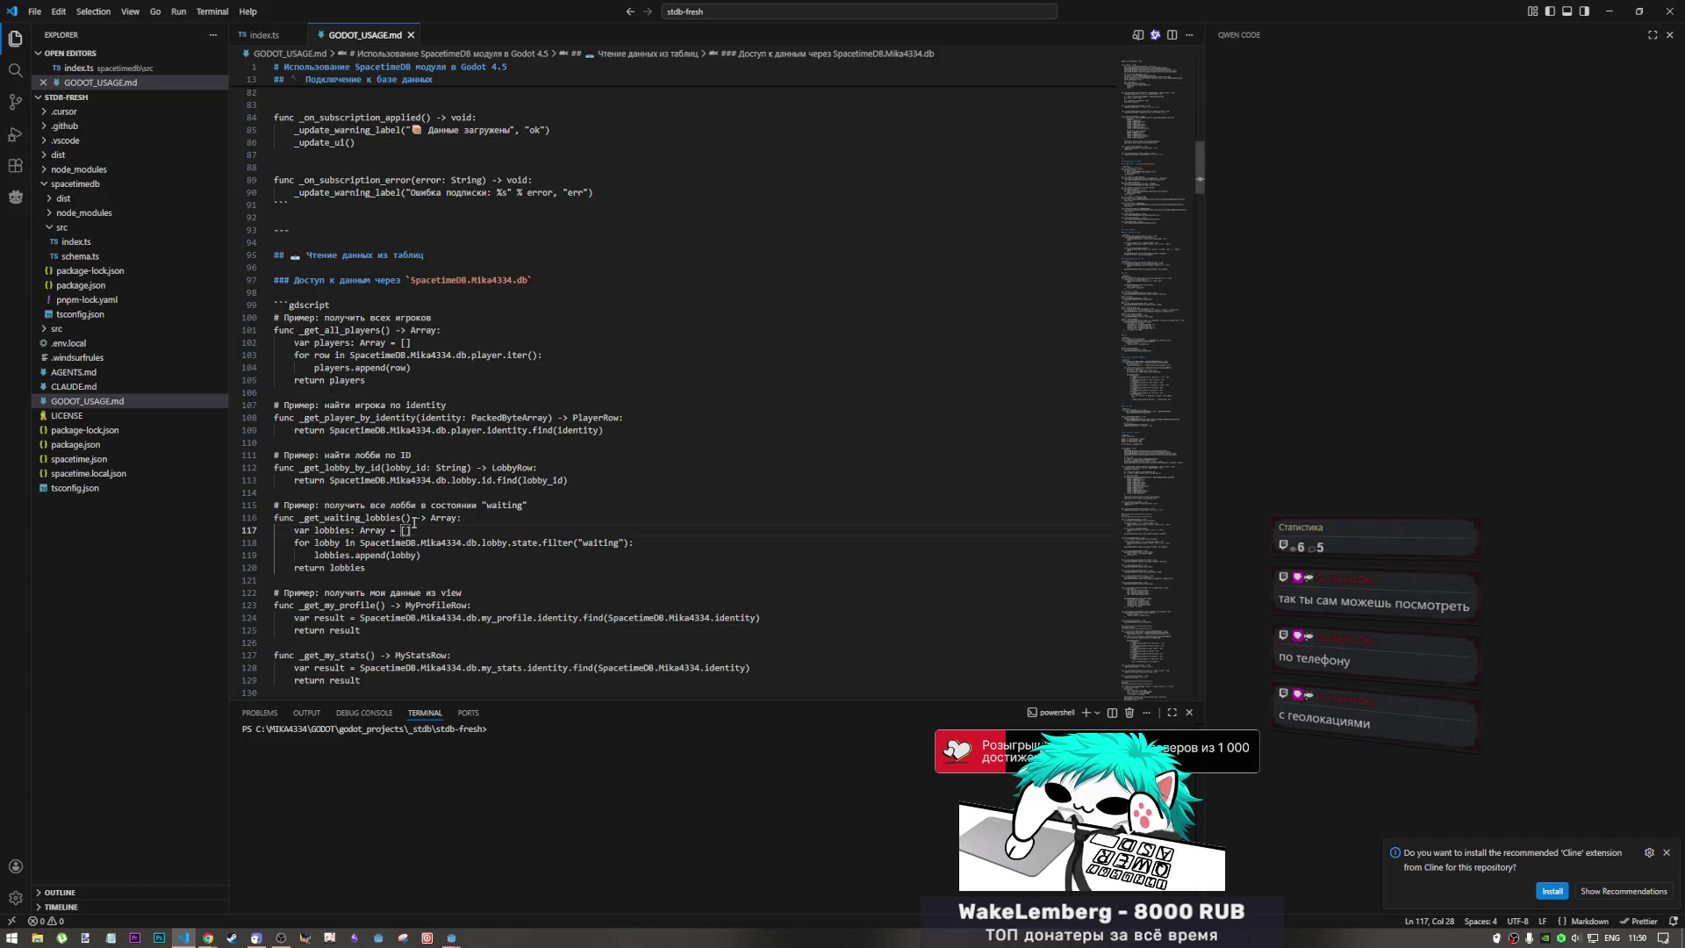
drag(421, 506, 445, 574)
click(413, 566)
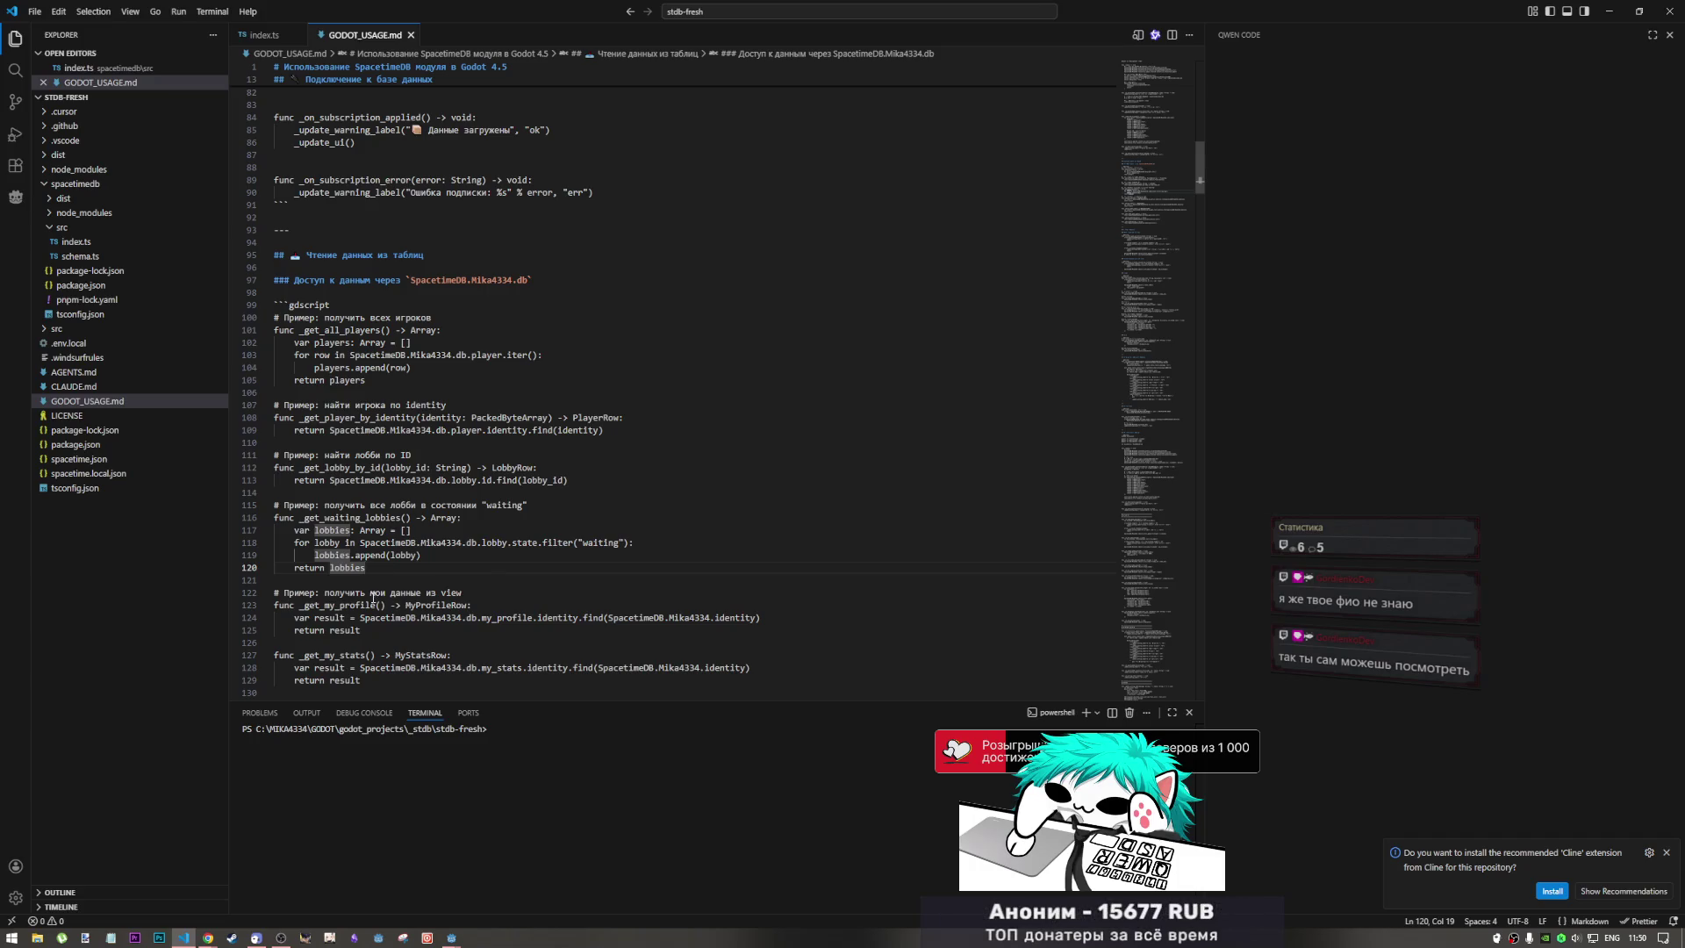
click(444, 655)
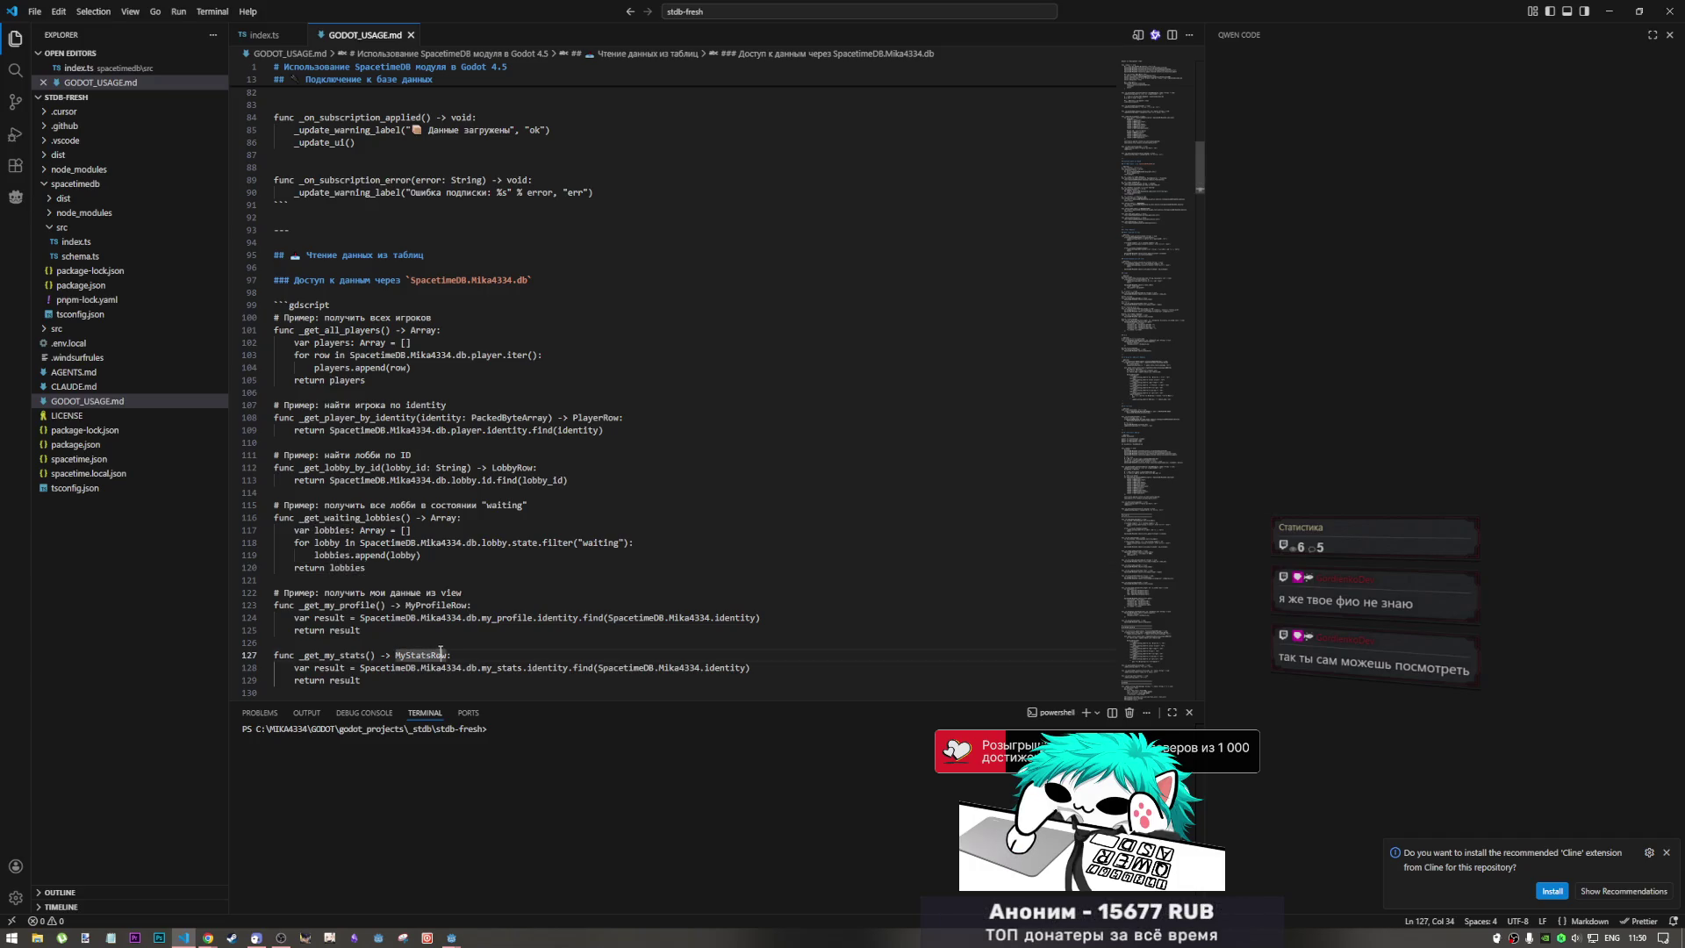
click(453, 594)
scroll(430, 619, down, 5)
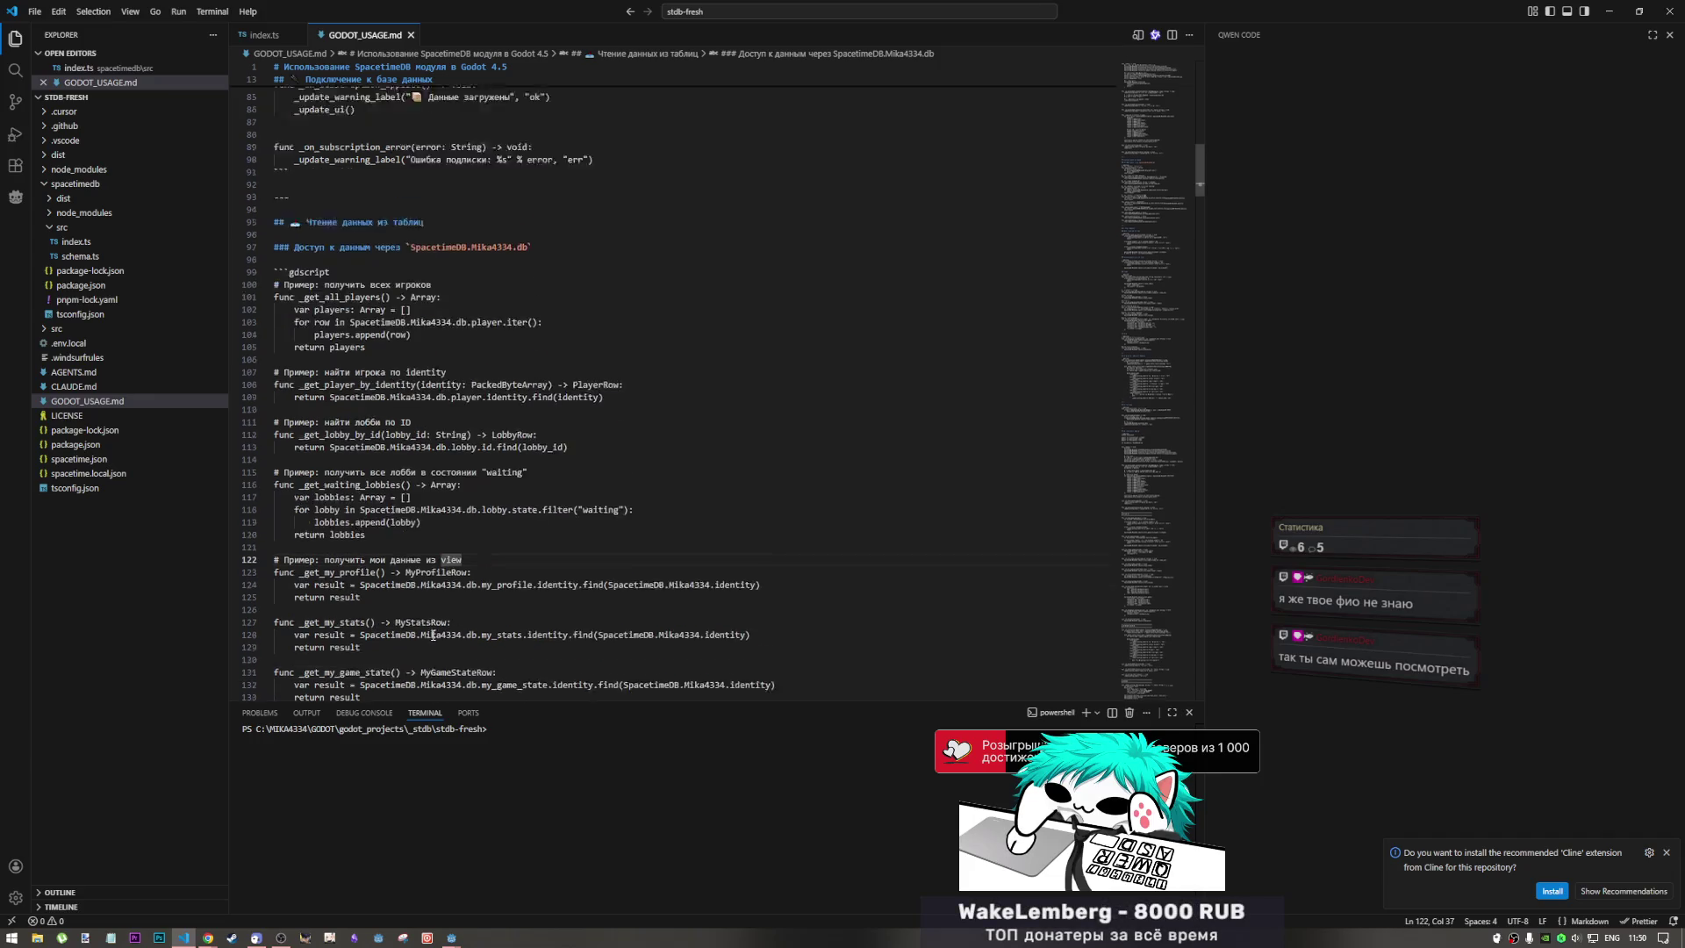
scroll(427, 623, down, 7)
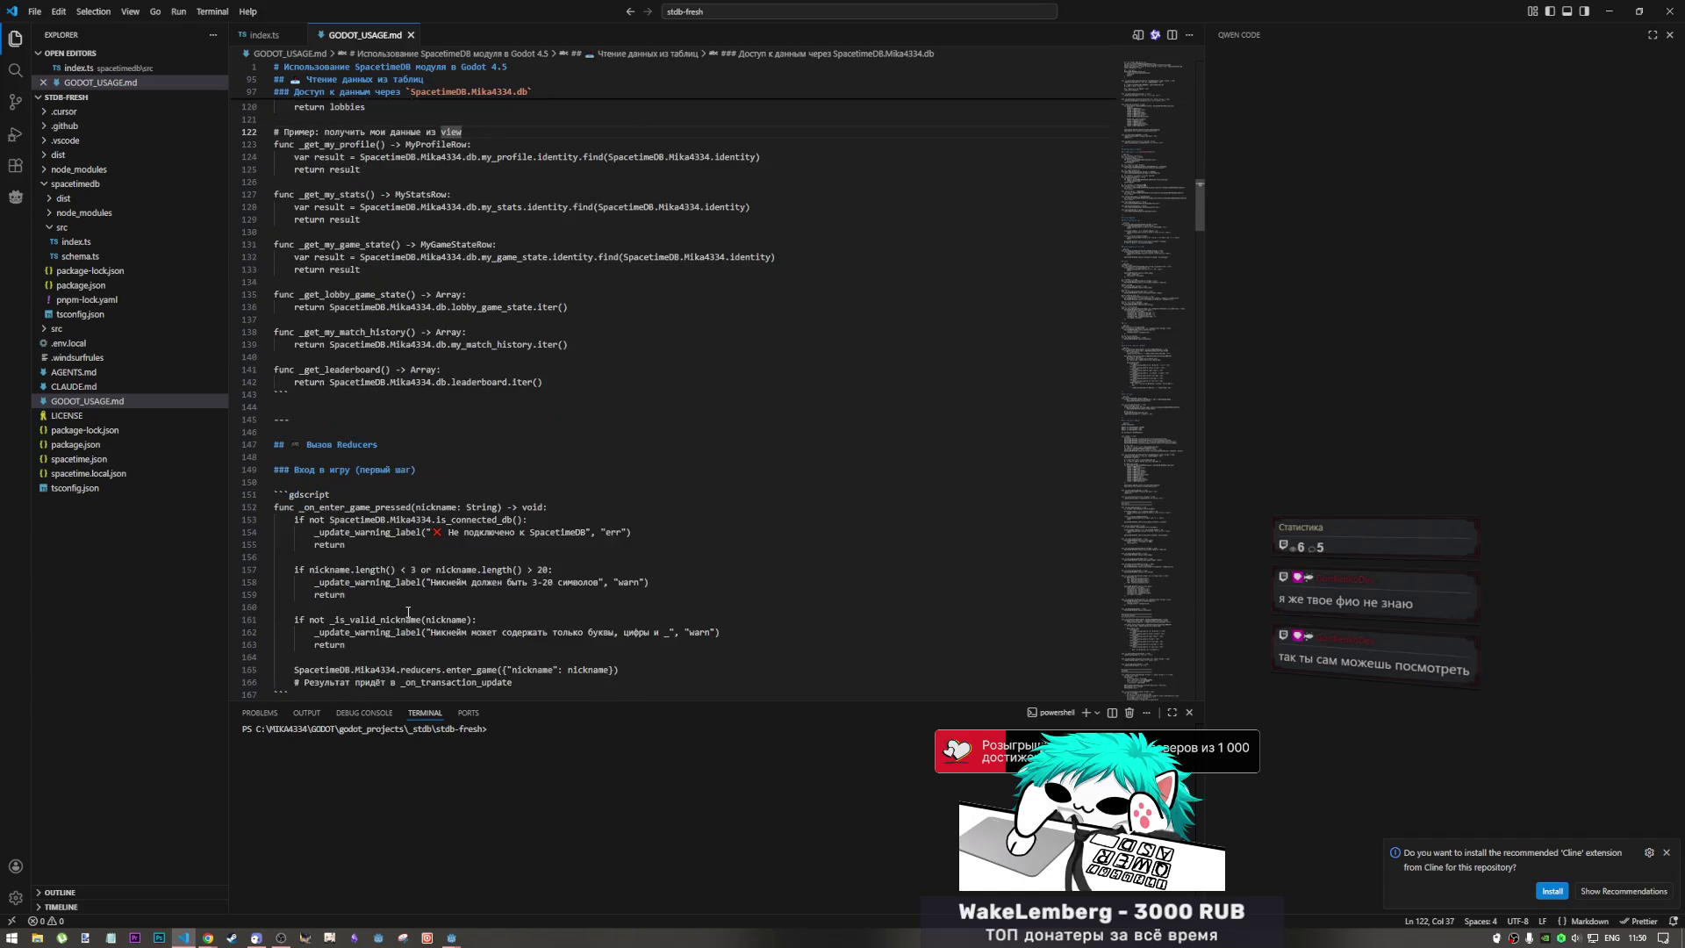
click(368, 506)
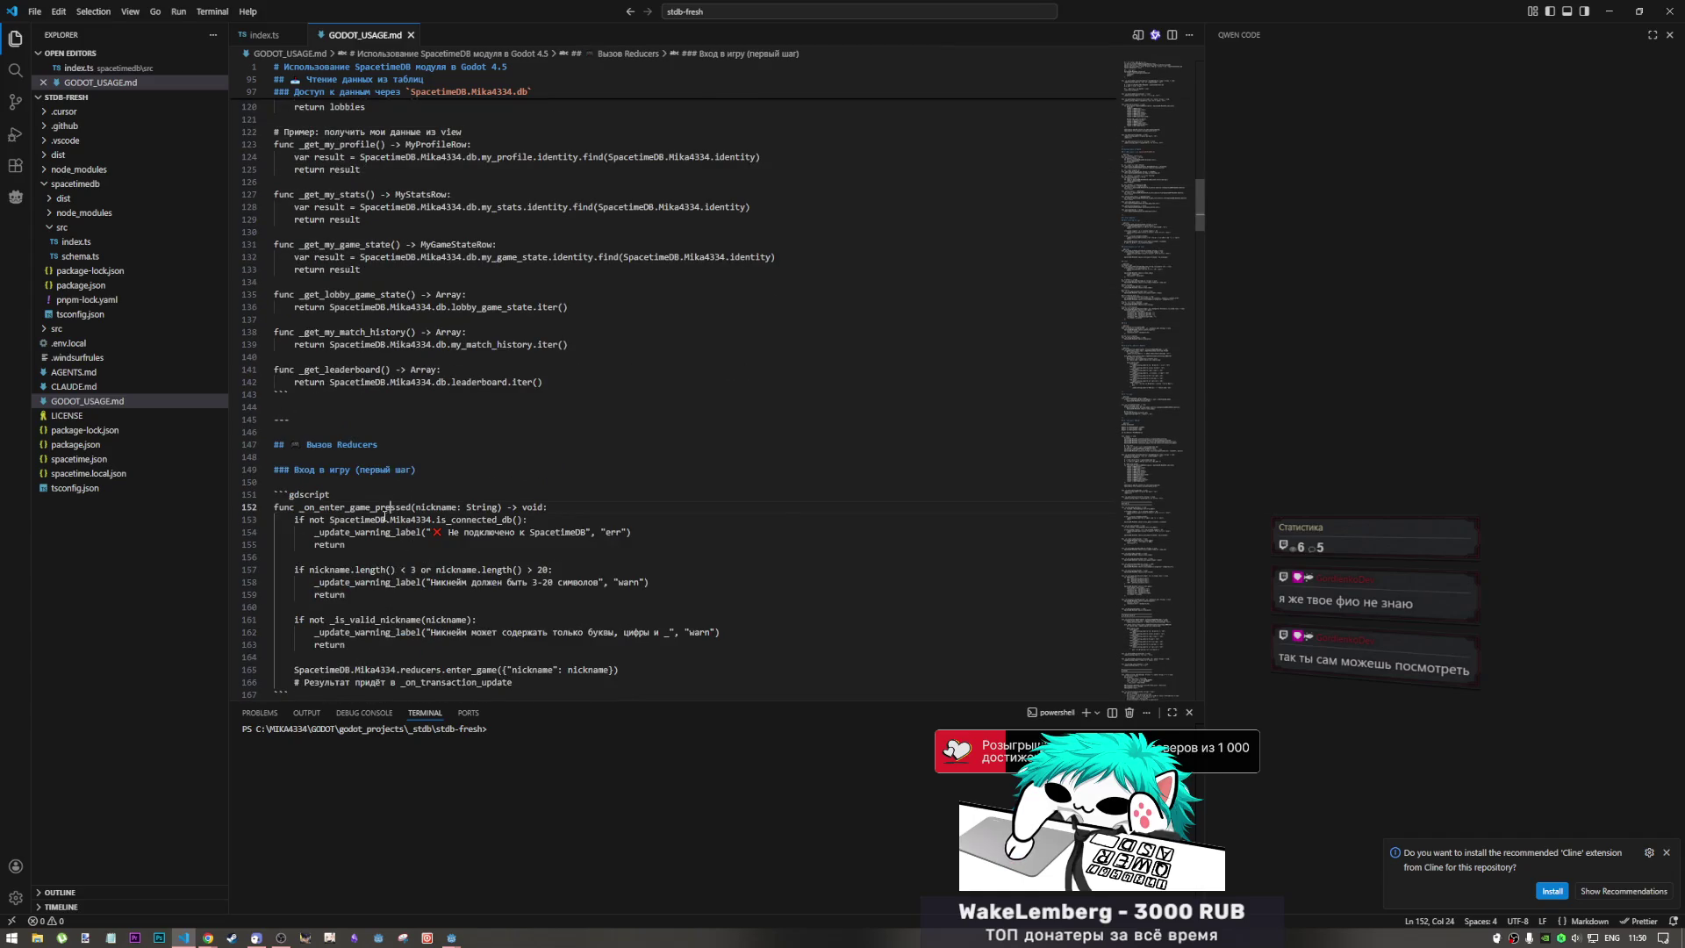
drag(368, 506, 412, 546)
click(413, 569)
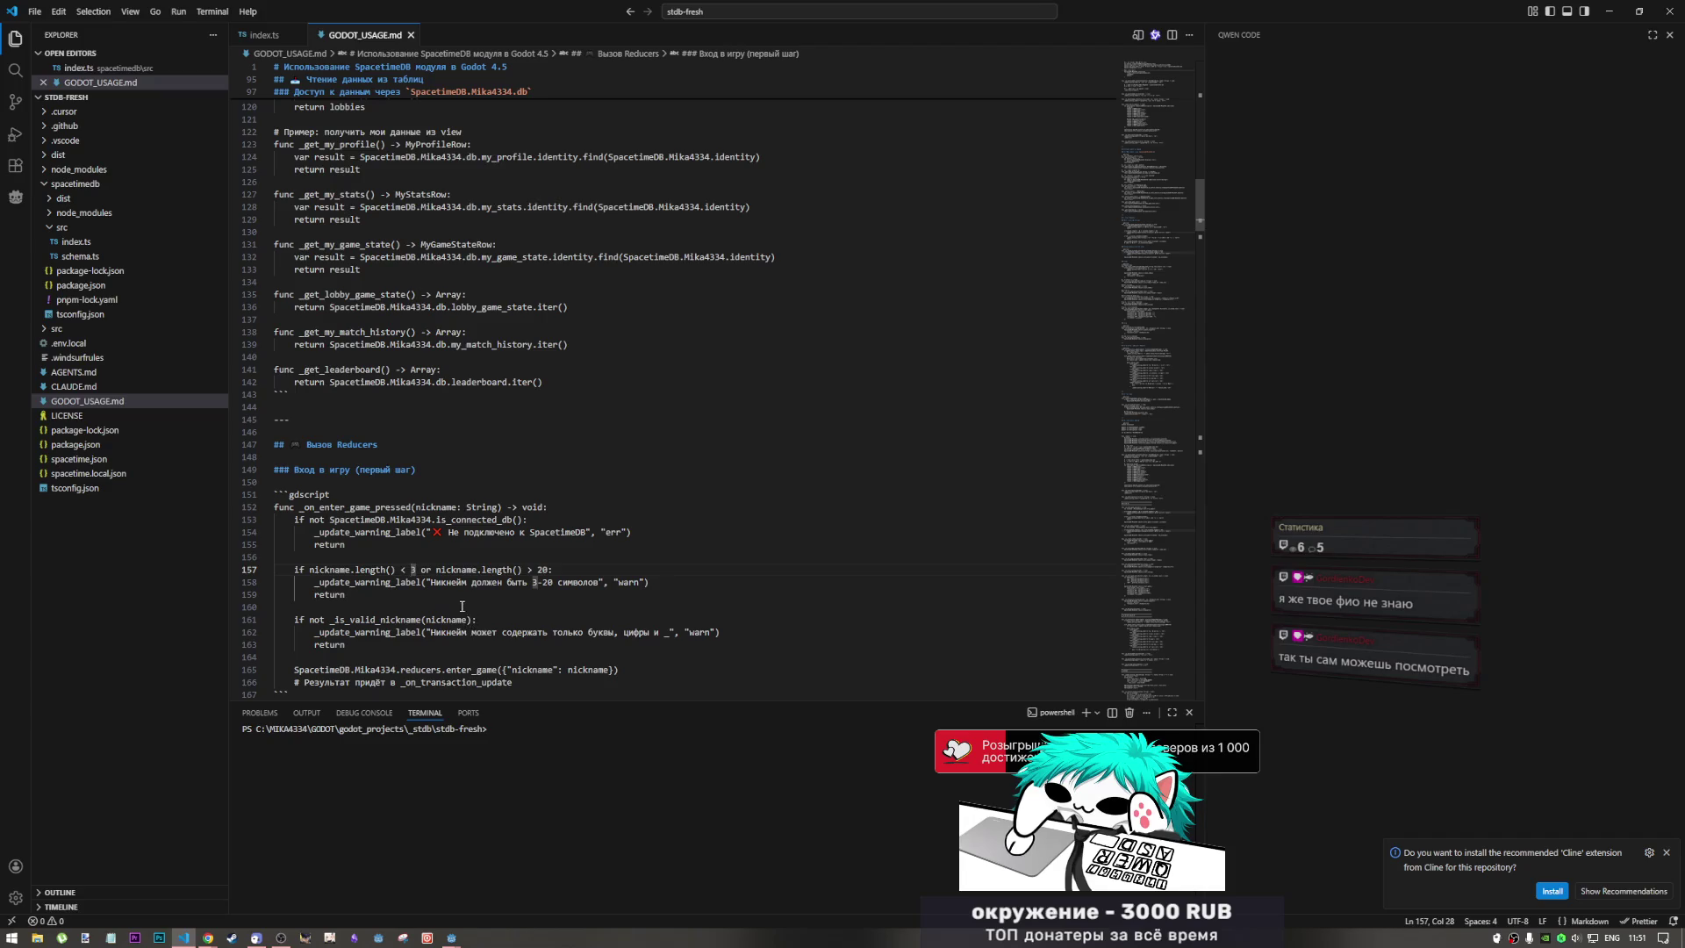
scroll(468, 632, down, 8)
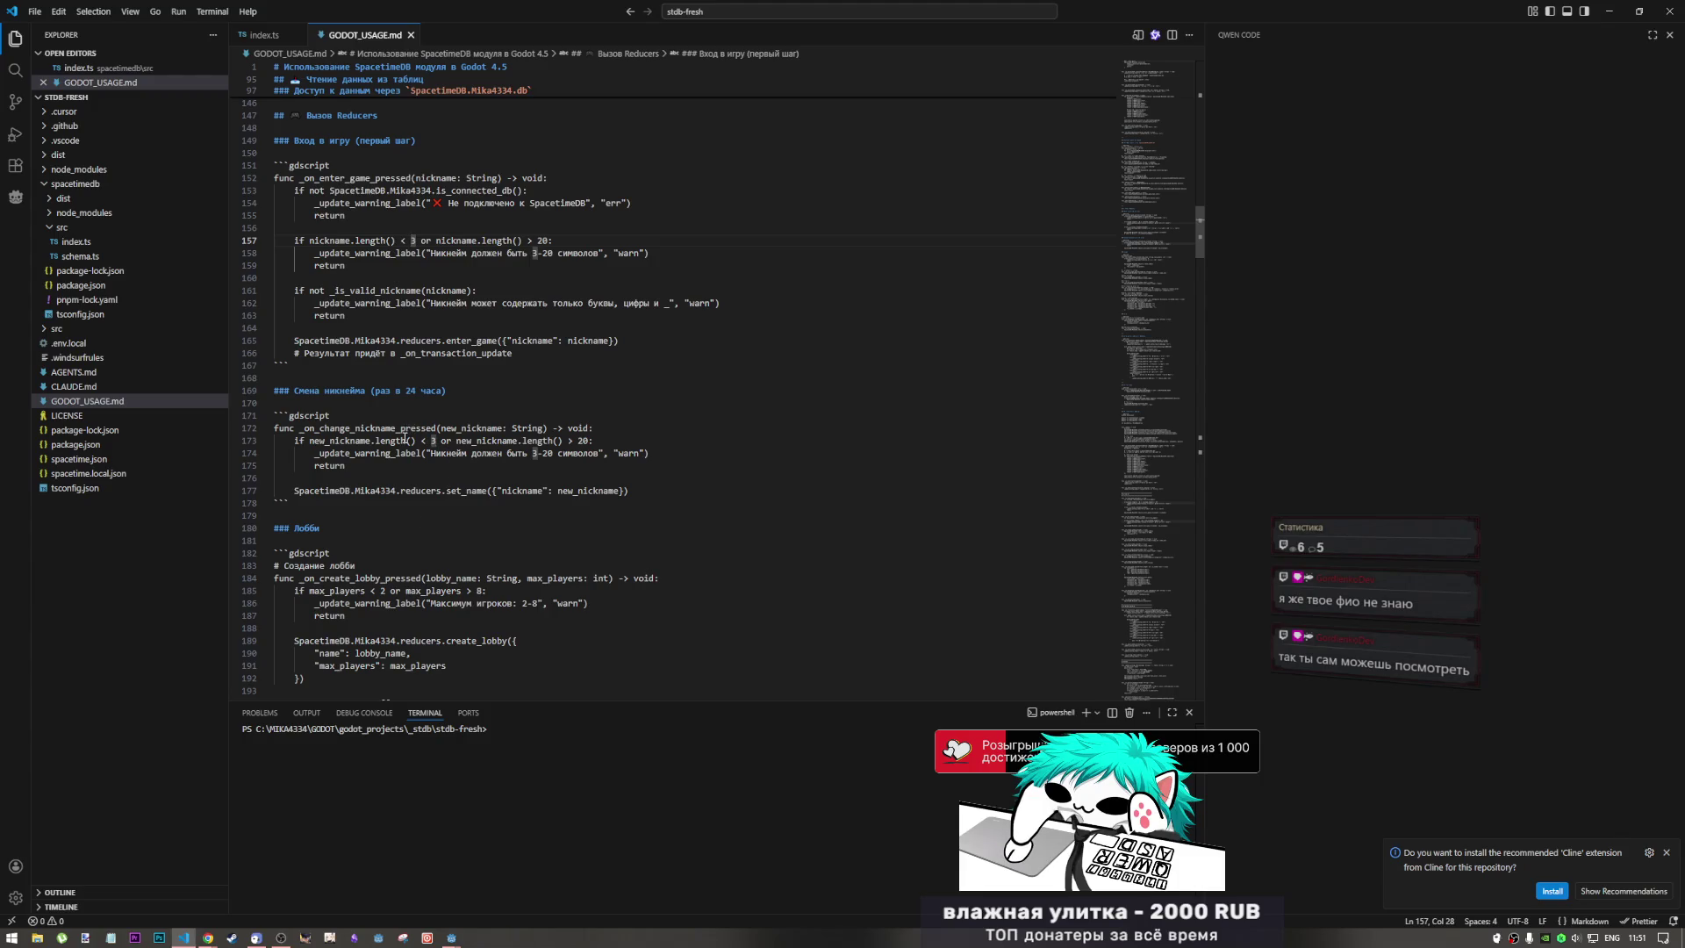
click(372, 453)
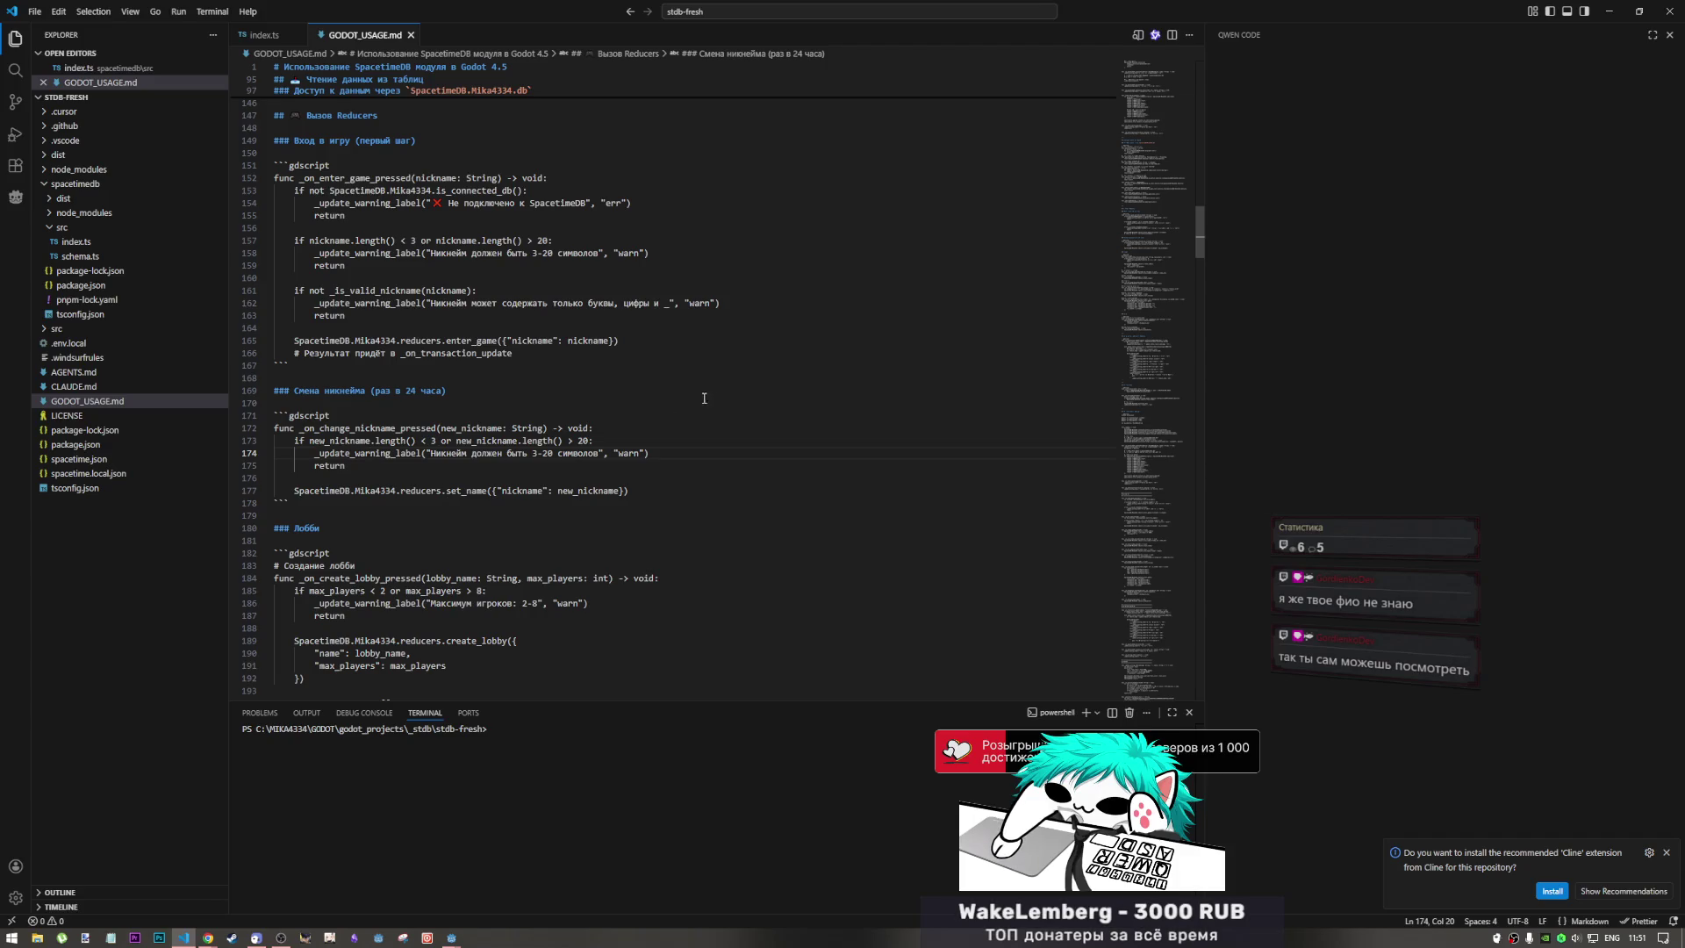
click(675, 442)
click(614, 491)
key(End)
drag(432, 516, 386, 396)
click(415, 392)
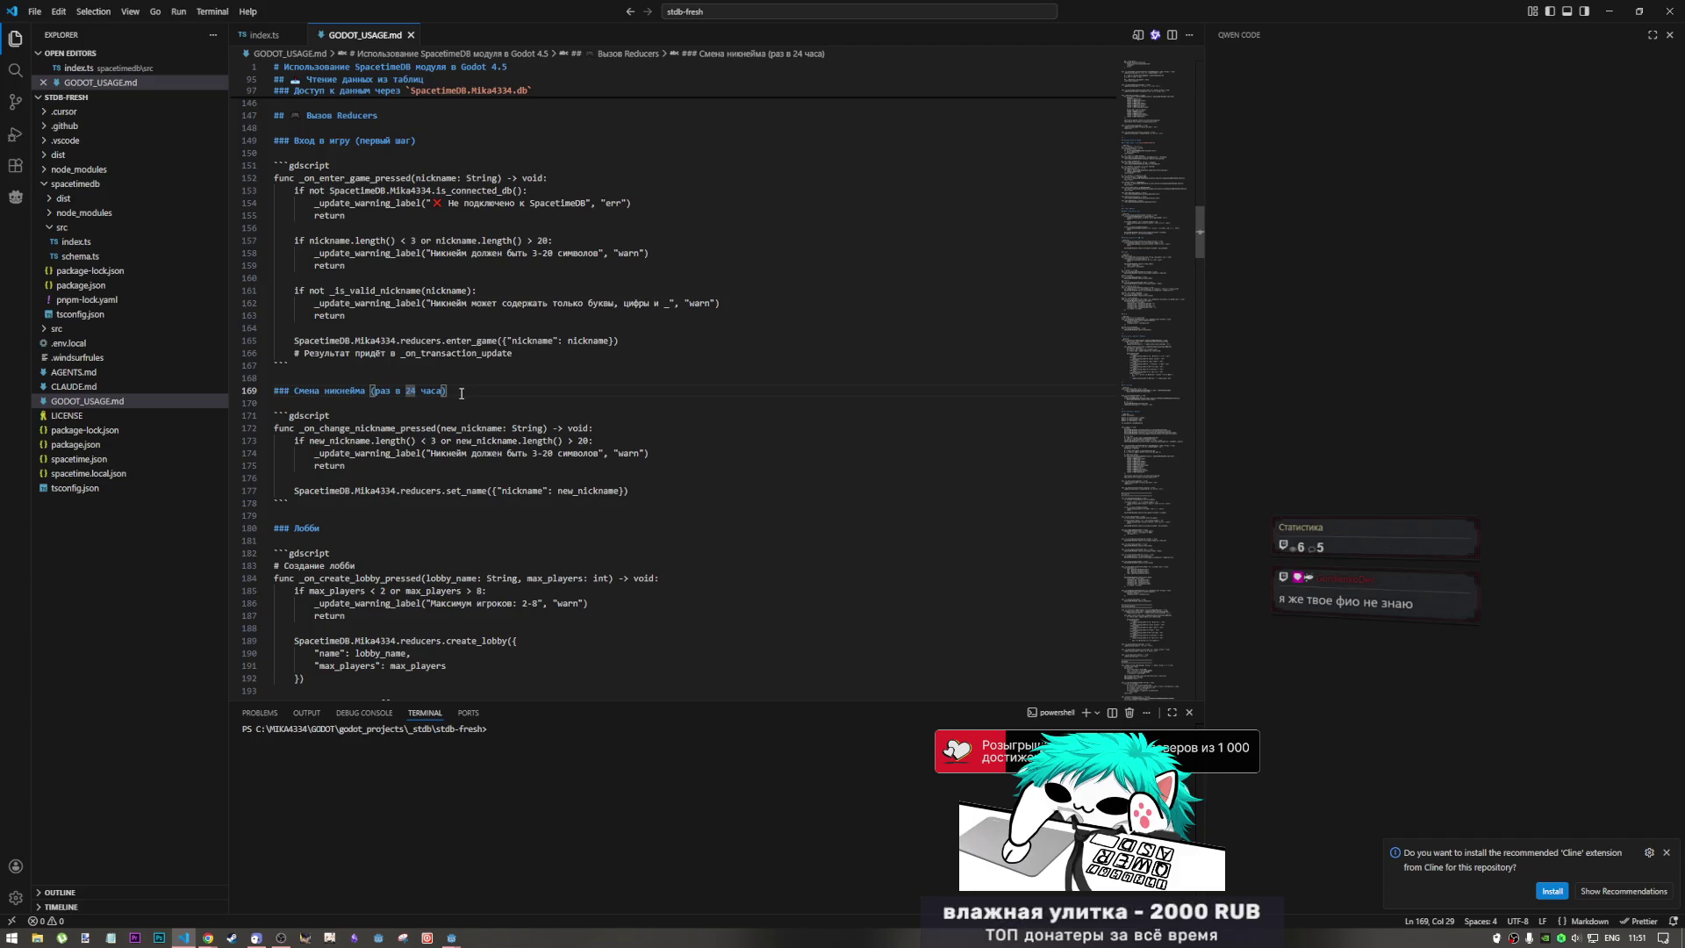
click(444, 454)
drag(312, 430, 391, 492)
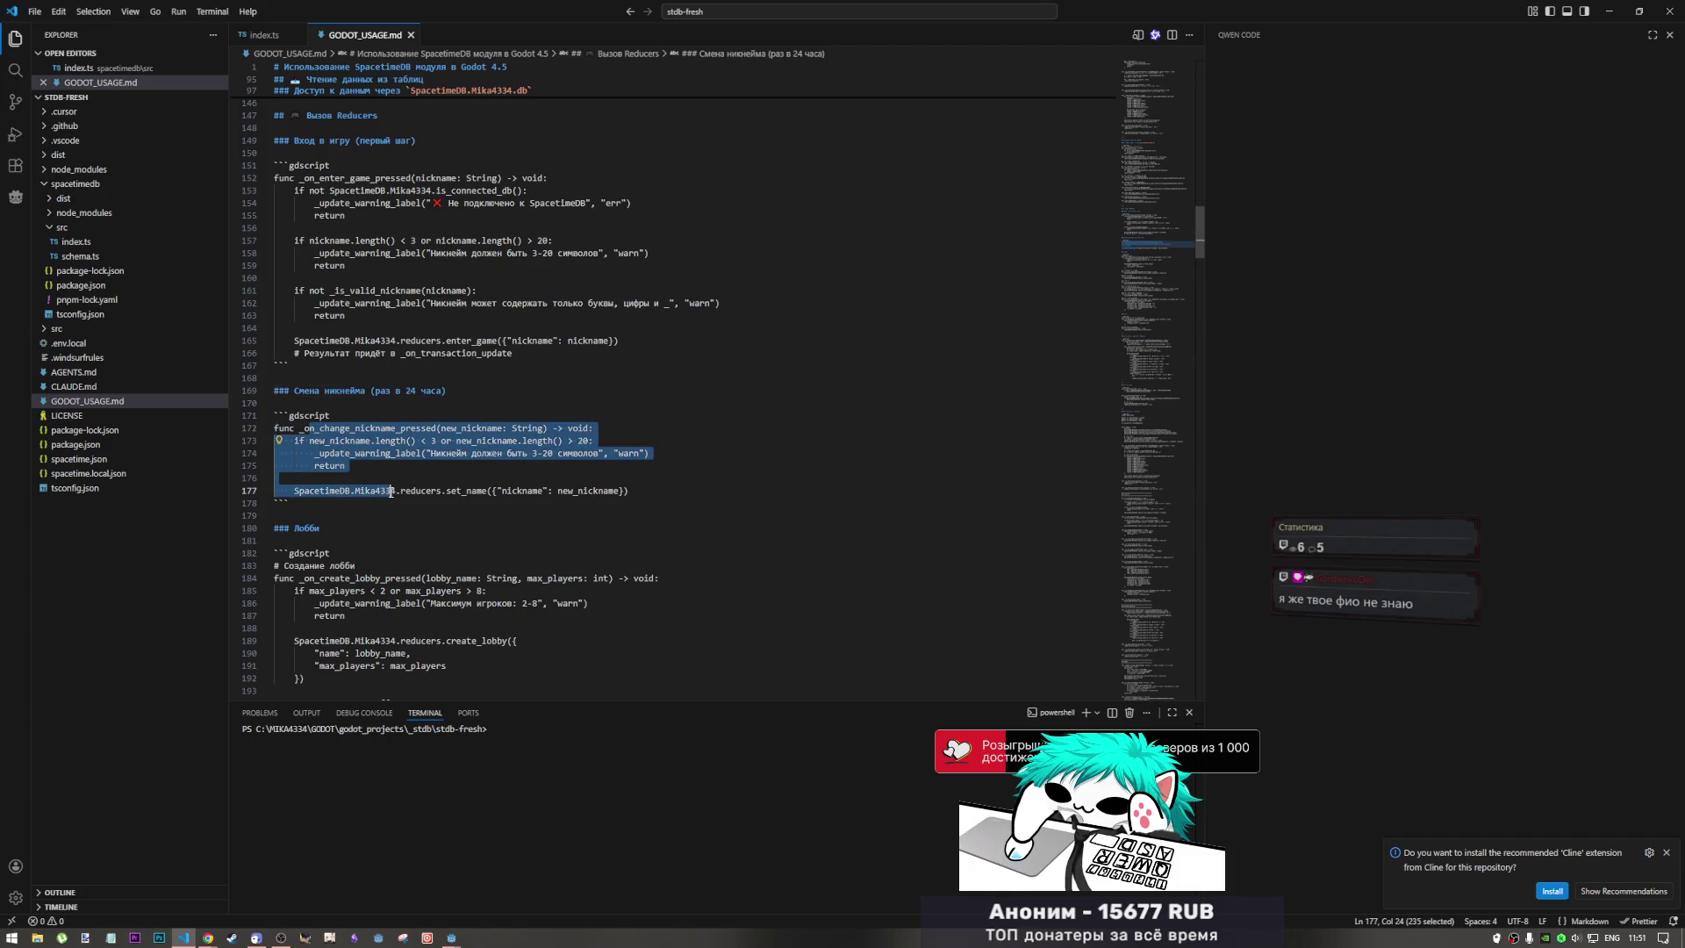
click(389, 492)
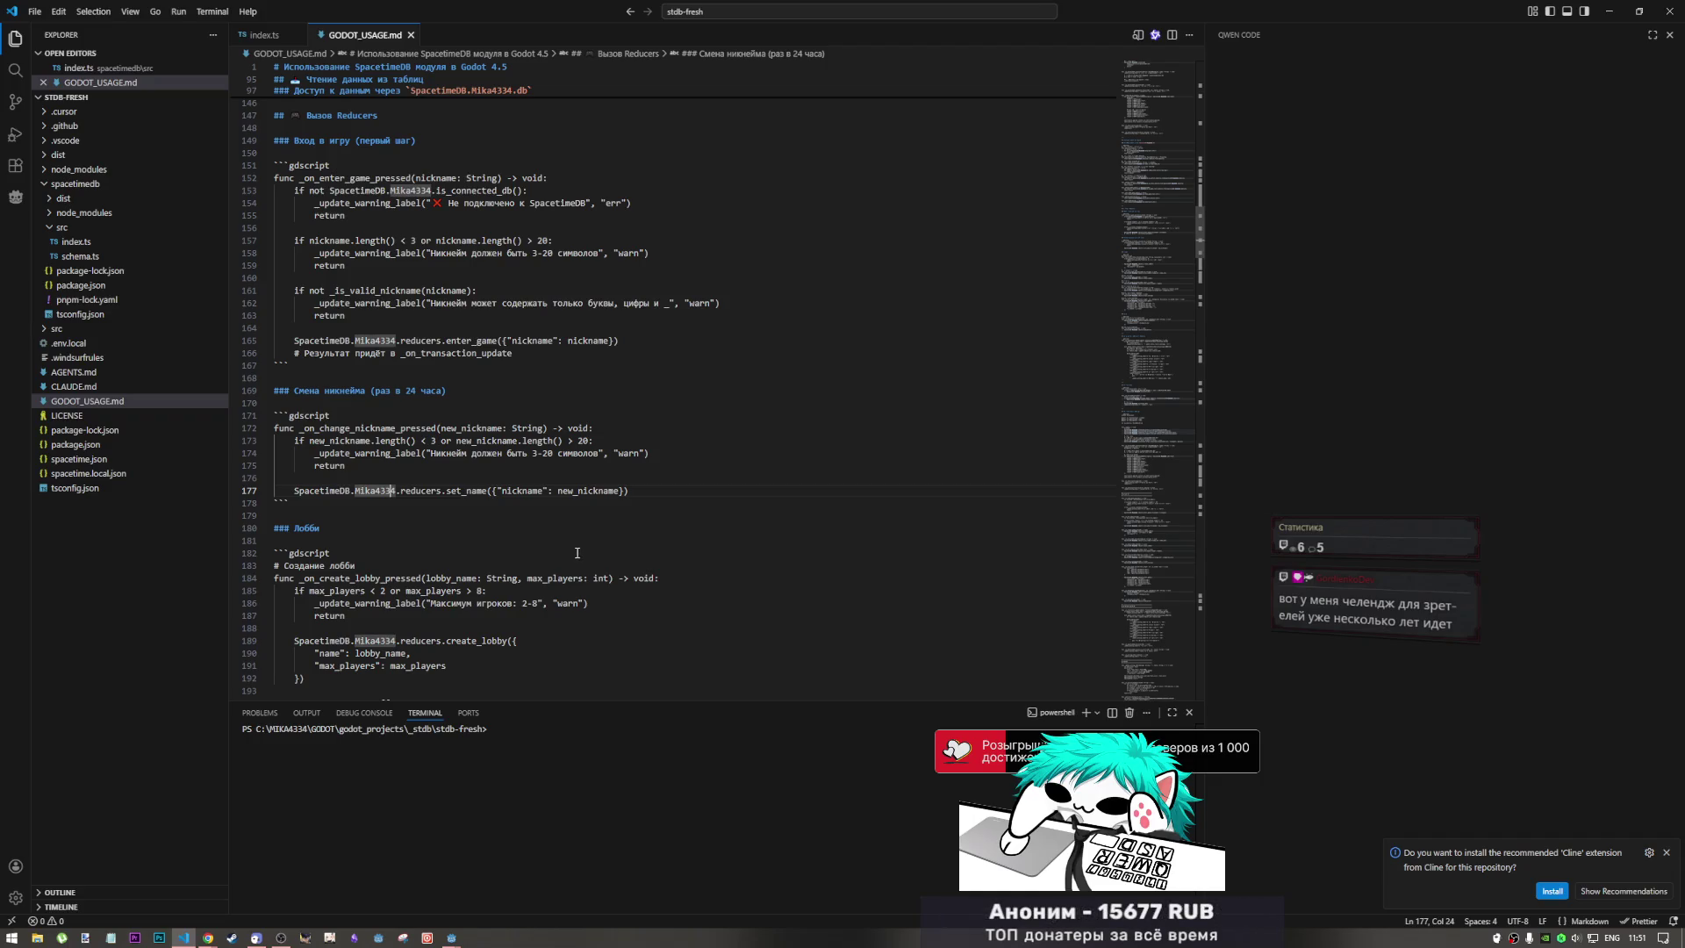
click(571, 541)
scroll(545, 532, down, 3)
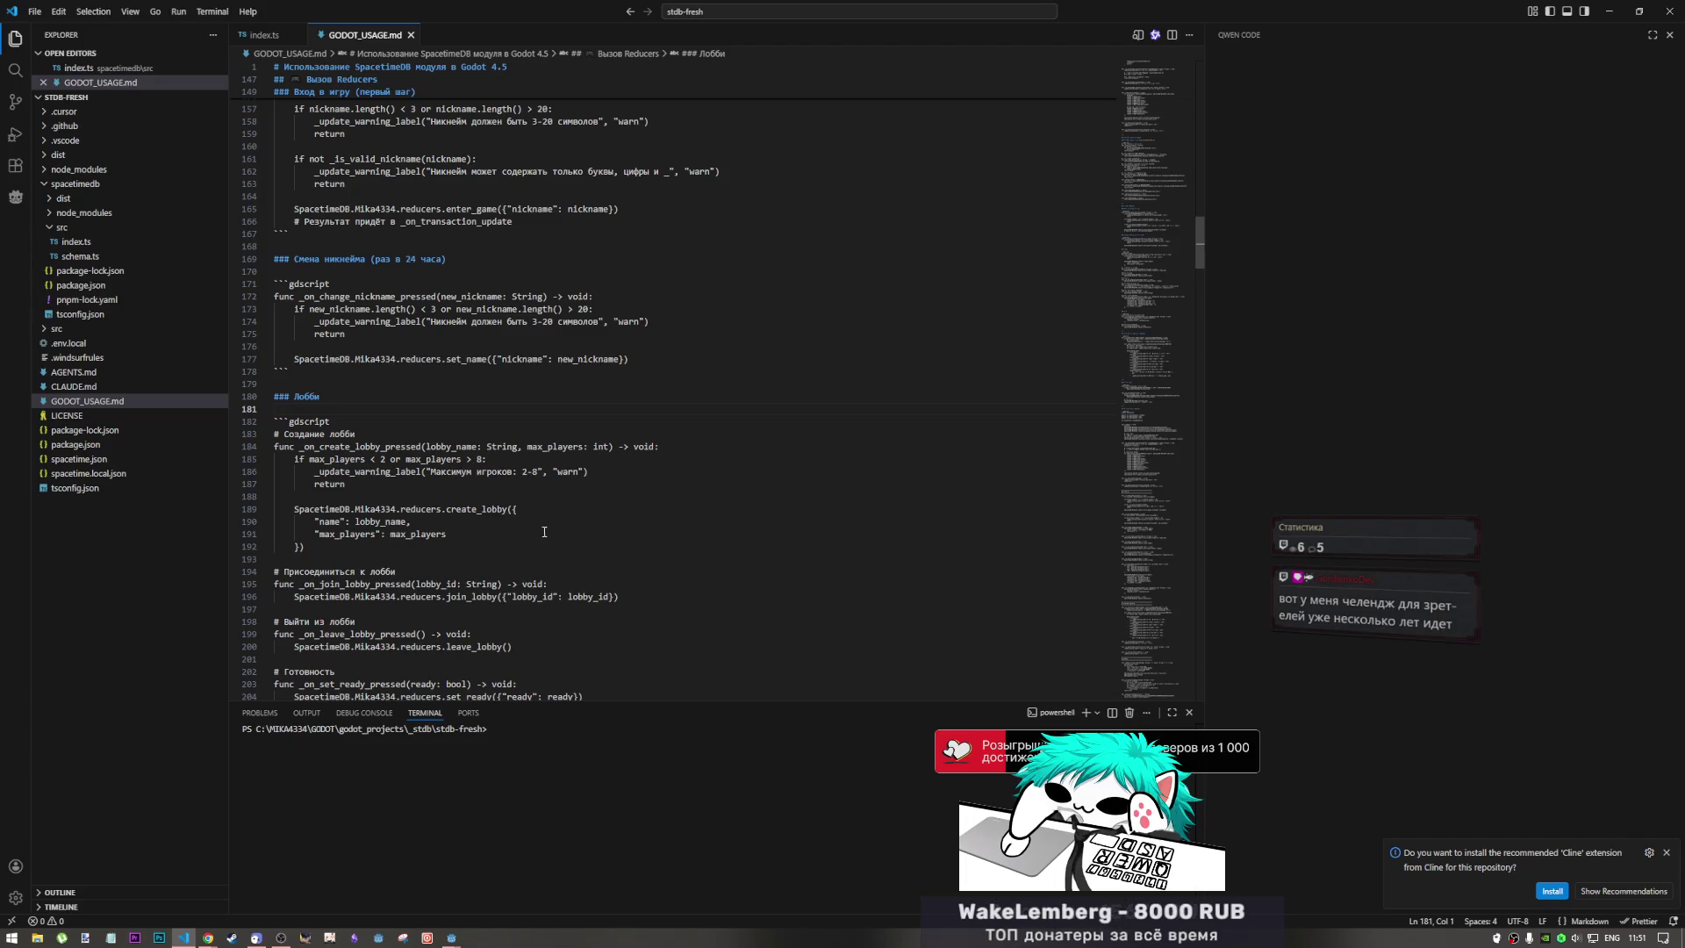
Examine the join_lobby and leave_lobby examples, including the lobby_id argument
scroll(545, 532, down, 3)
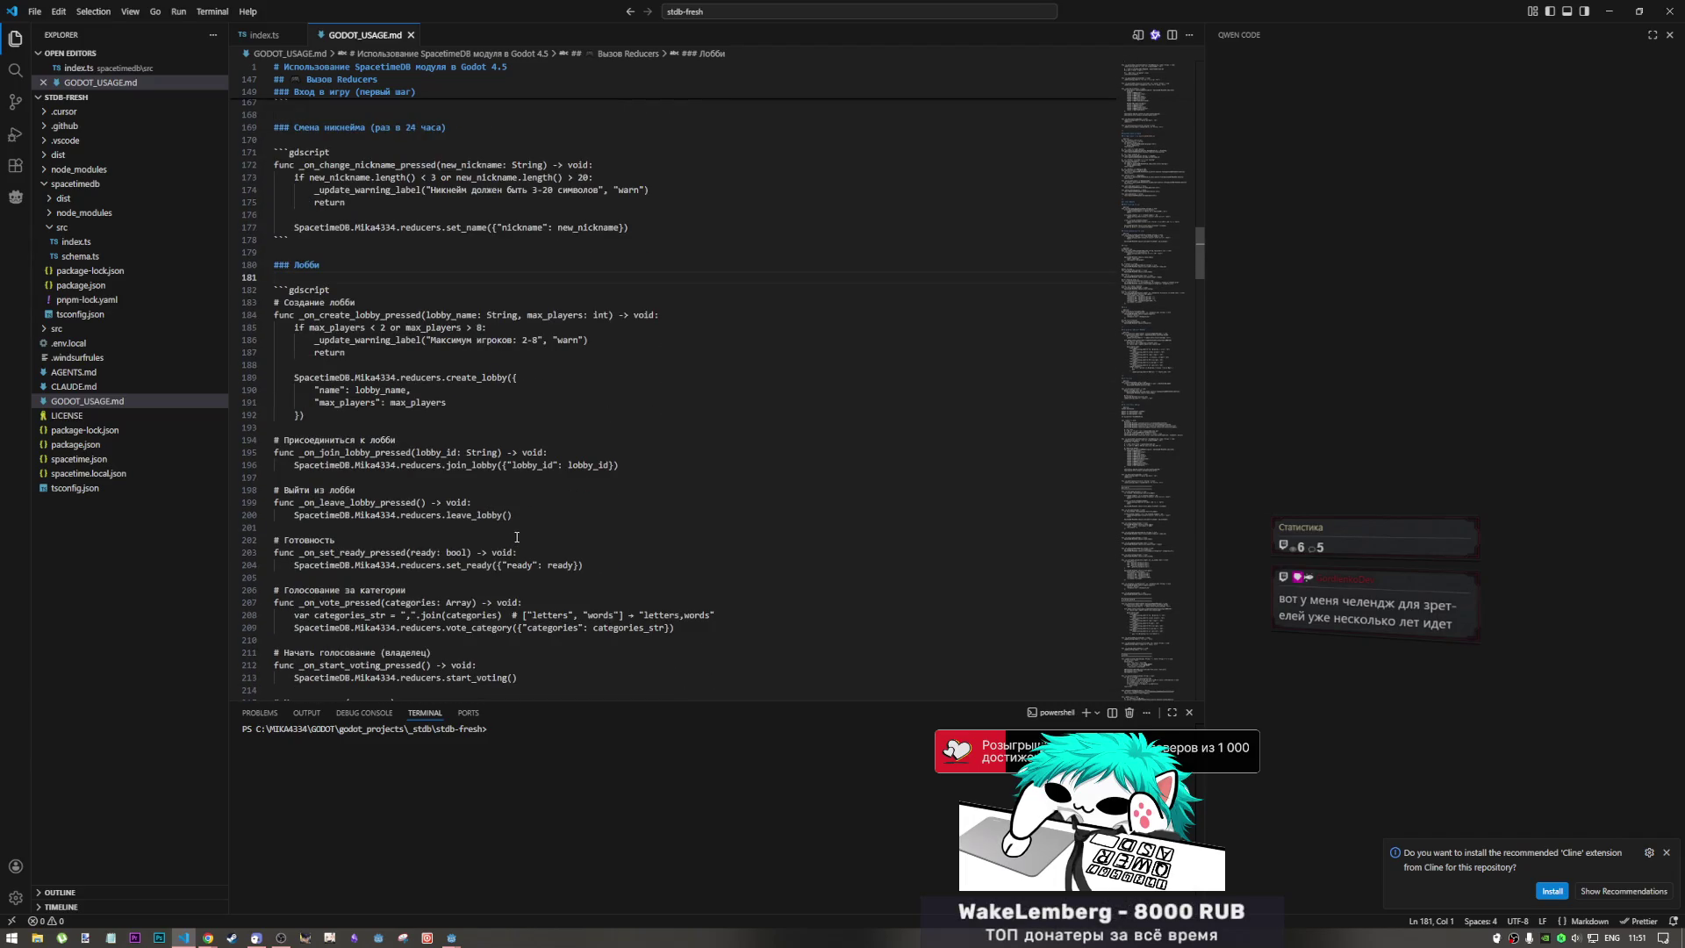
click(625, 466)
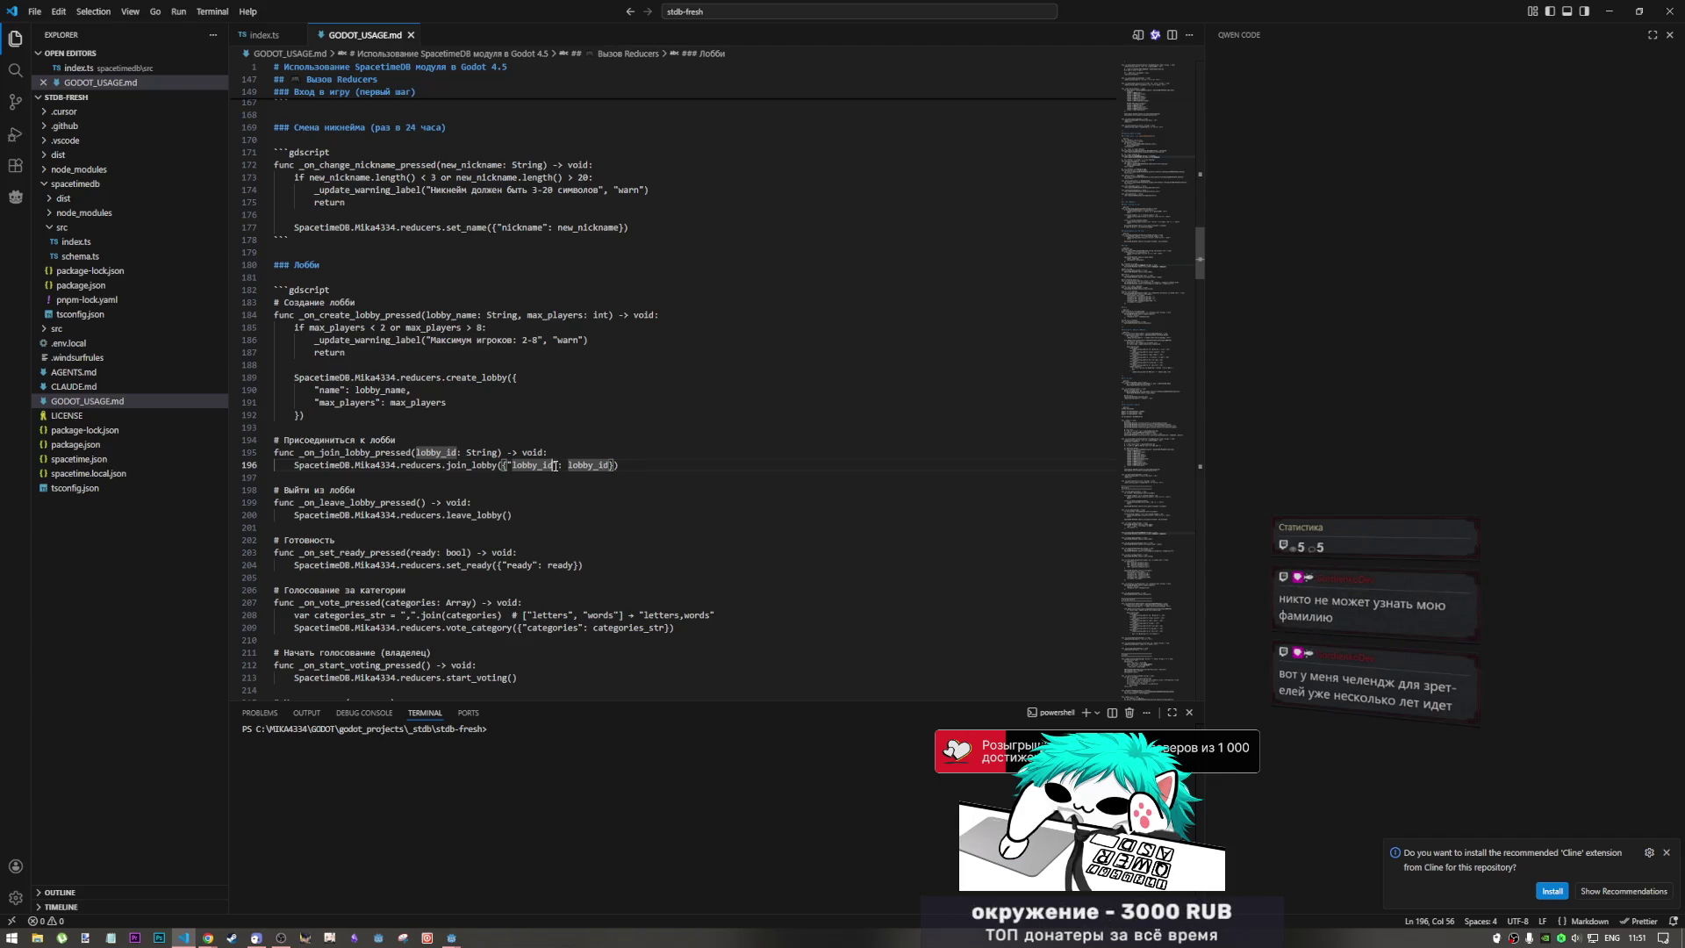
key(End)
mouse_move(356, 440)
mouse_down()
mouse_move(289, 441)
mouse_move(512, 519)
mouse_up()
click(532, 528)
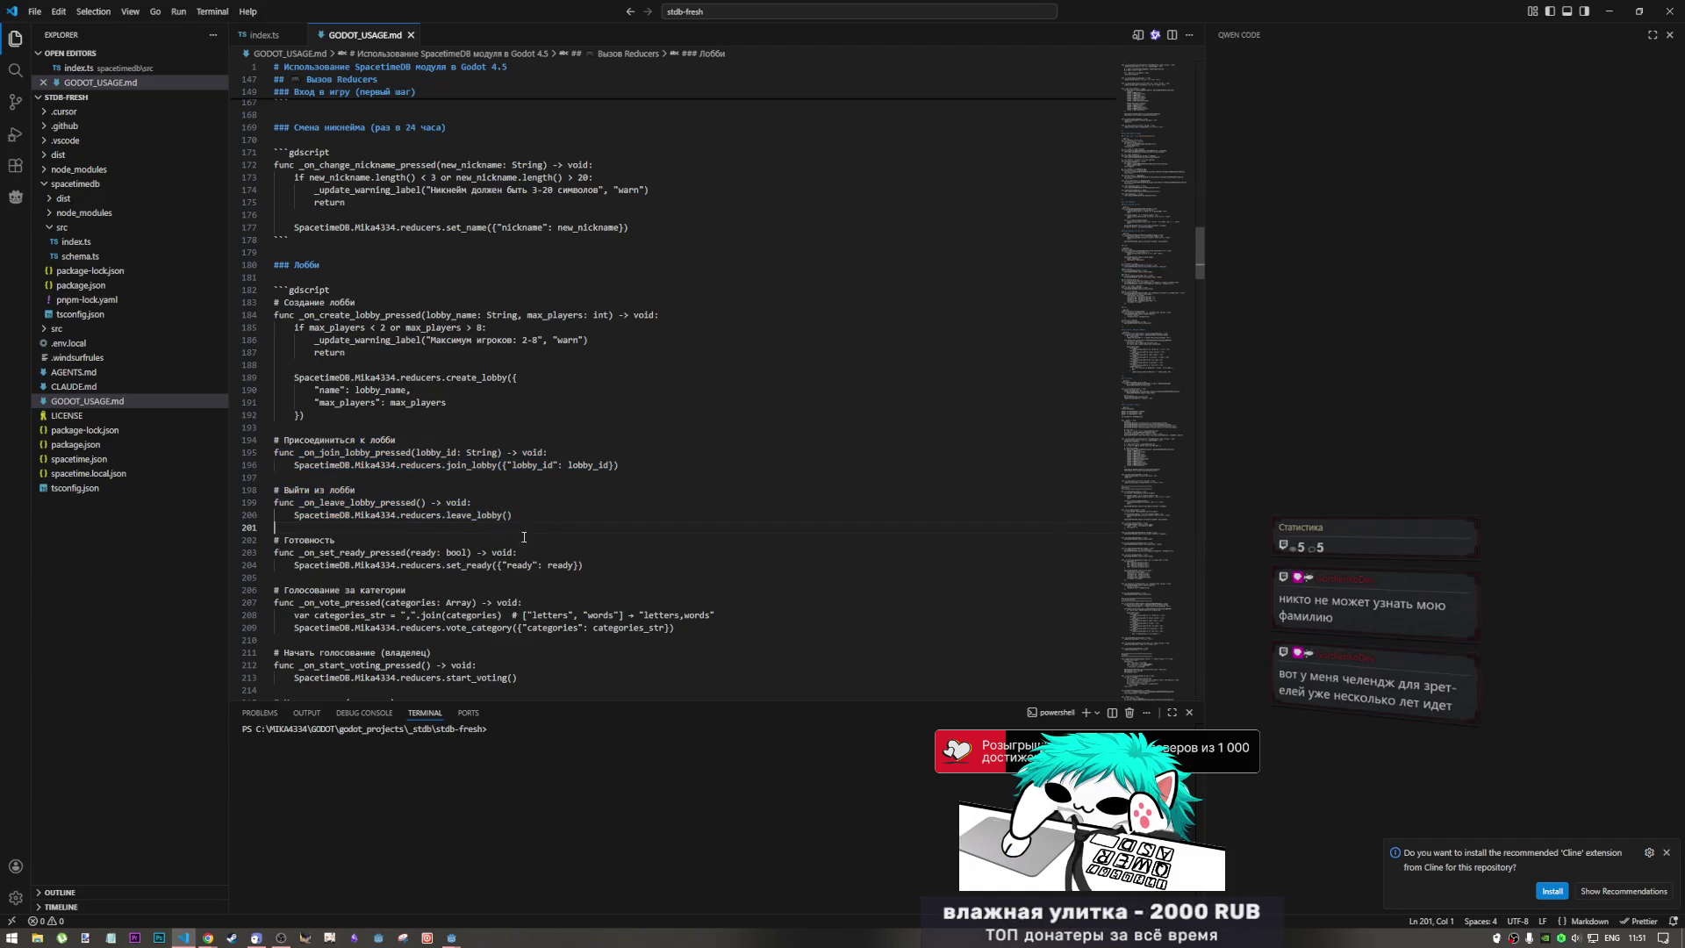
scroll(361, 530, down, 3)
scroll(361, 530, down, 3)
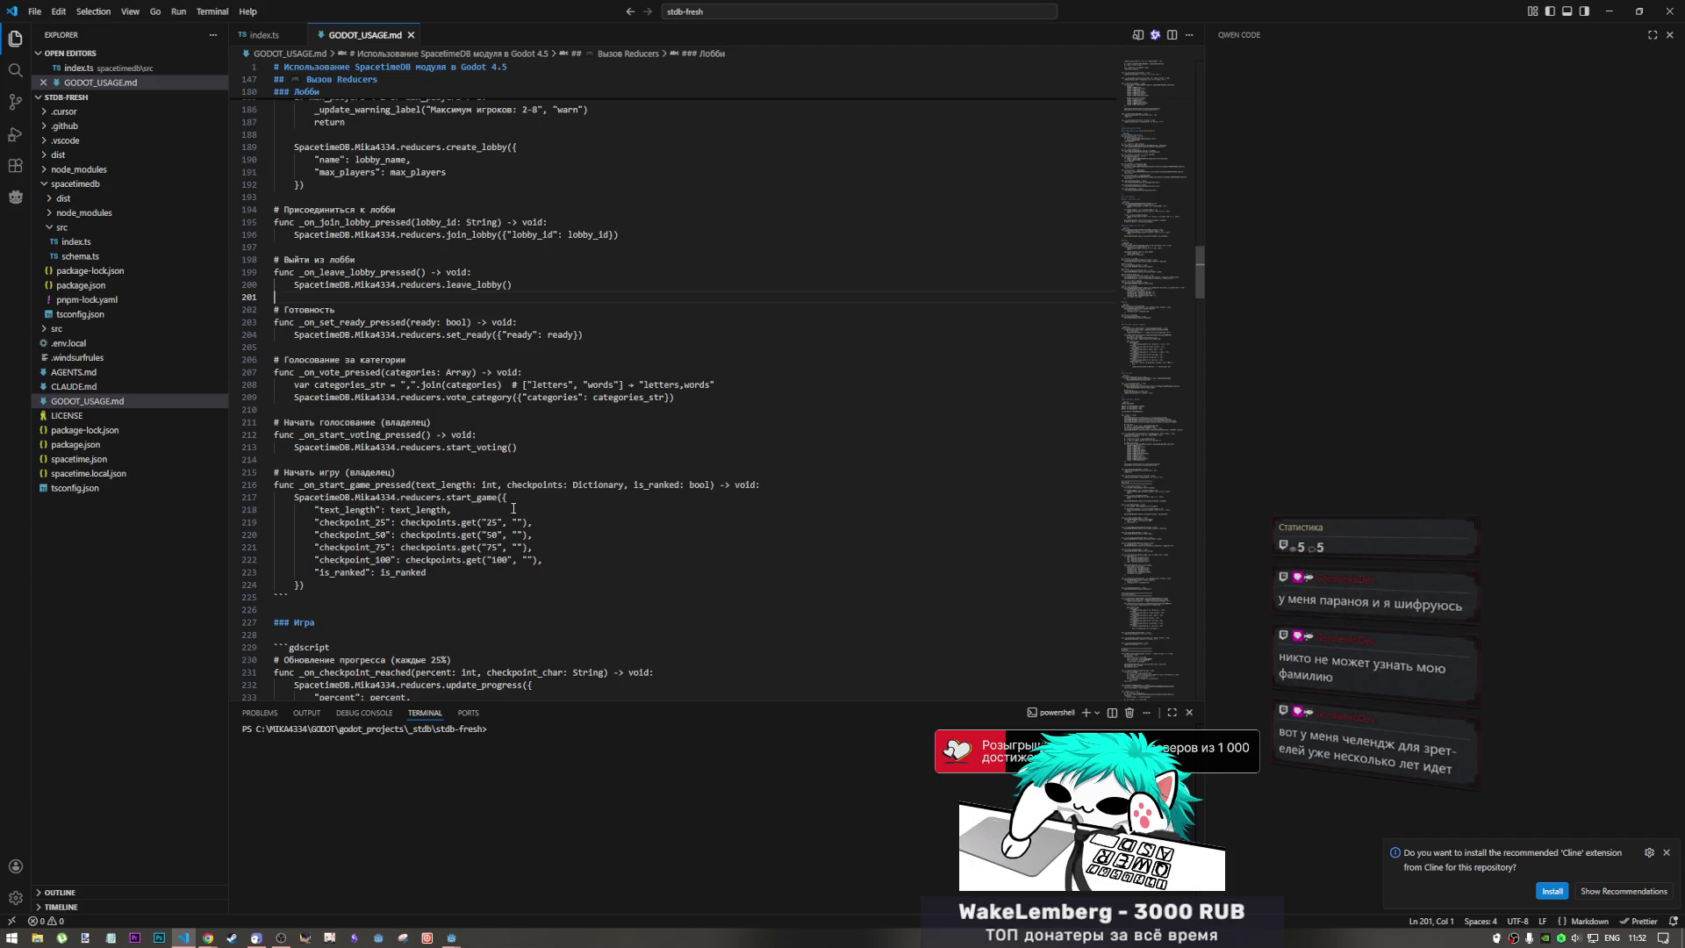
Study the start_voting and start_game examples, checking is_ranked and the checkpoint_25 to checkpoint_100 fields
drag(518, 447, 274, 422)
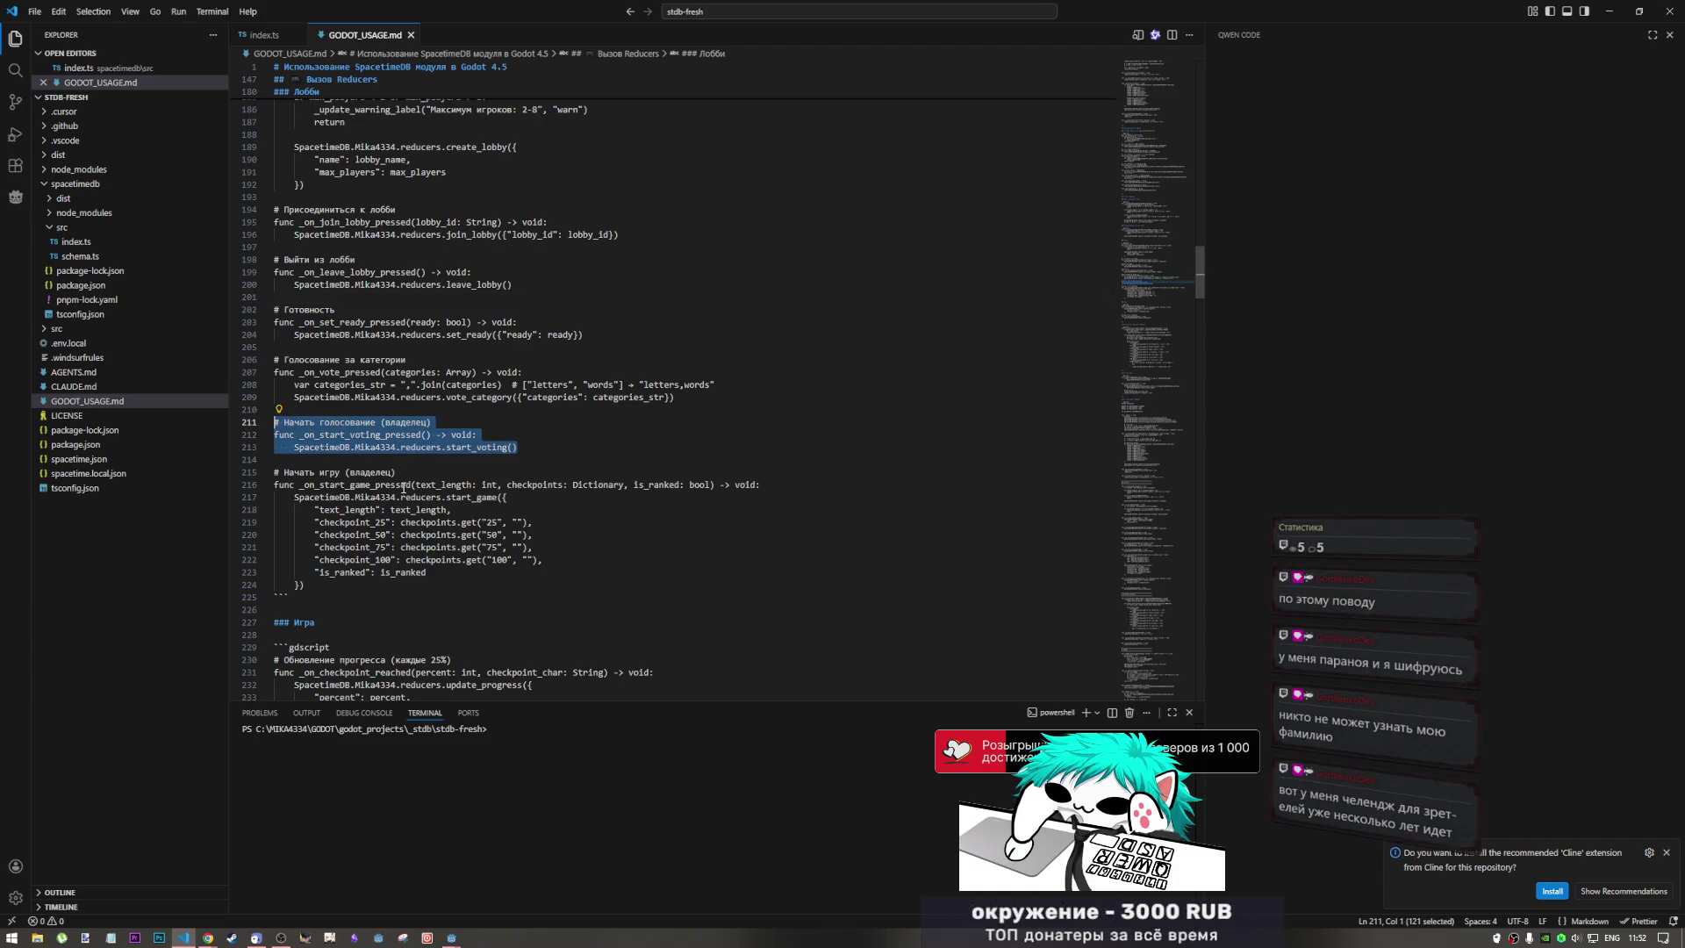
click(401, 485)
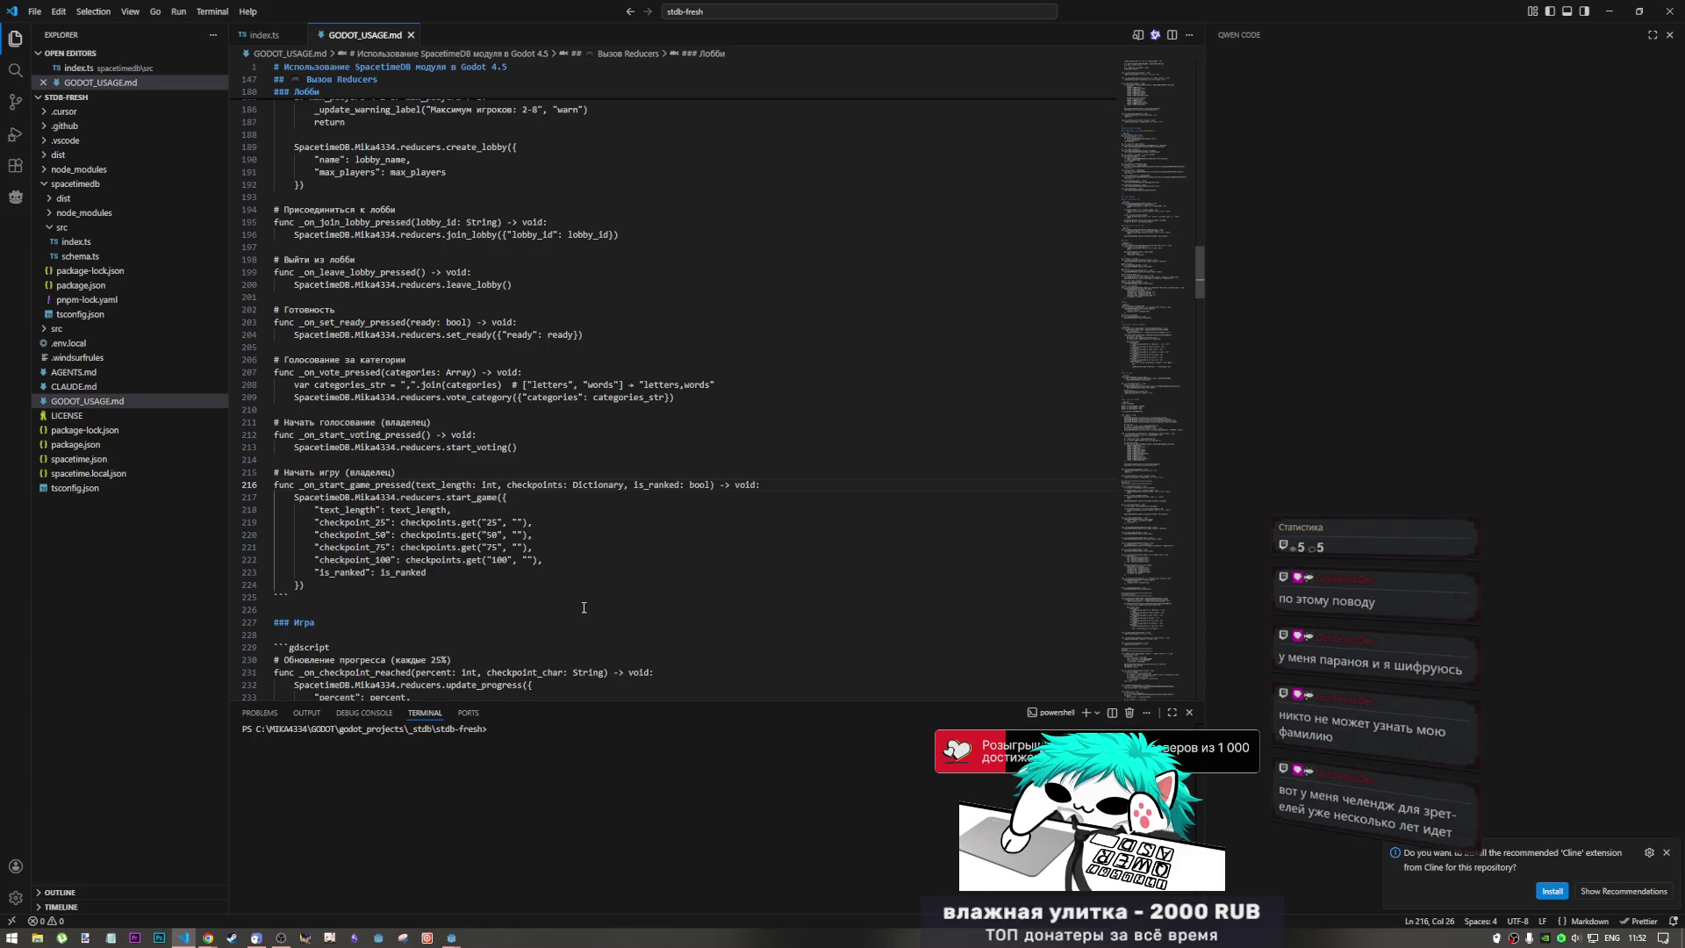
click(548, 598)
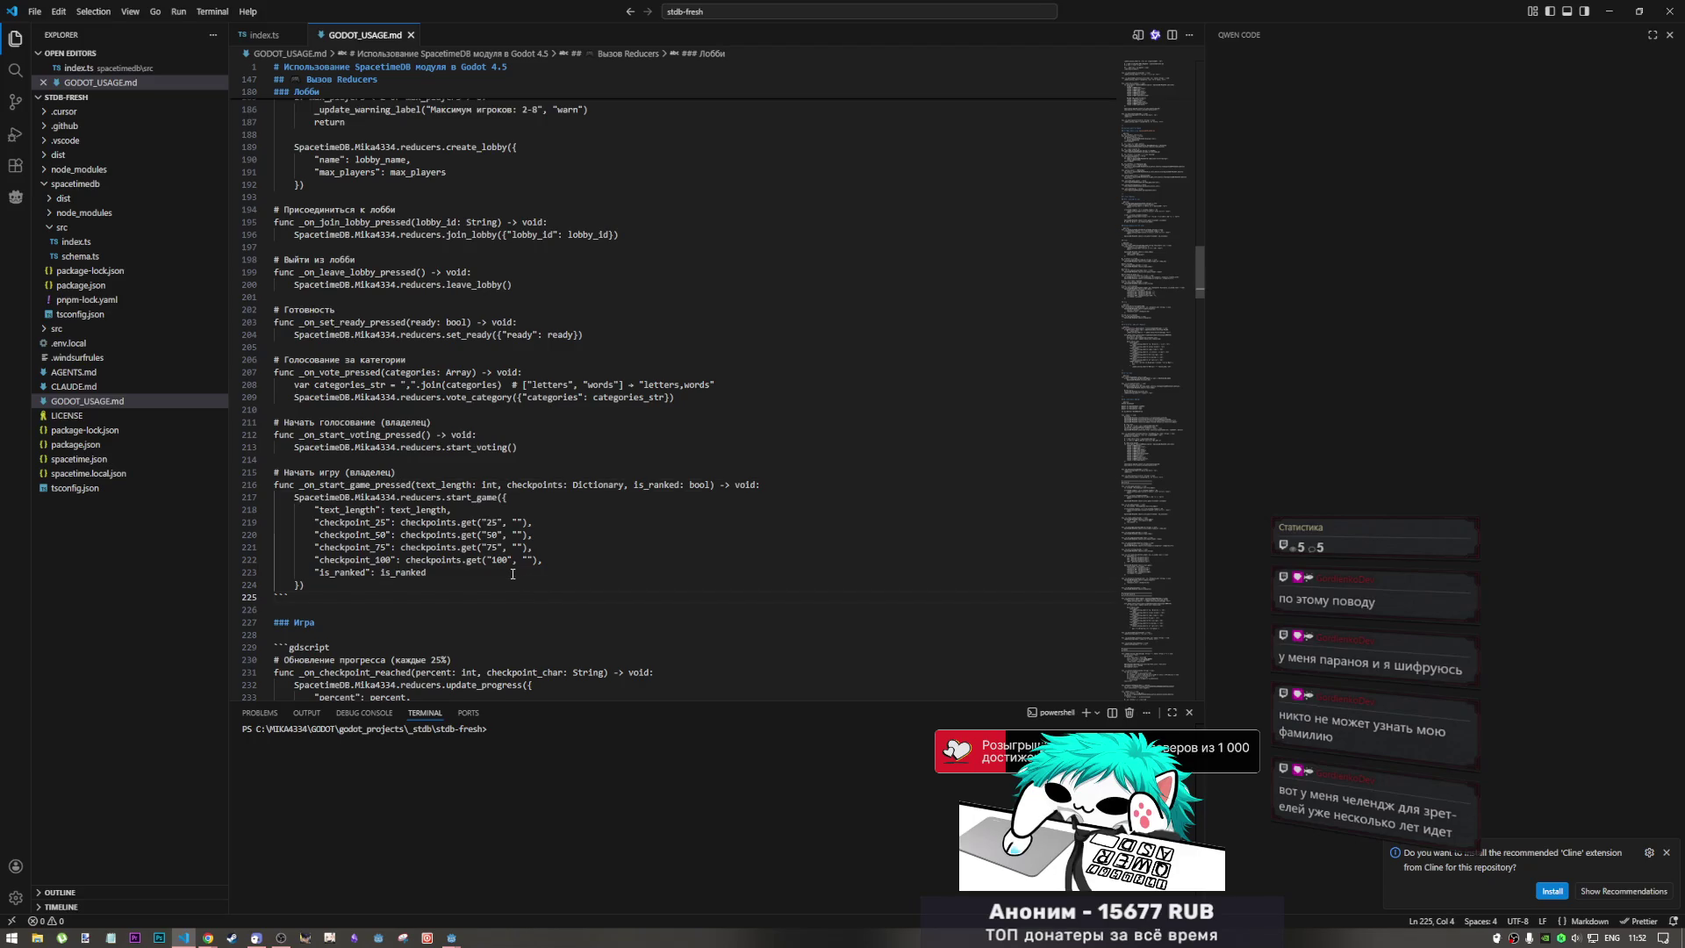
drag(306, 584, 282, 473)
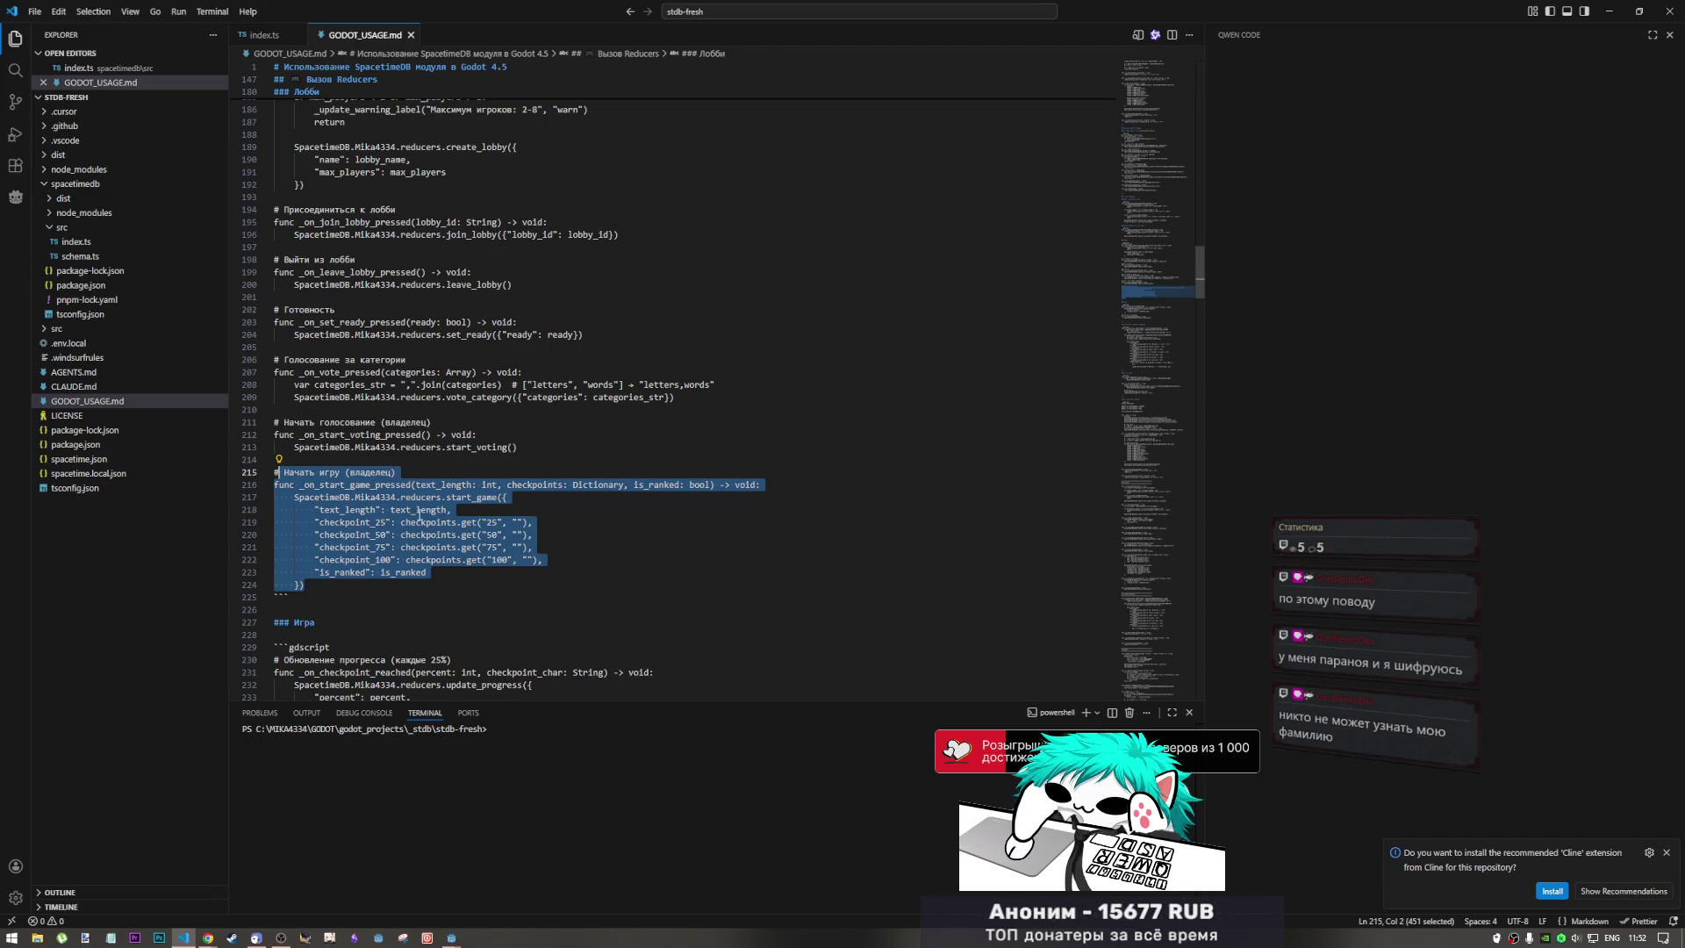
click(410, 572)
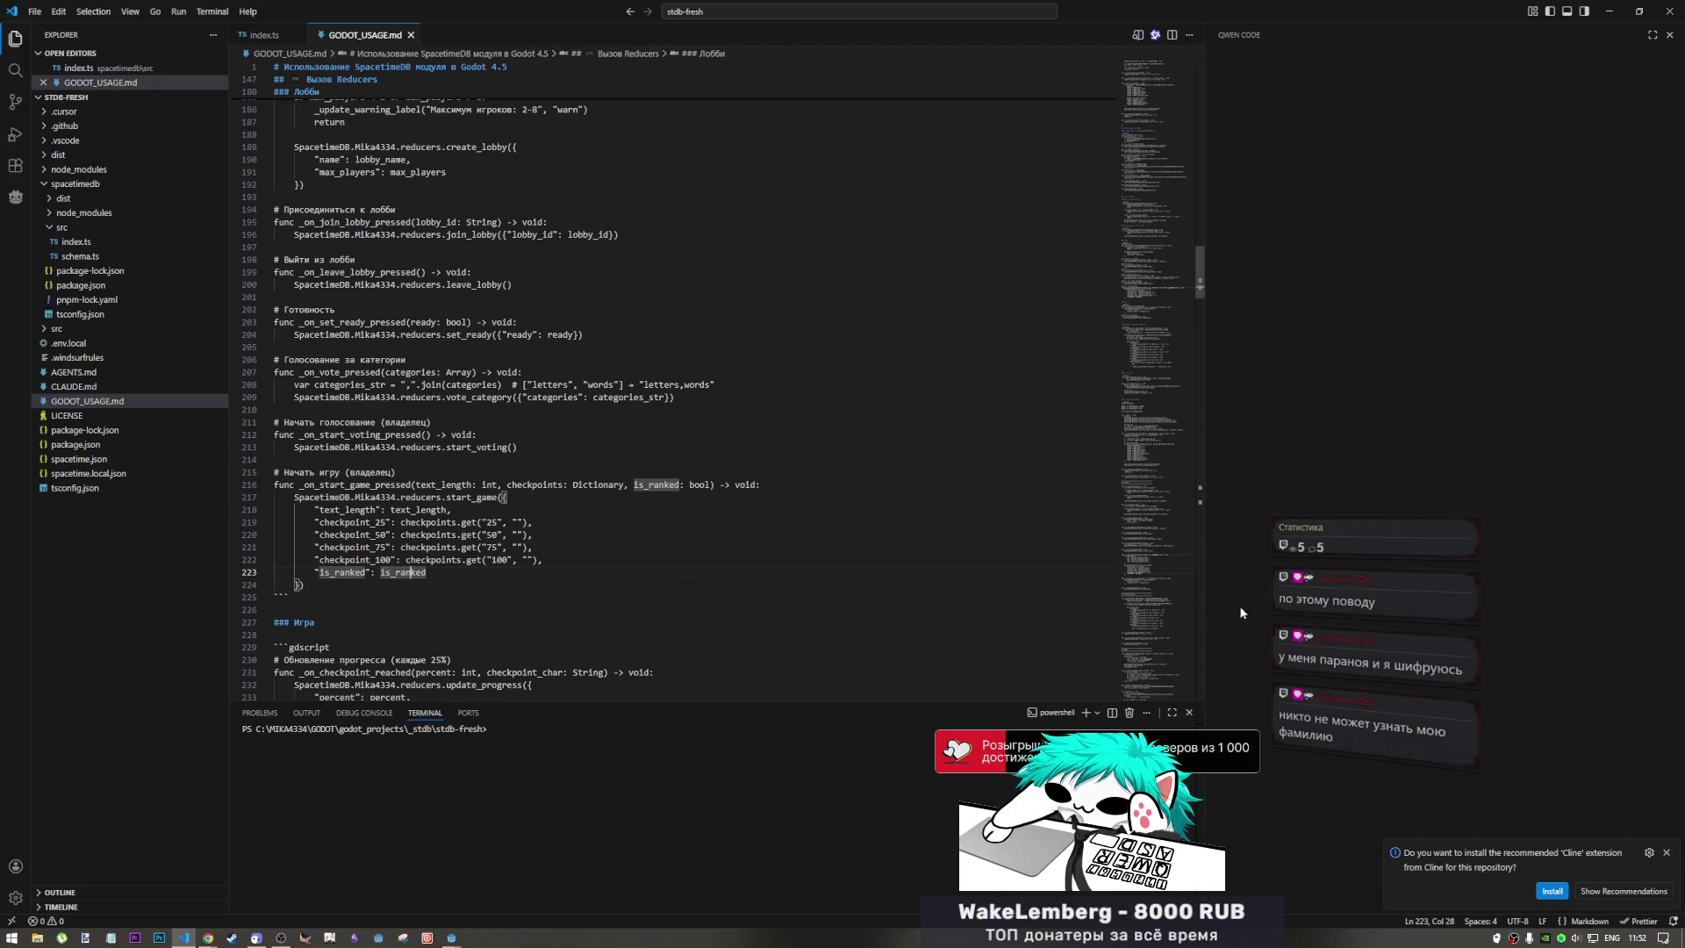
click(474, 583)
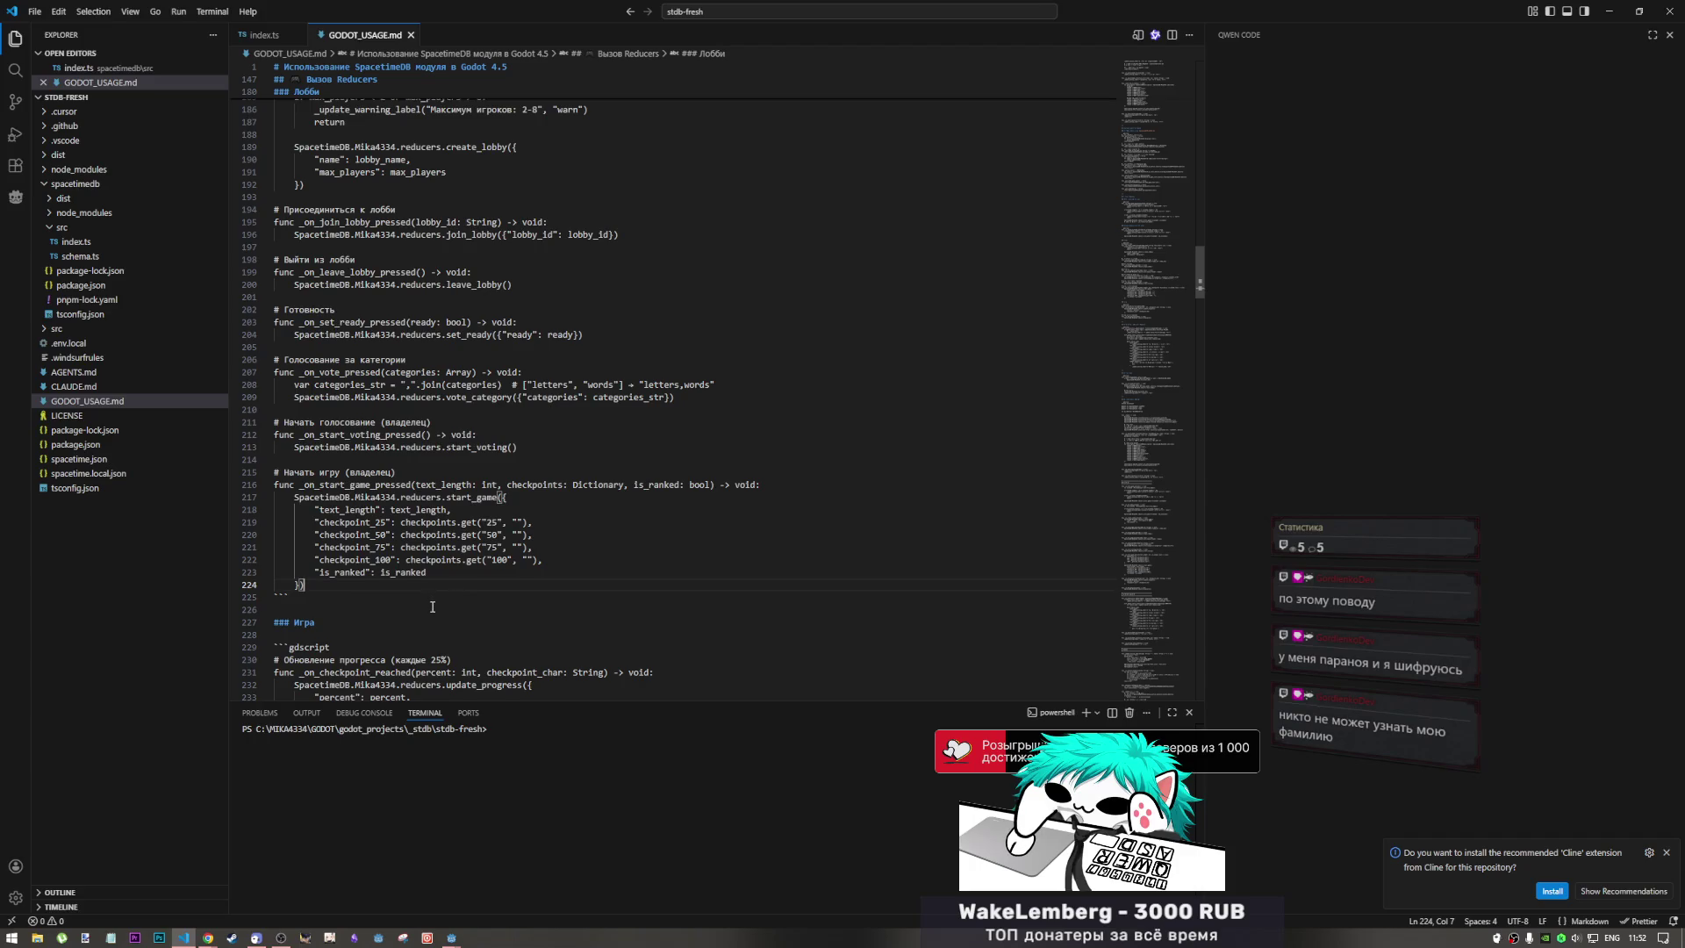
mouse_move(428, 573)
mouse_down()
mouse_move(351, 523)
mouse_move(346, 484)
mouse_up()
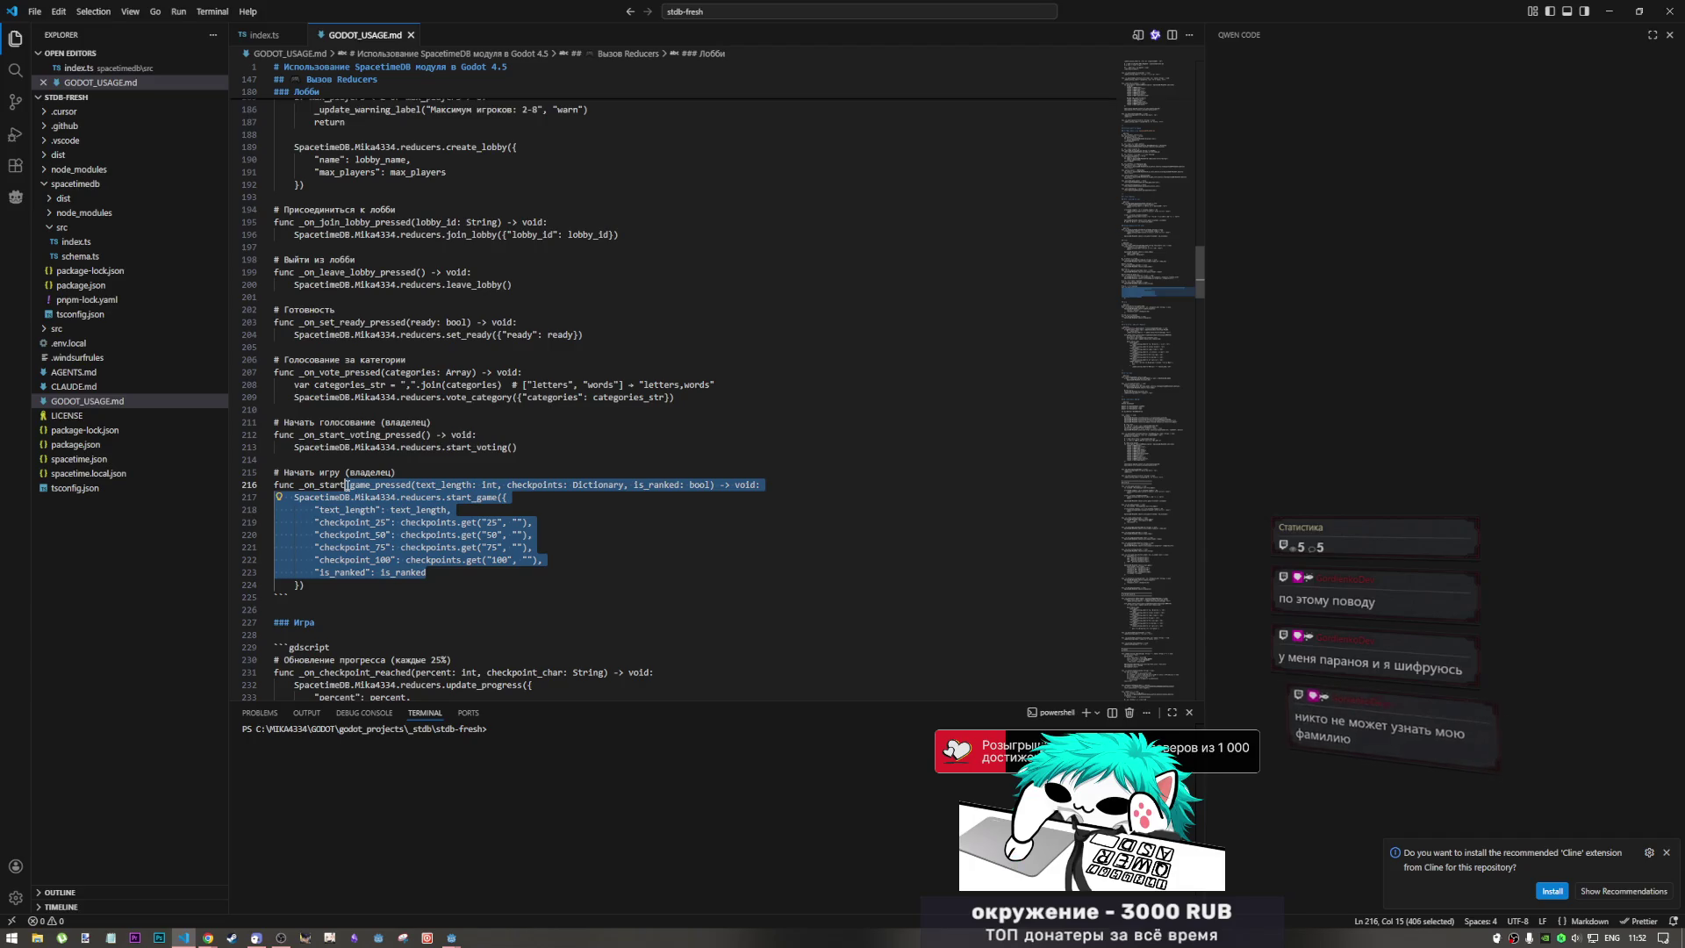
click(449, 536)
drag(499, 522, 544, 560)
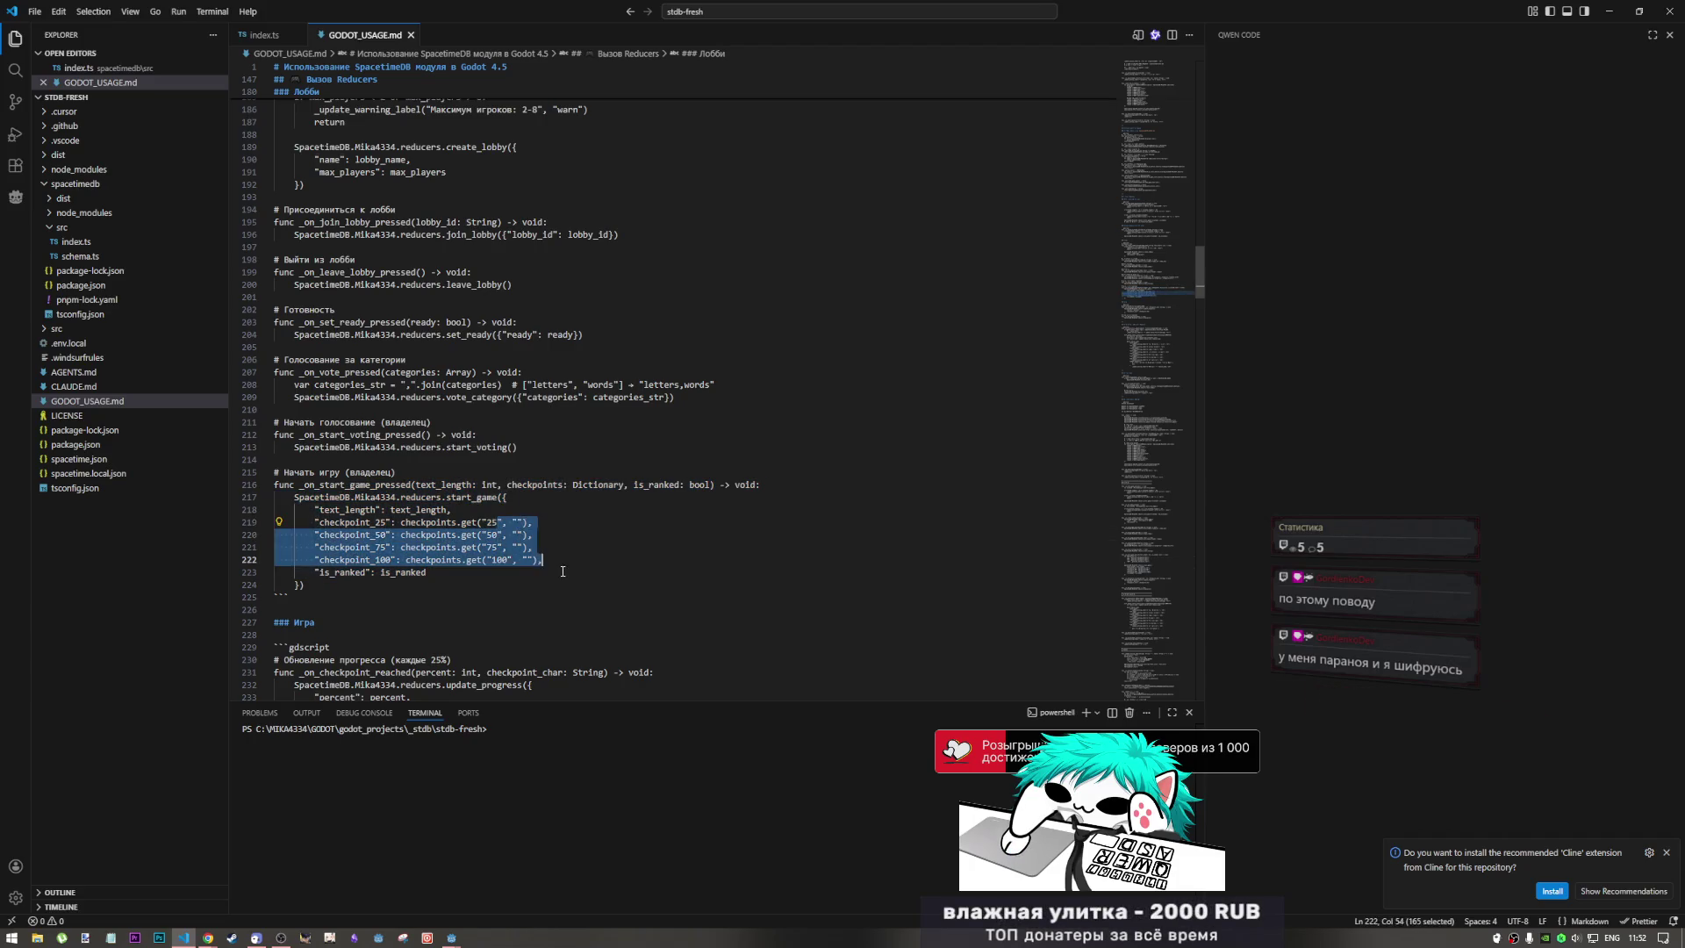
click(563, 572)
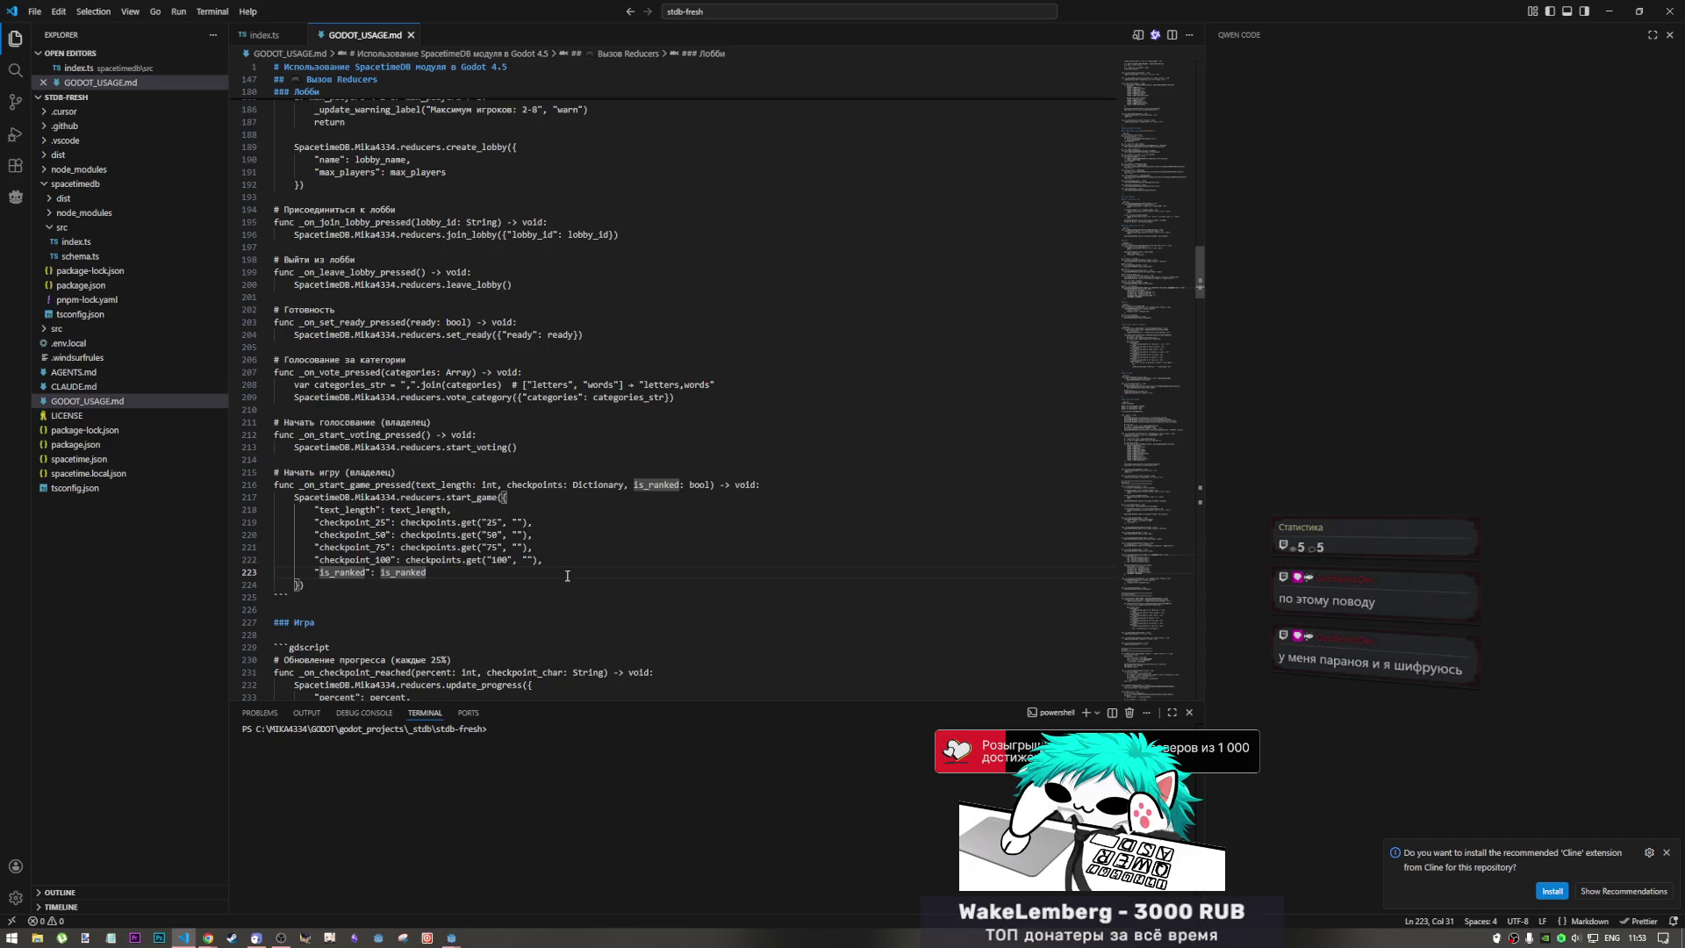
click(696, 485)
click(535, 446)
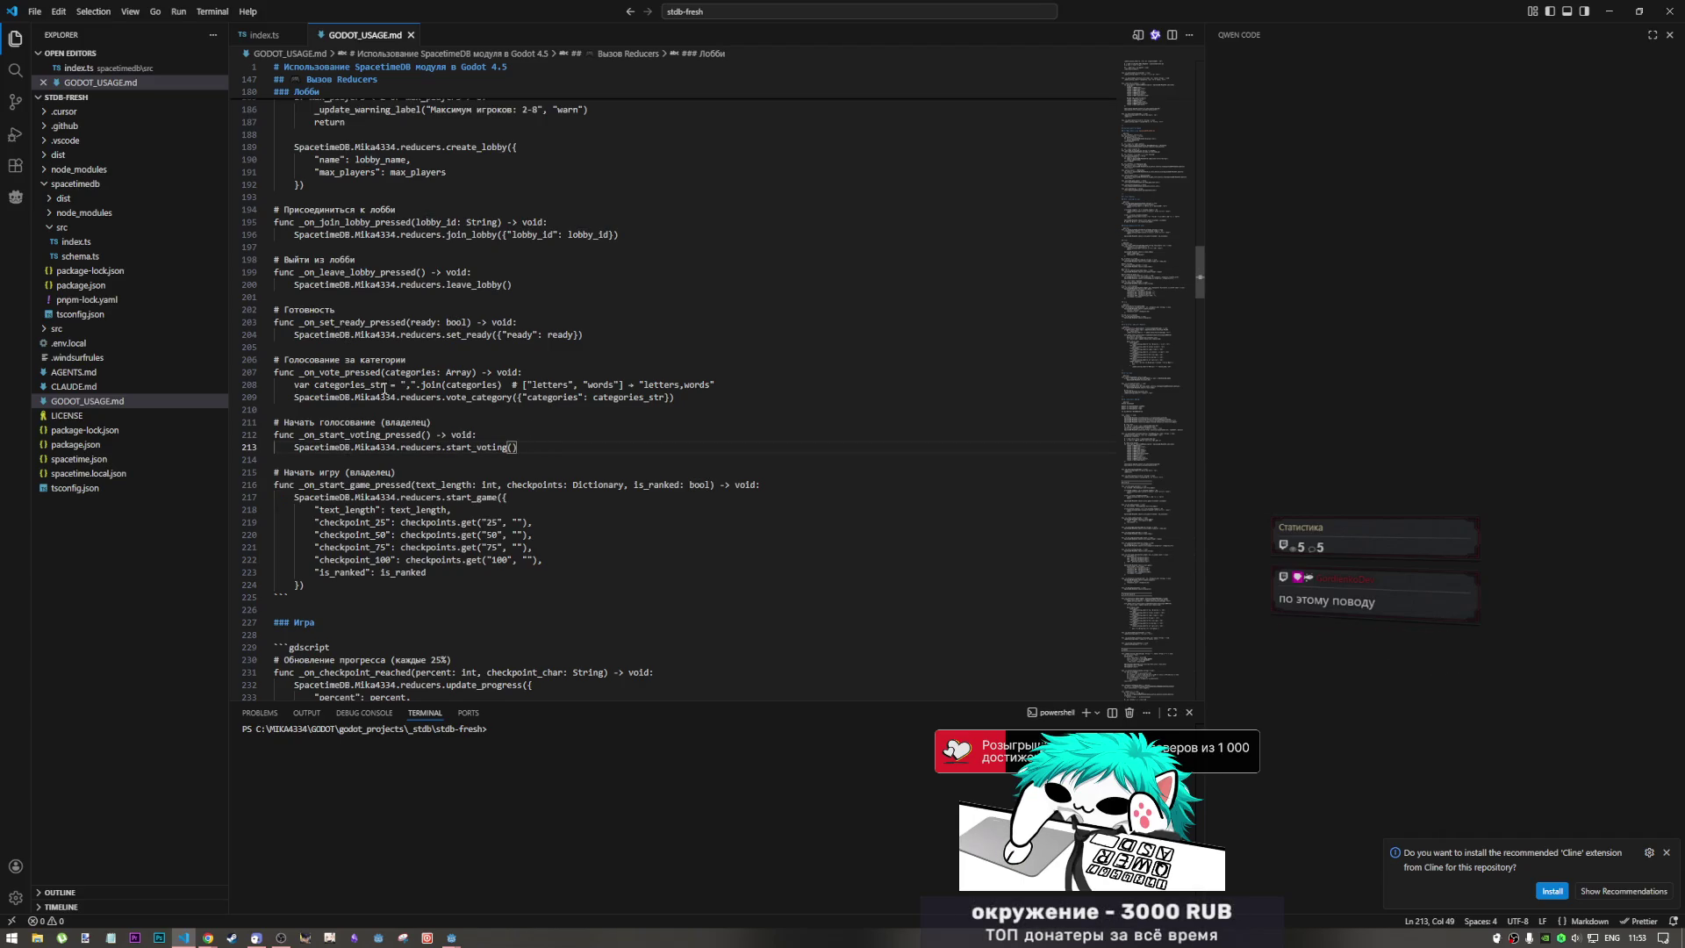
Review the join, leave, ready and category voting examples, then return to the file's top
scroll(381, 392, up, 3)
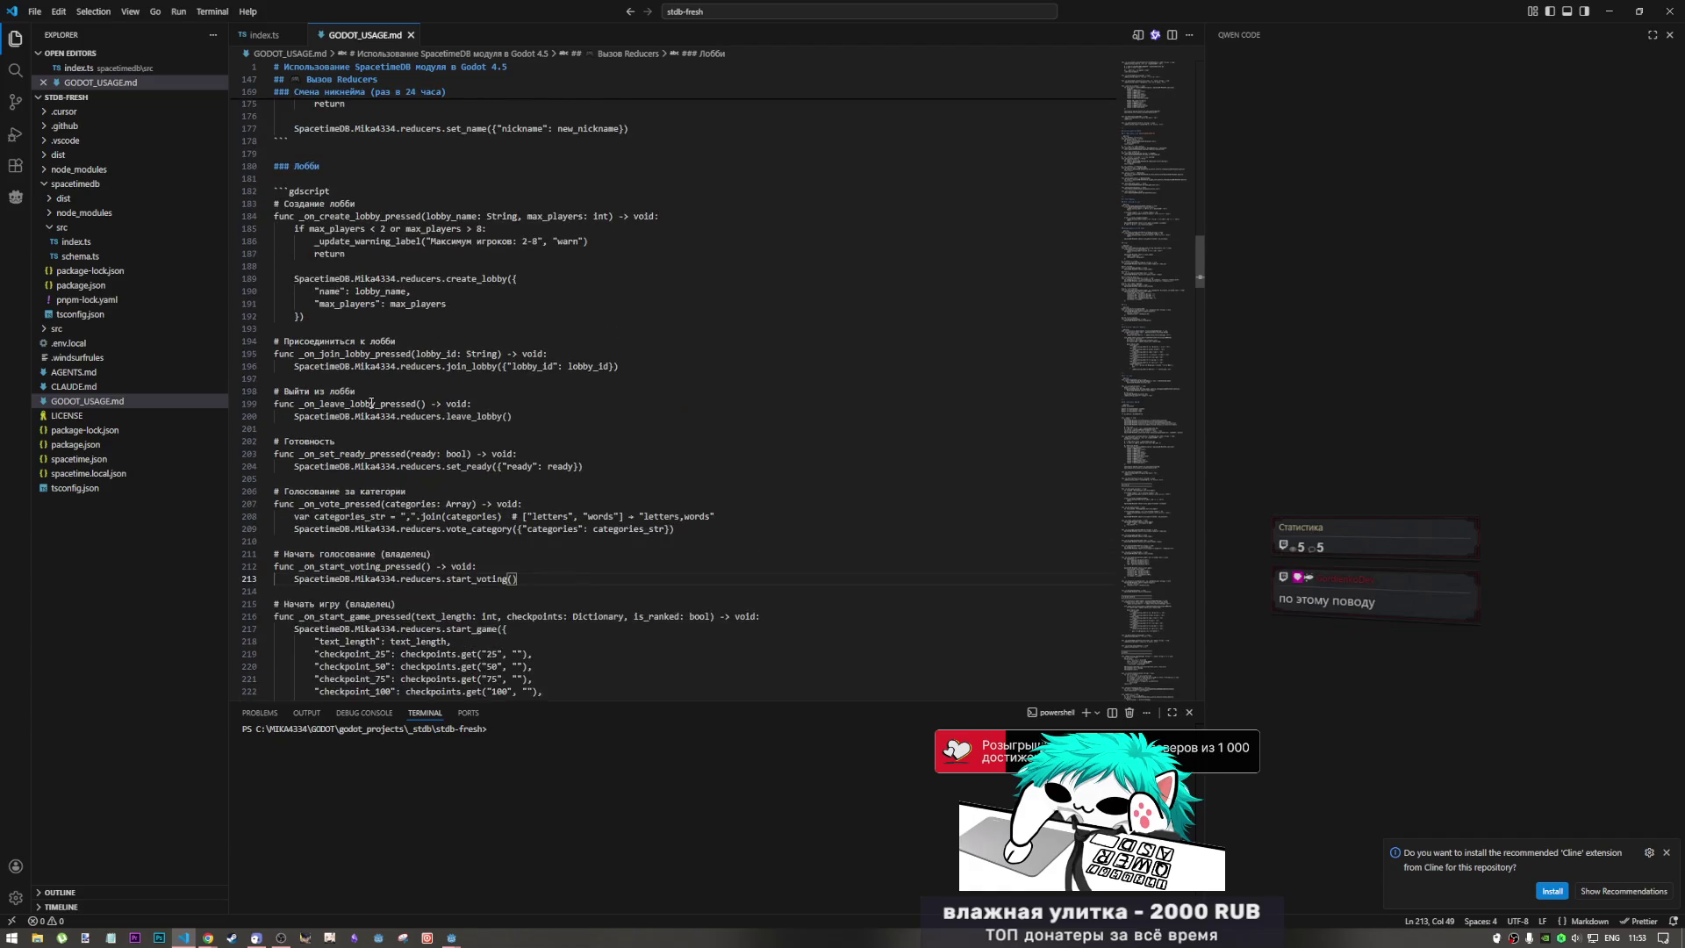
mouse_move(620, 516)
mouse_down()
mouse_move(351, 430)
mouse_move(344, 332)
mouse_up()
click(349, 354)
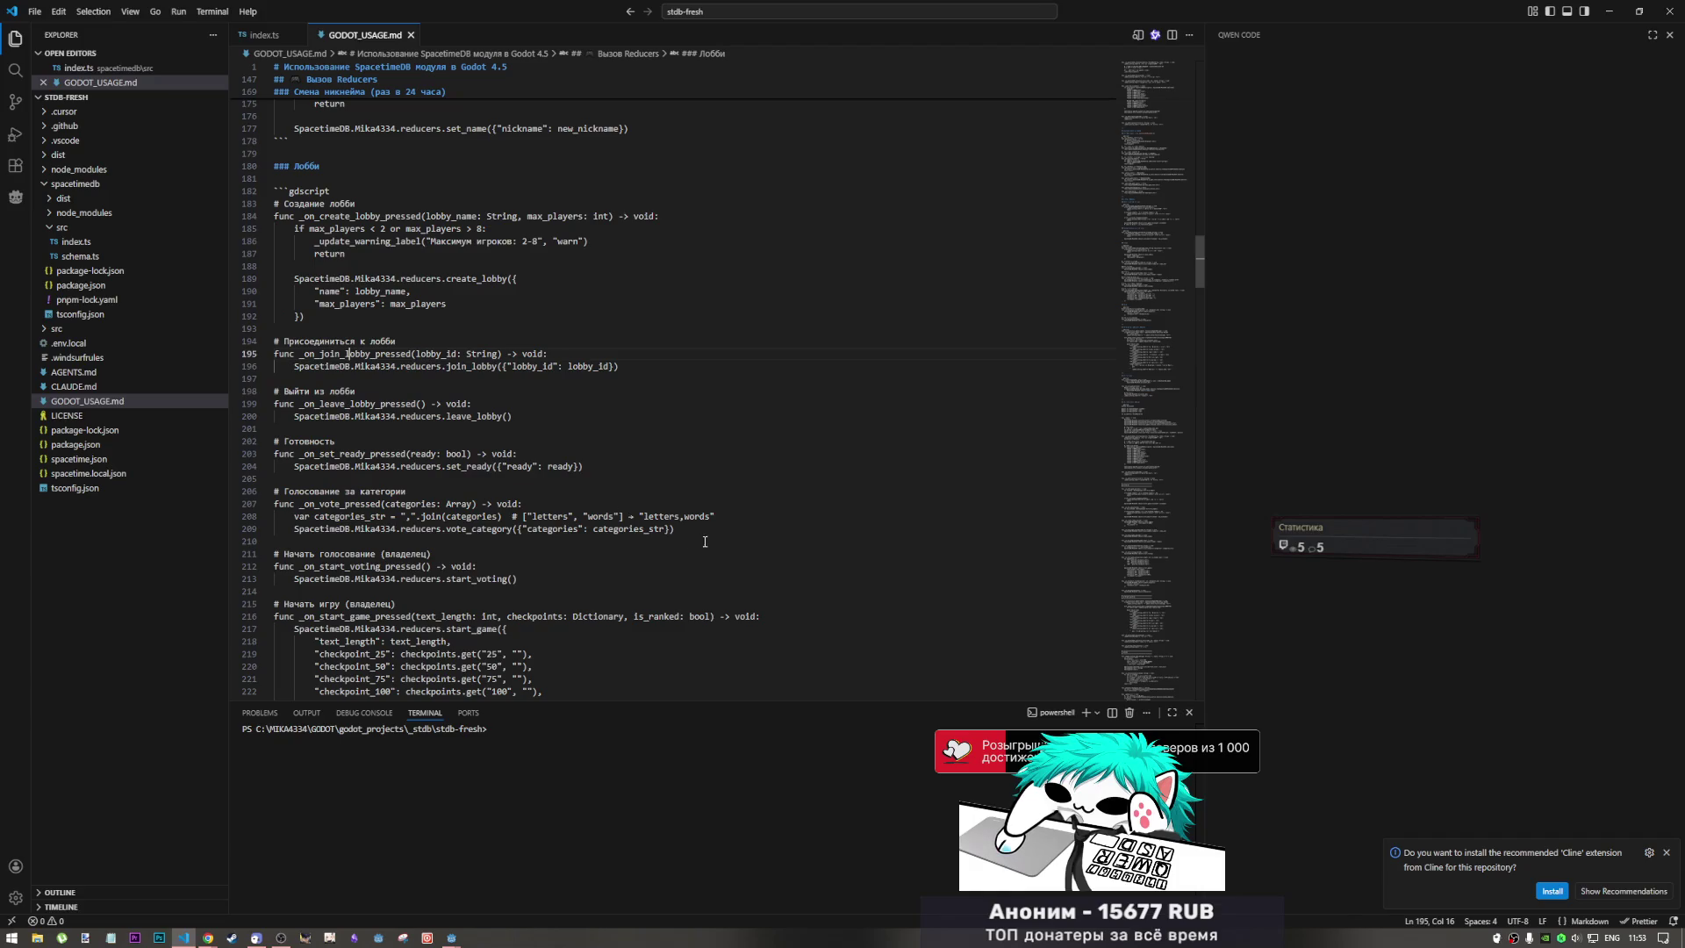
drag(694, 529, 271, 497)
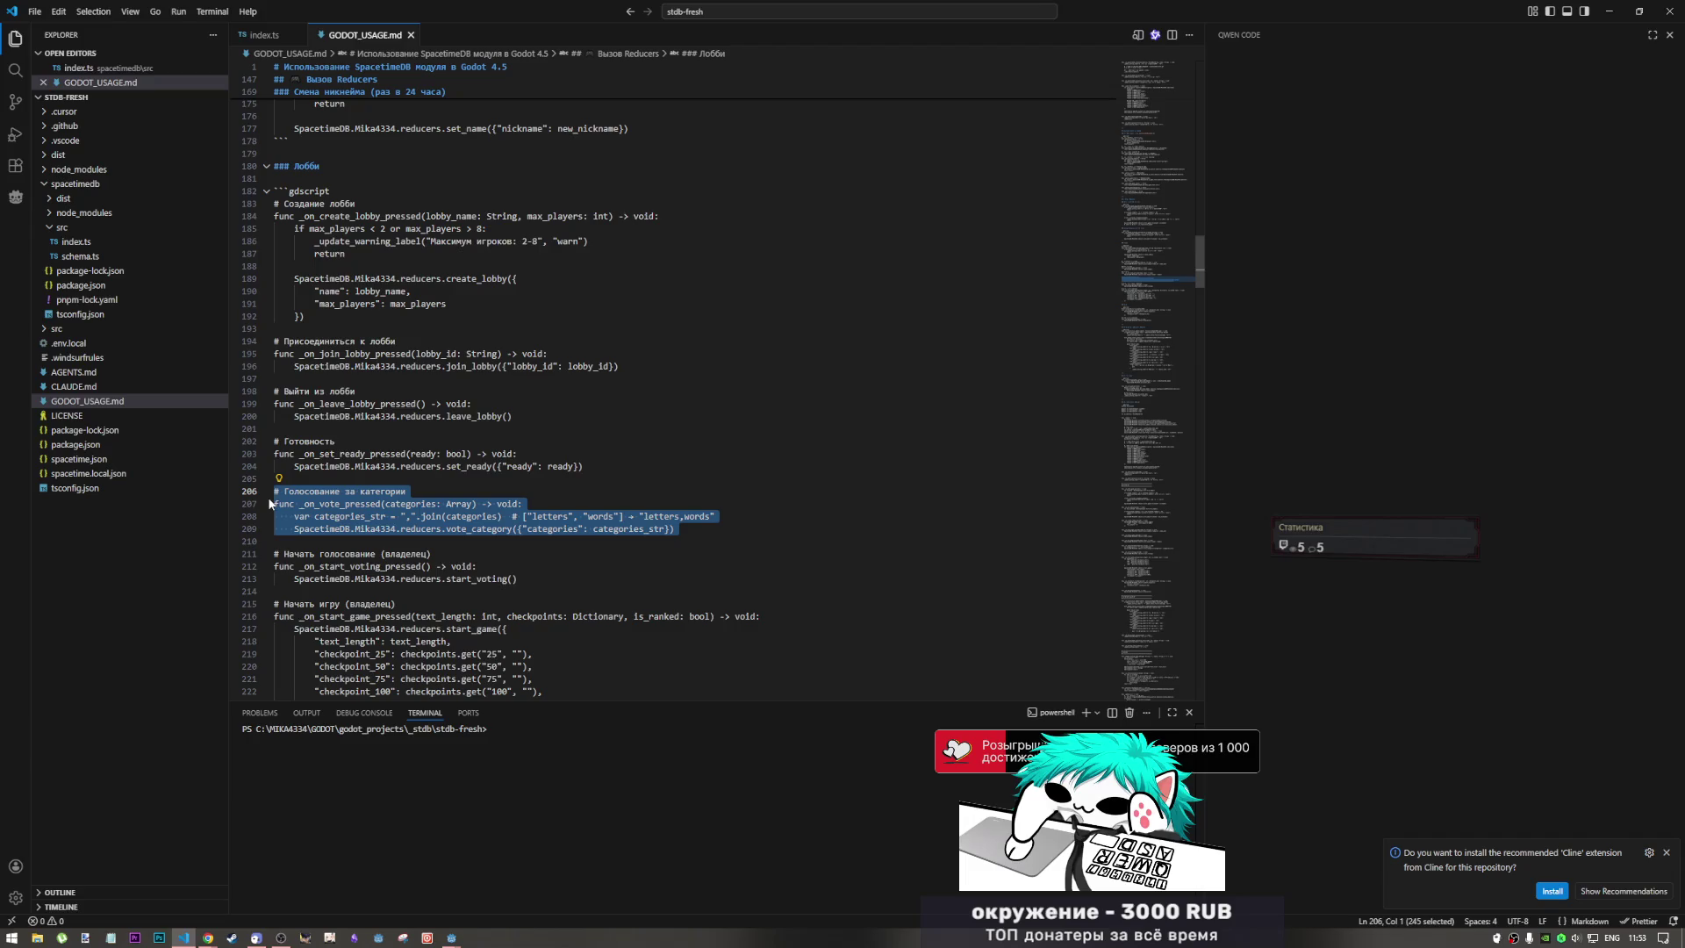
click(699, 522)
scroll(622, 571, up, 15)
scroll(623, 572, up, 20)
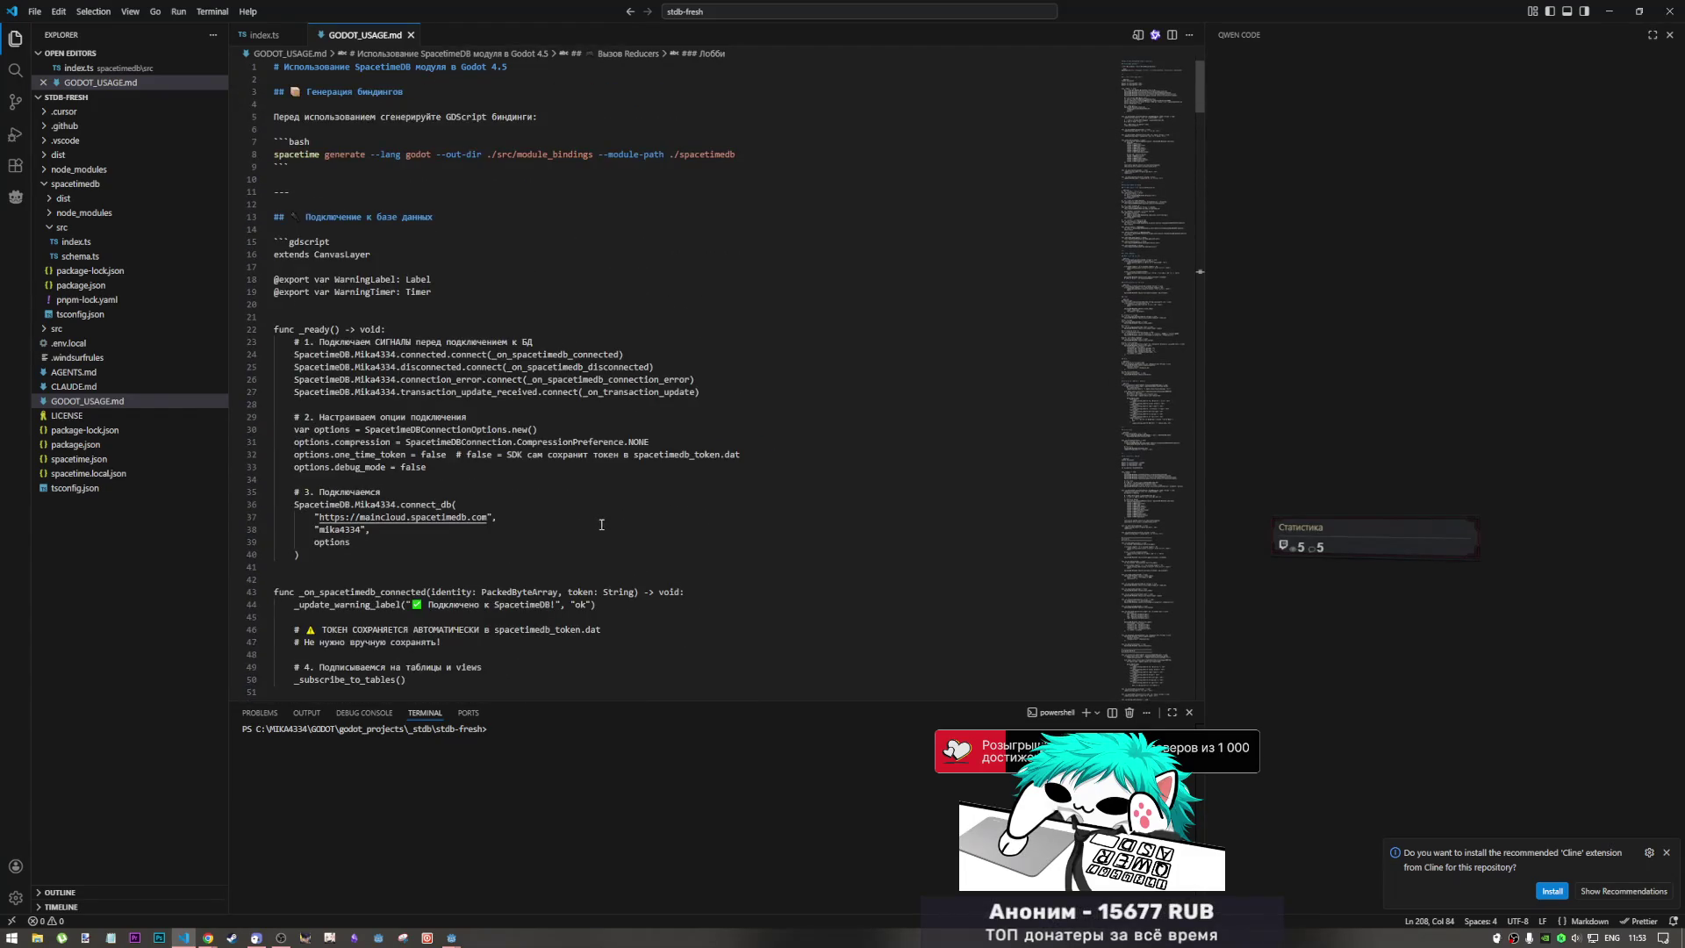
click(606, 555)
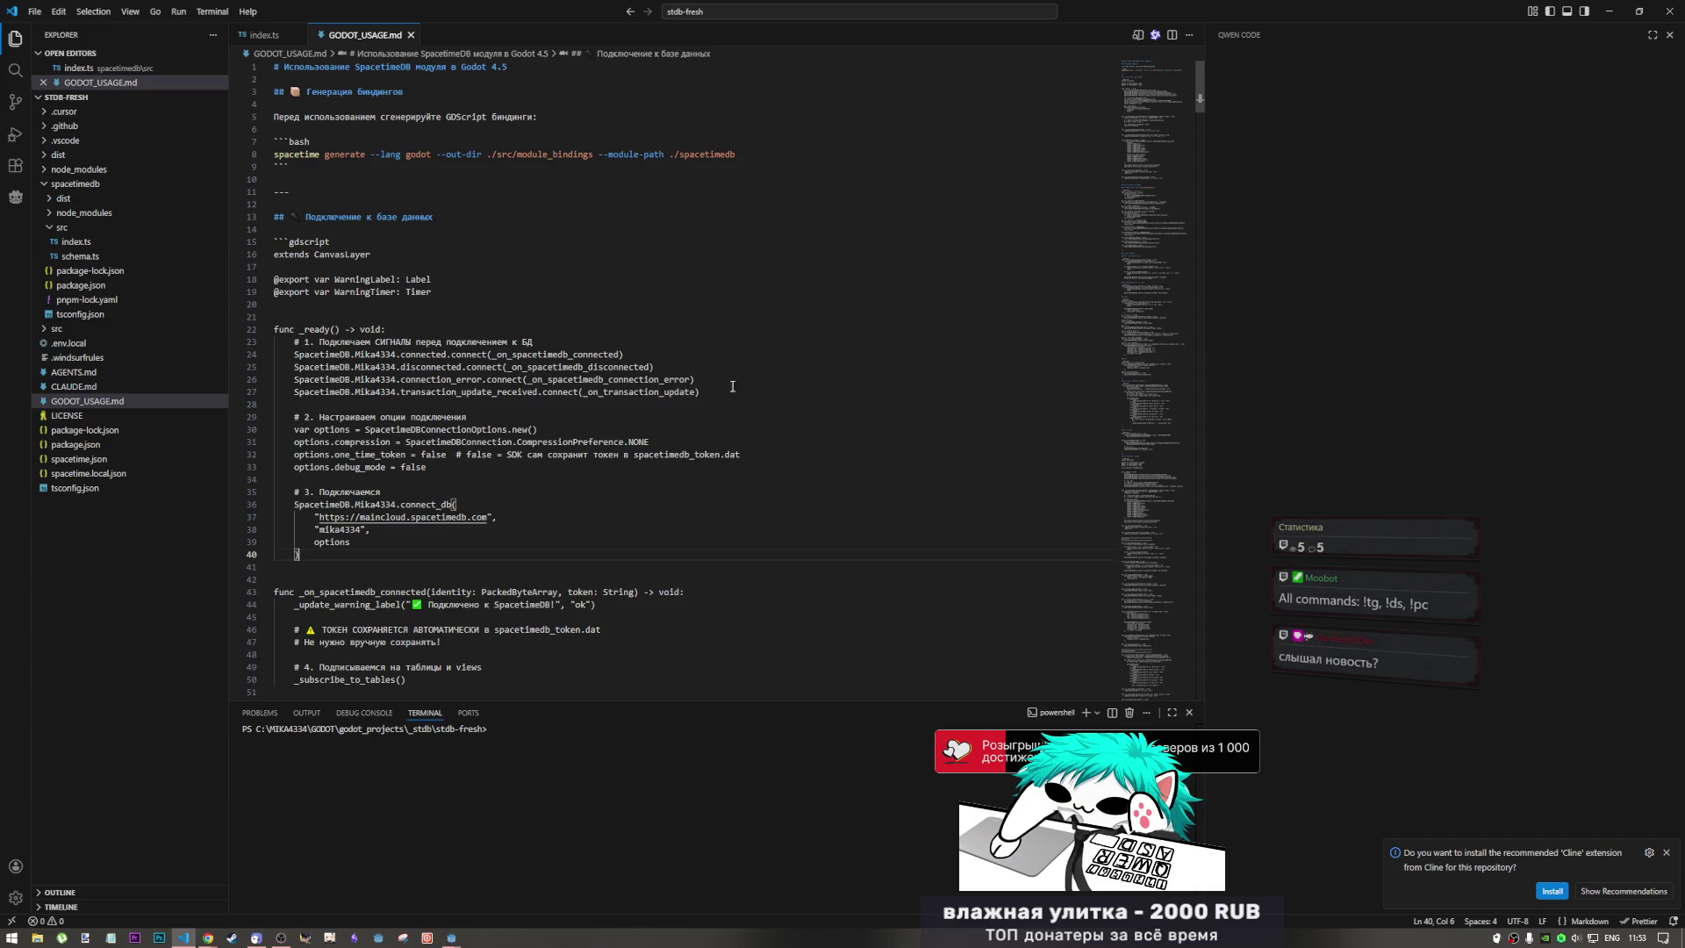
scroll(728, 411, down, 2)
scroll(727, 411, down, 4)
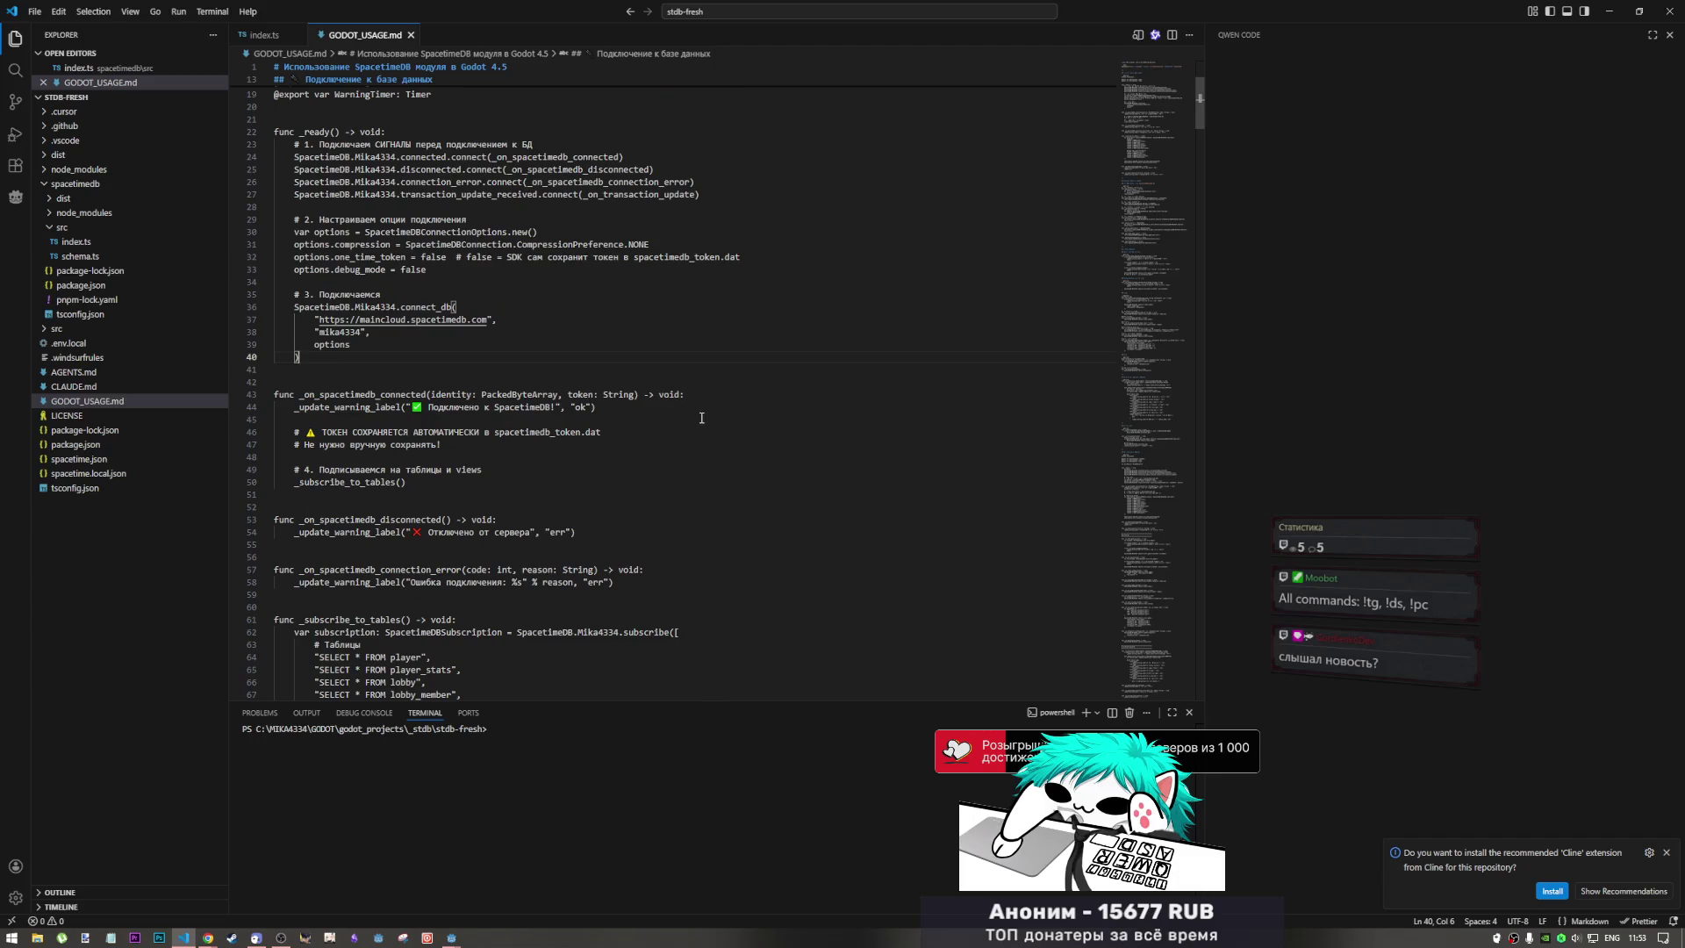
scroll(680, 423, down, 2)
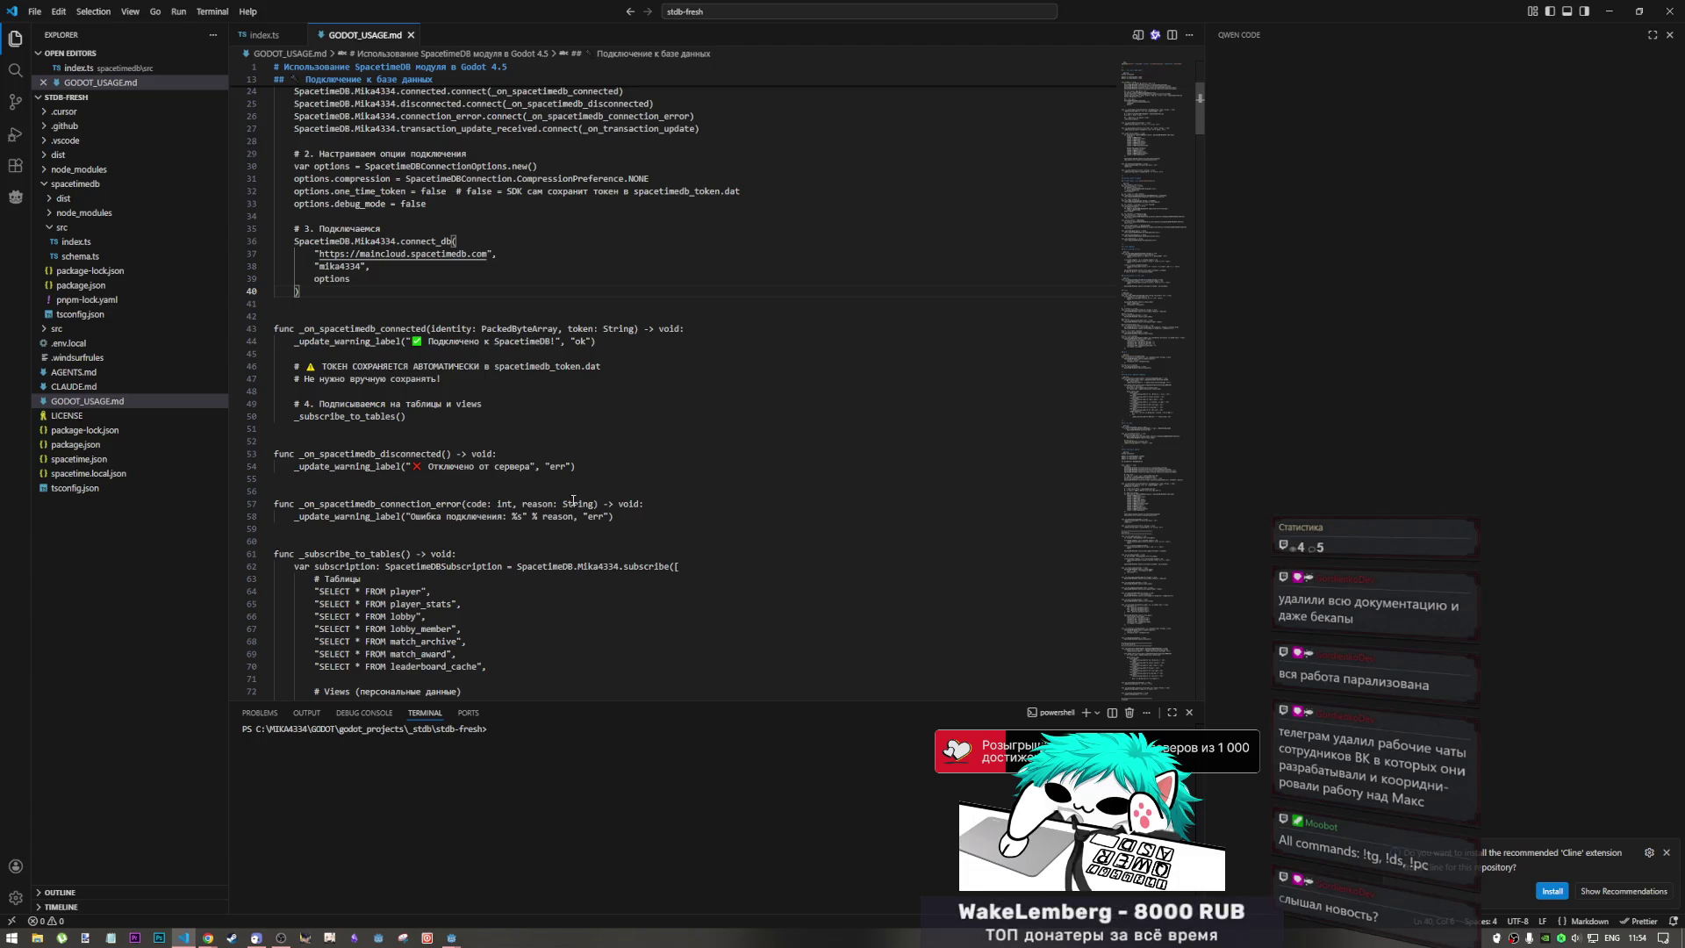
drag(577, 466, 268, 450)
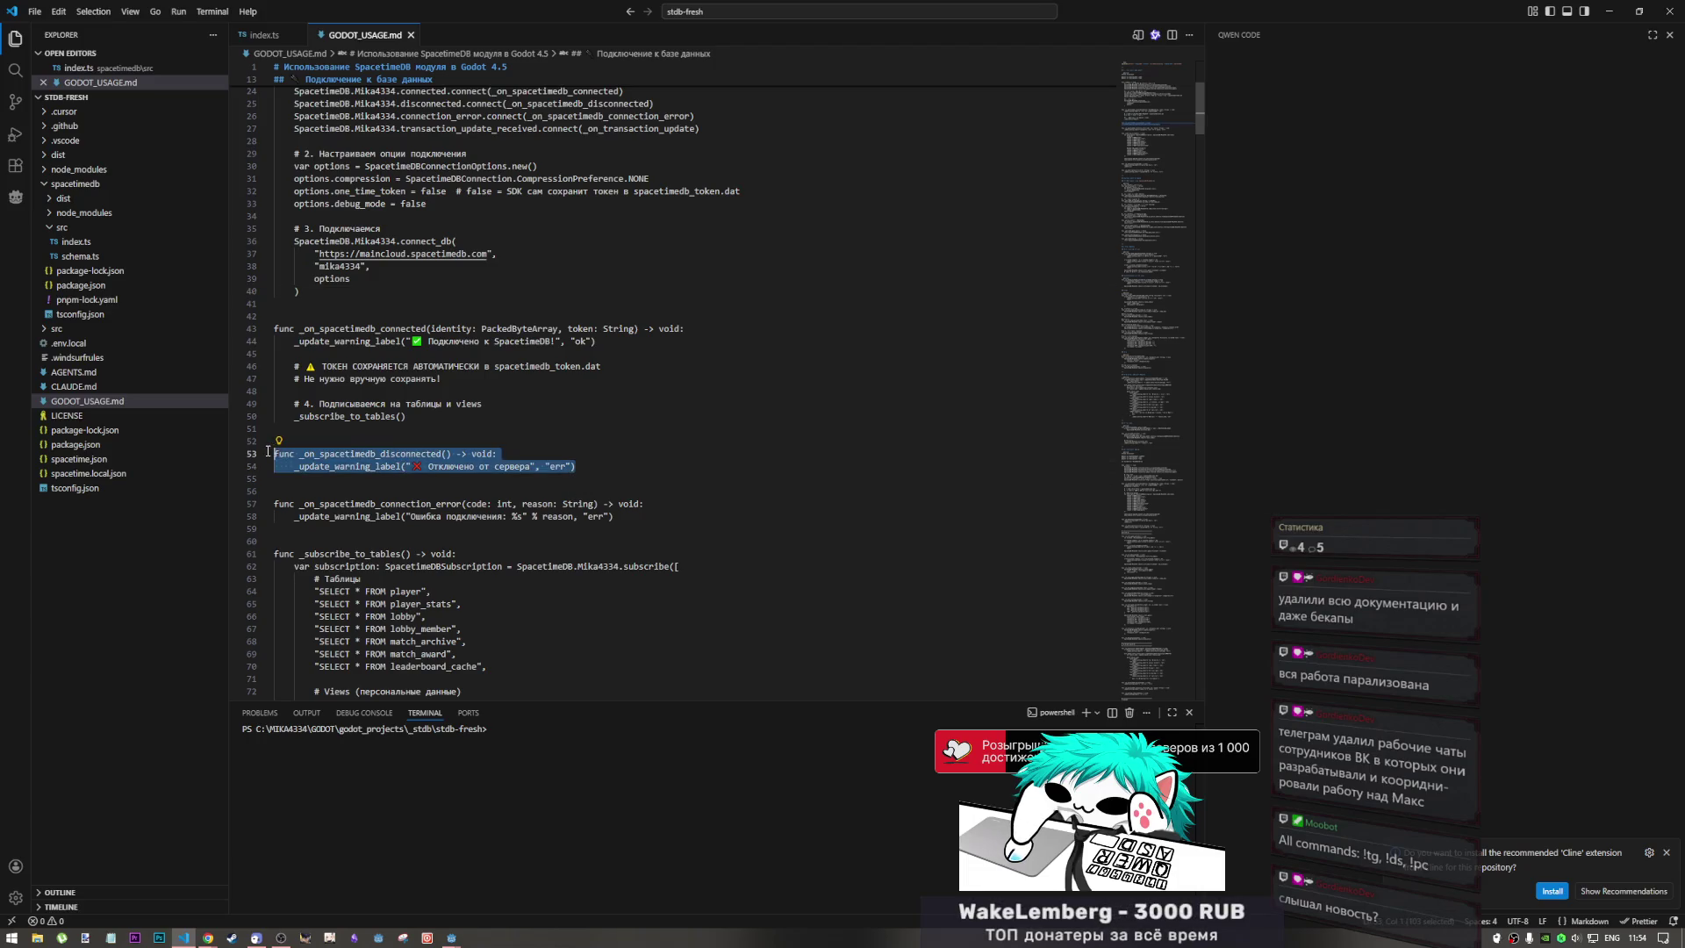
drag(406, 416, 273, 328)
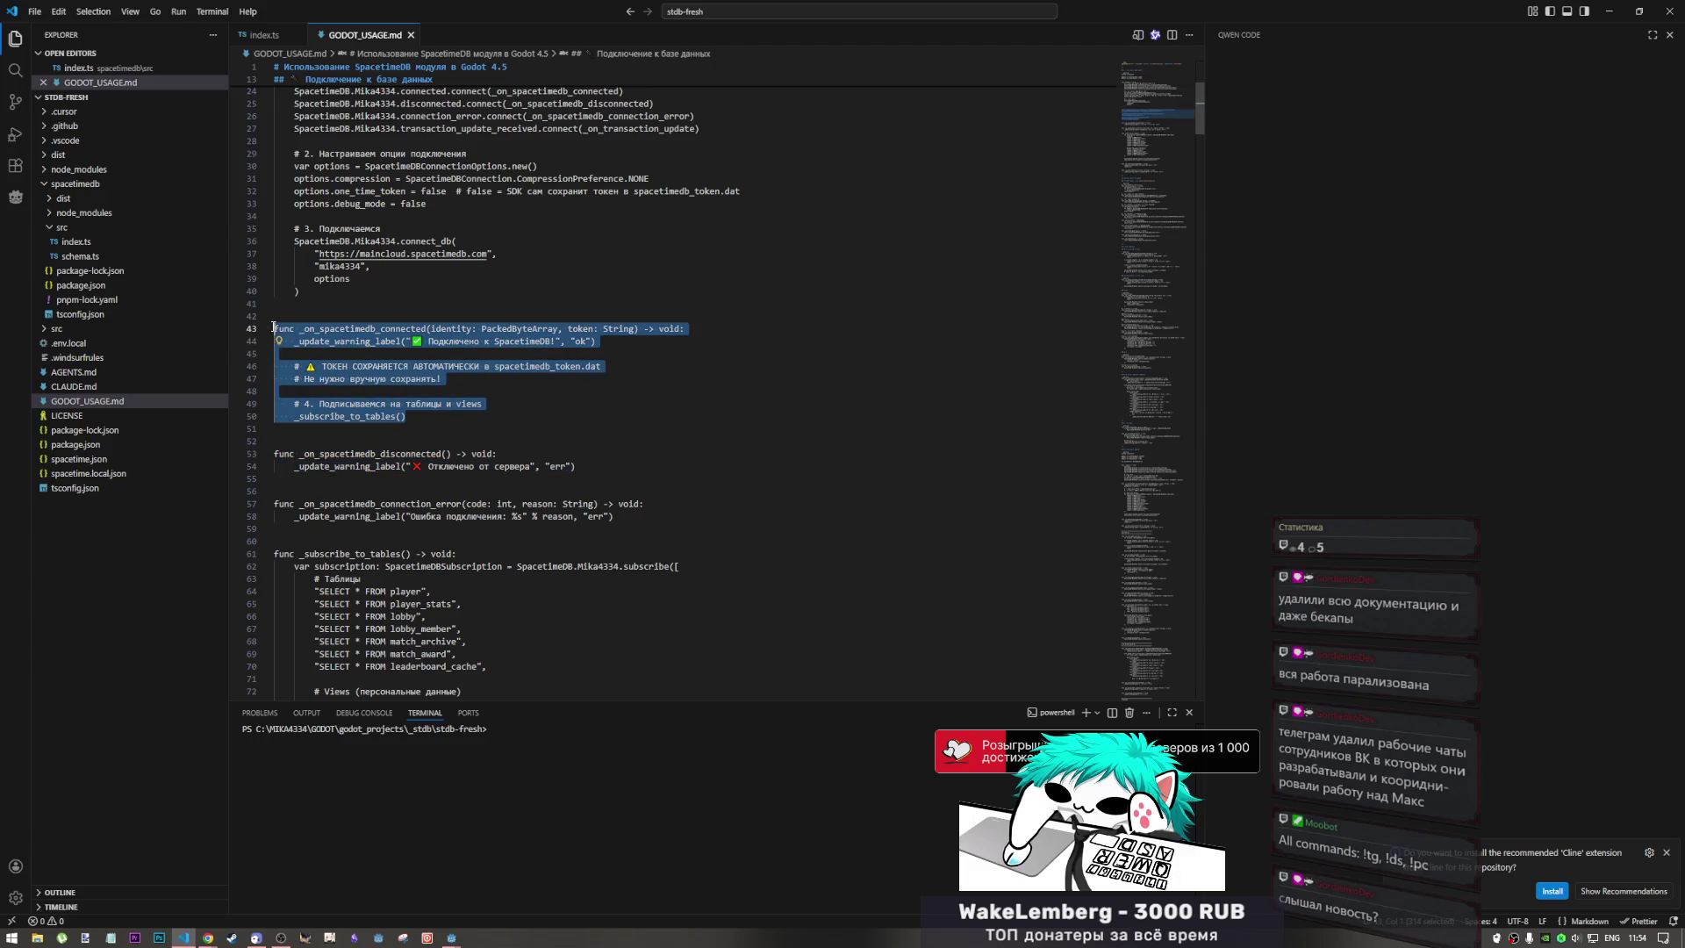
click(407, 354)
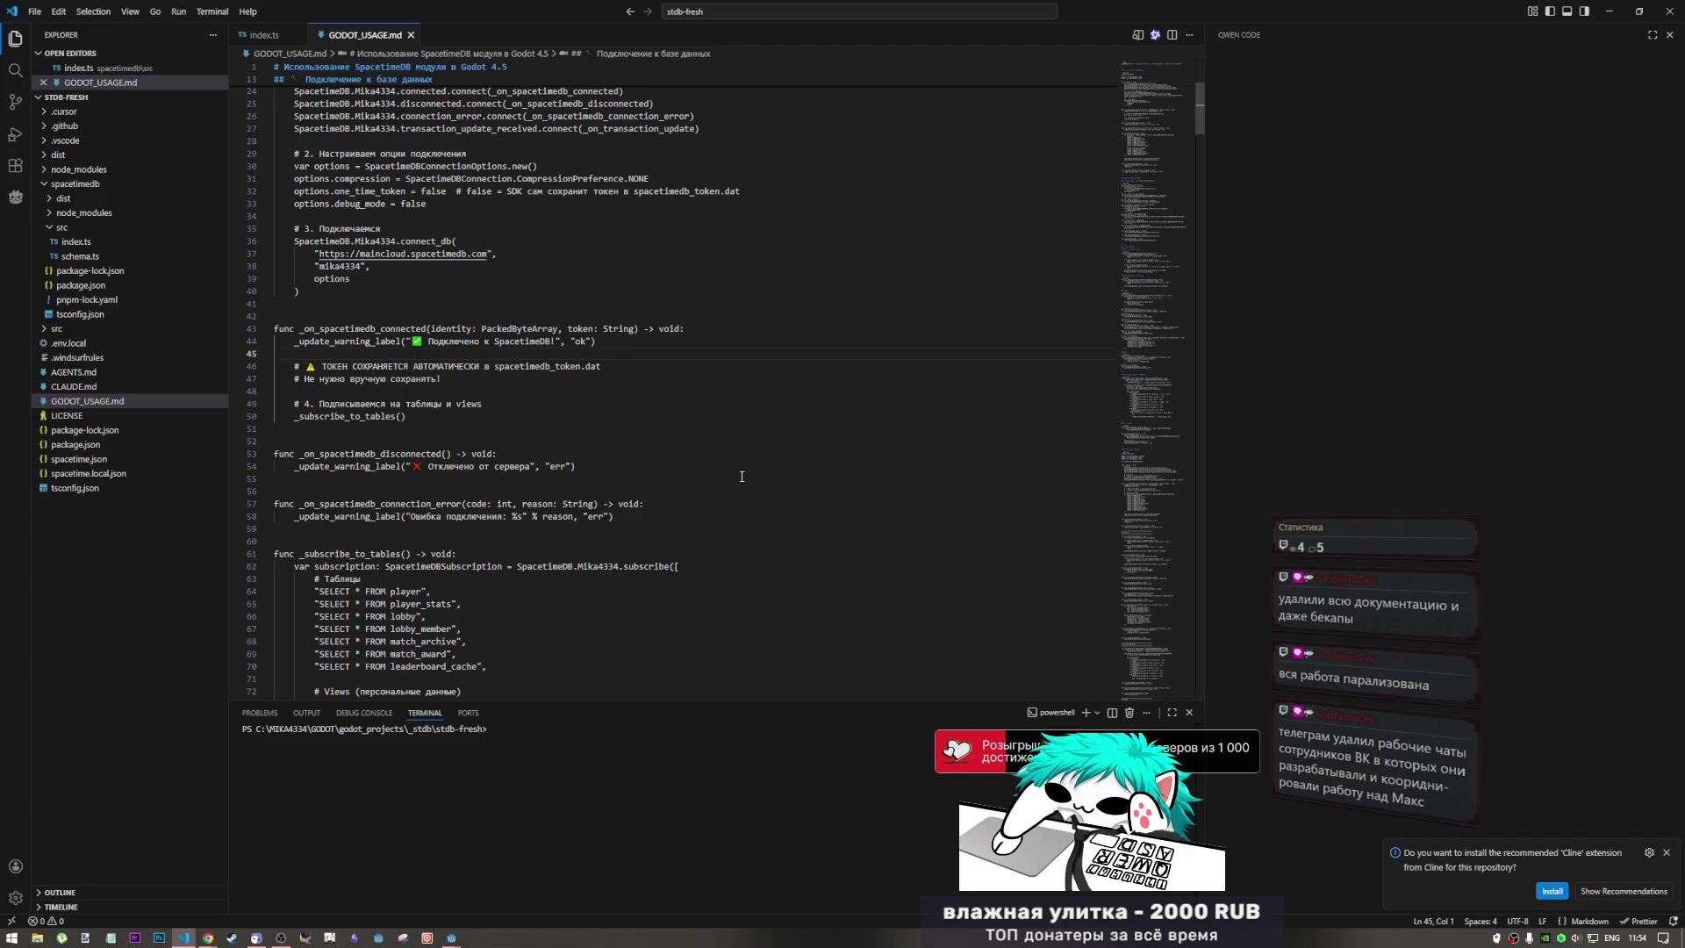
click(628, 504)
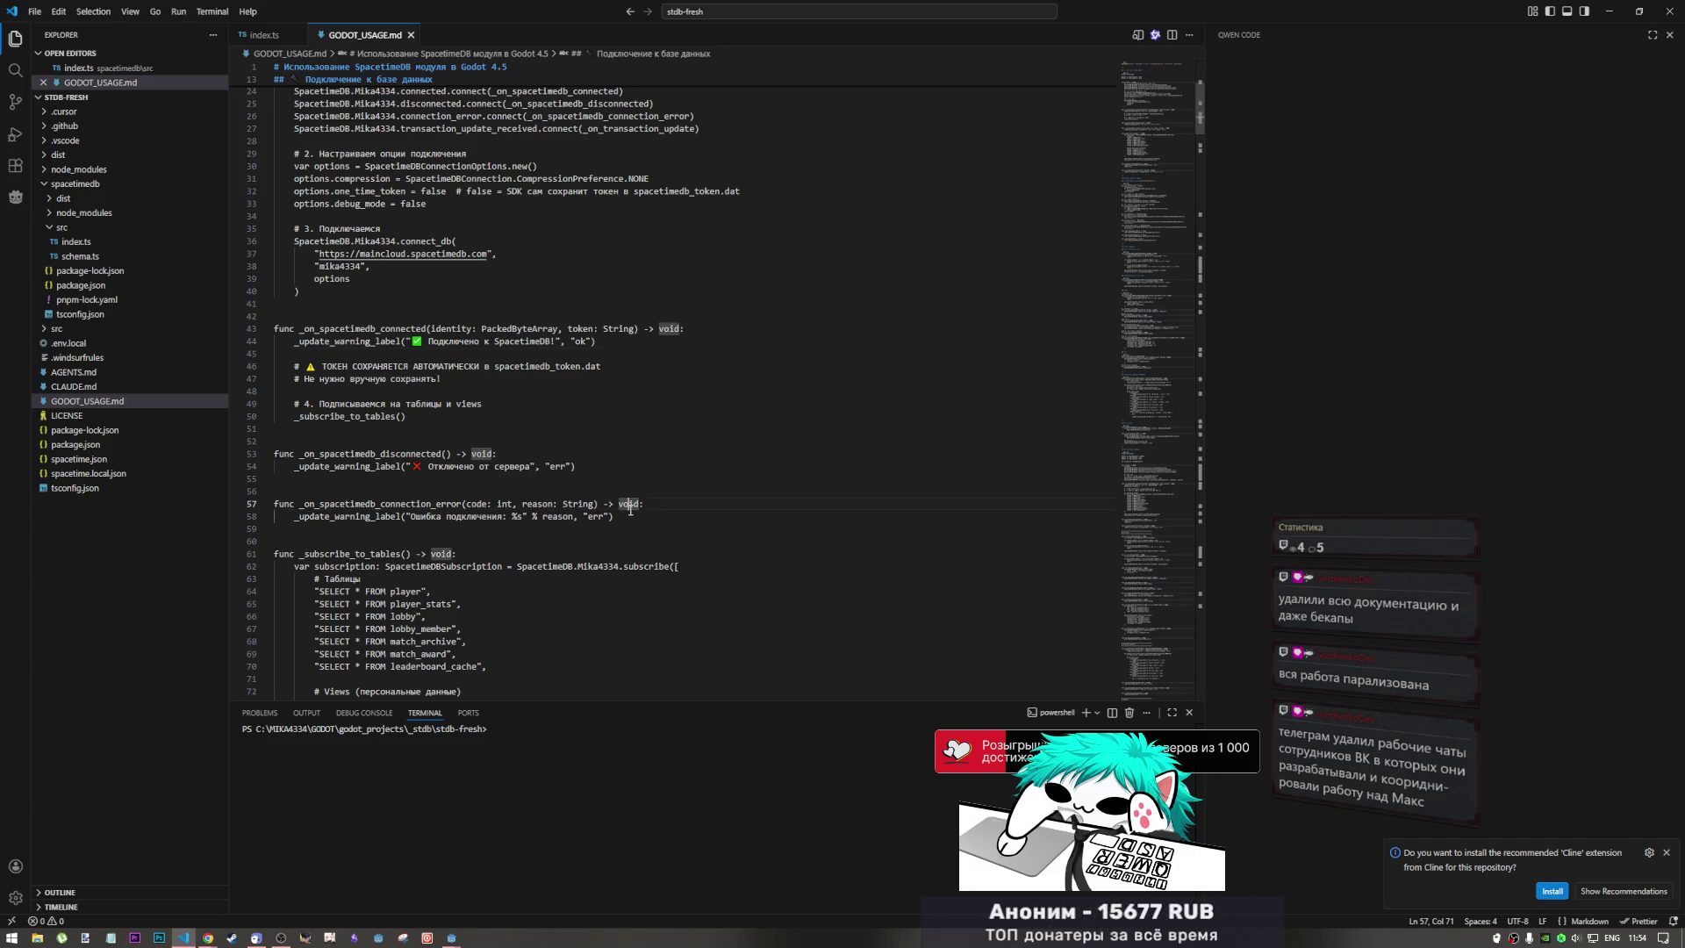
mouse_move(681, 513)
mouse_down()
mouse_move(248, 490)
mouse_move(272, 454)
mouse_up()
click(650, 454)
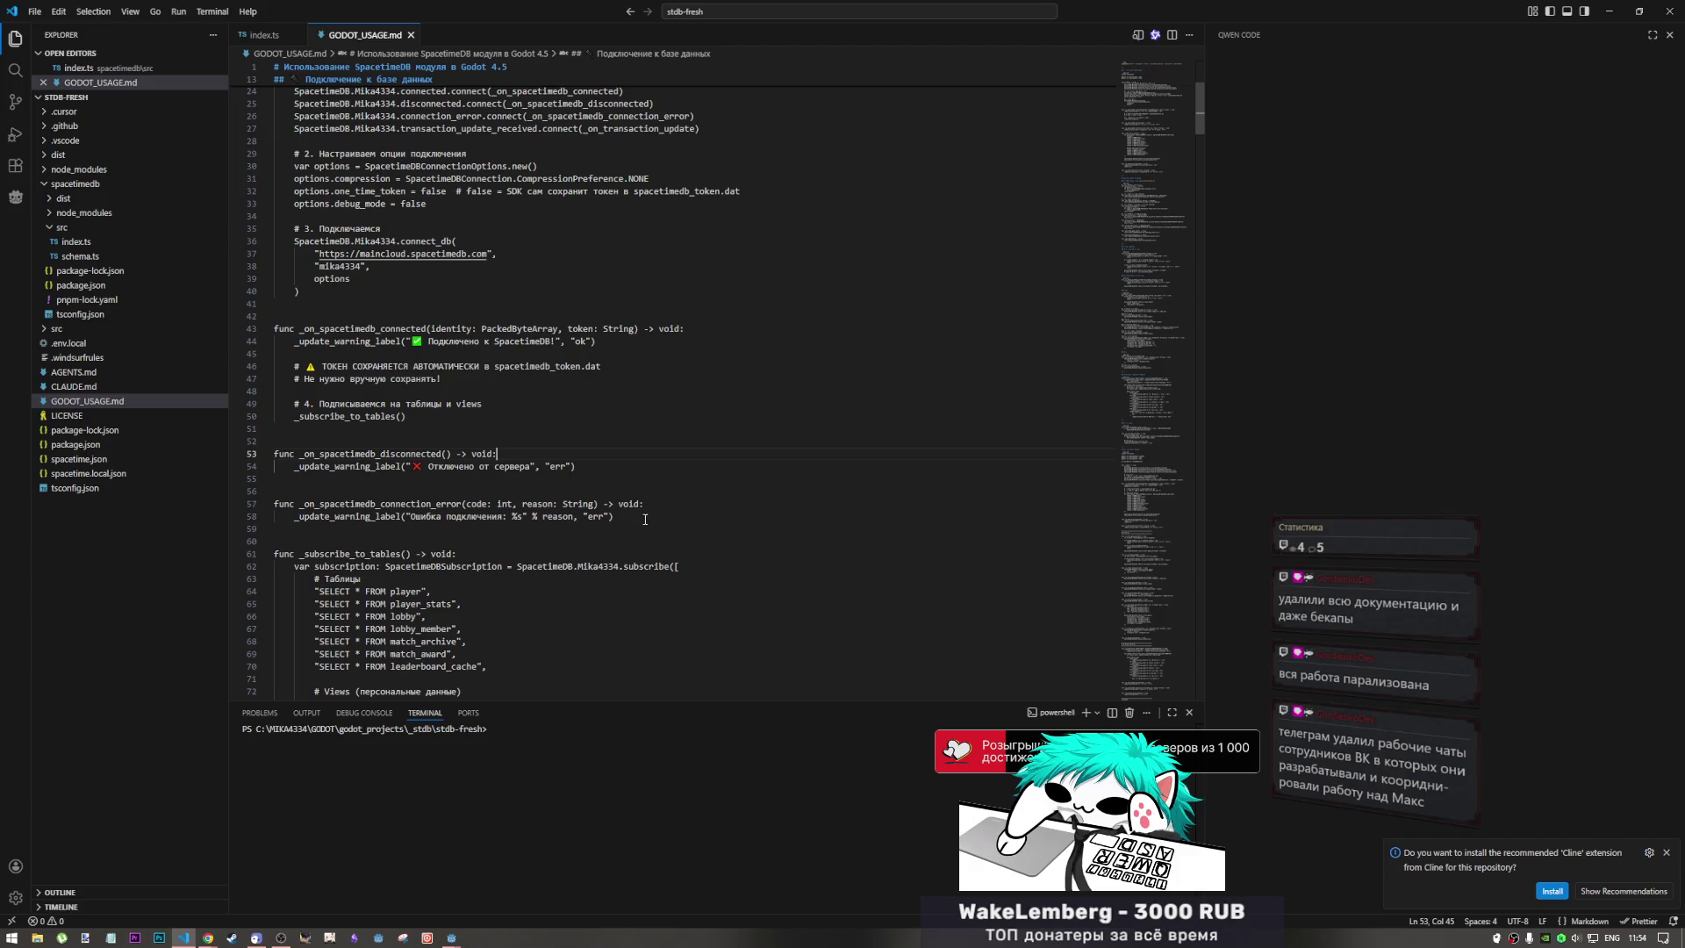
click(552, 516)
key(shift+End)
click(545, 504)
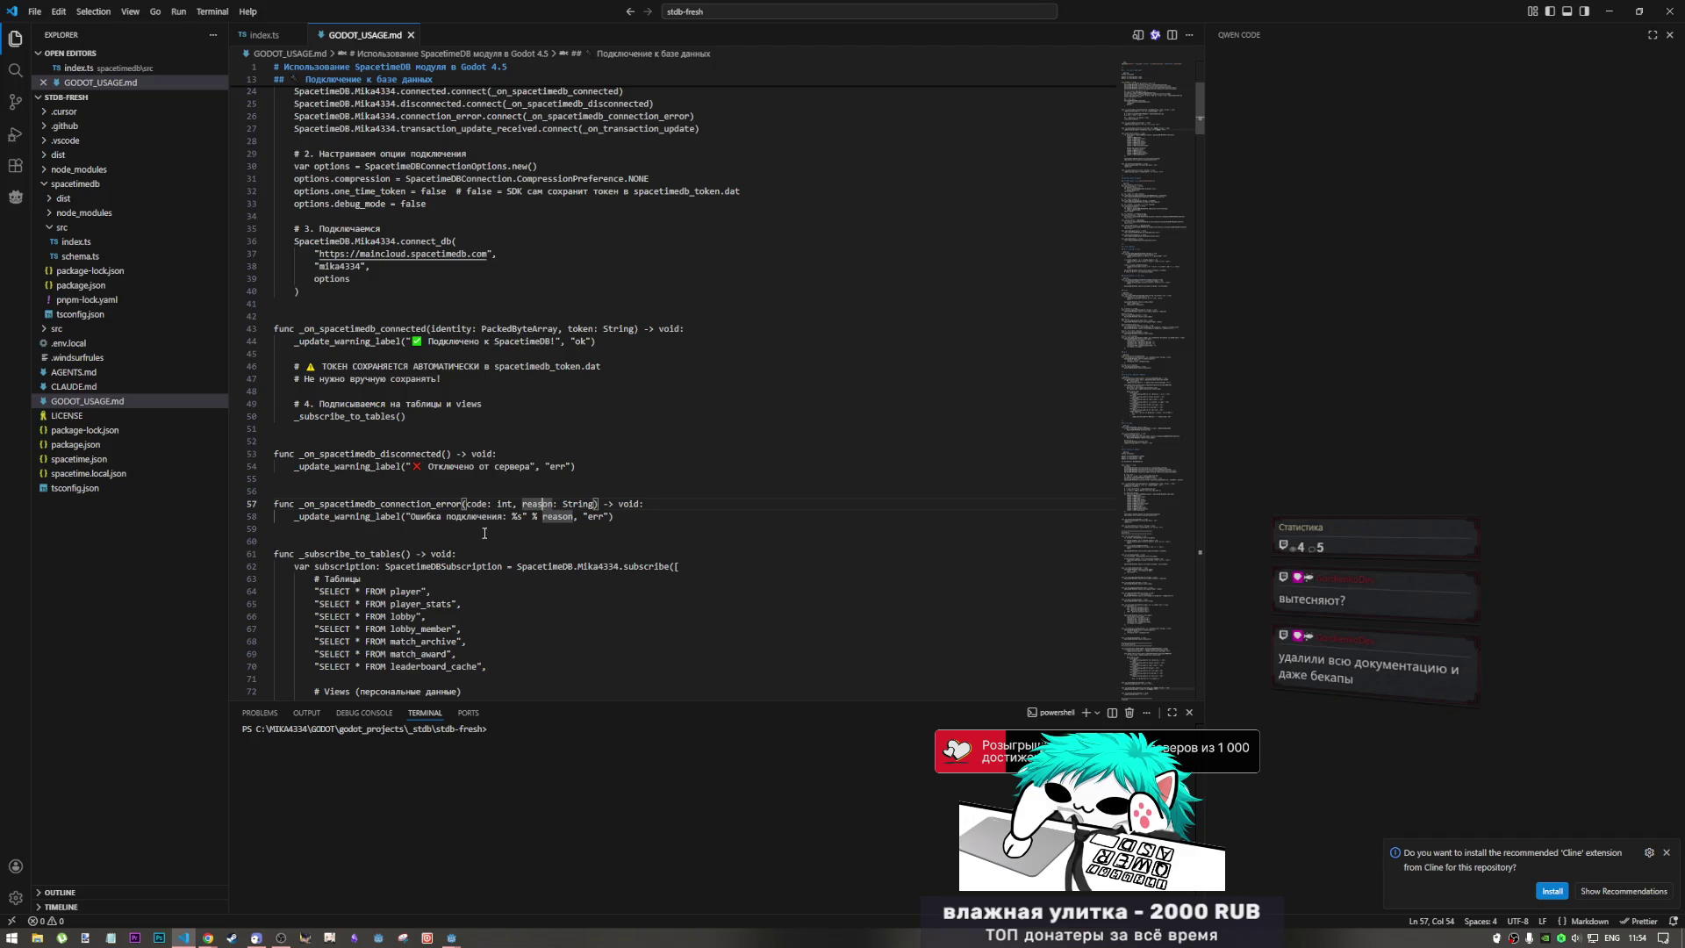
drag(484, 518, 517, 504)
click(380, 504)
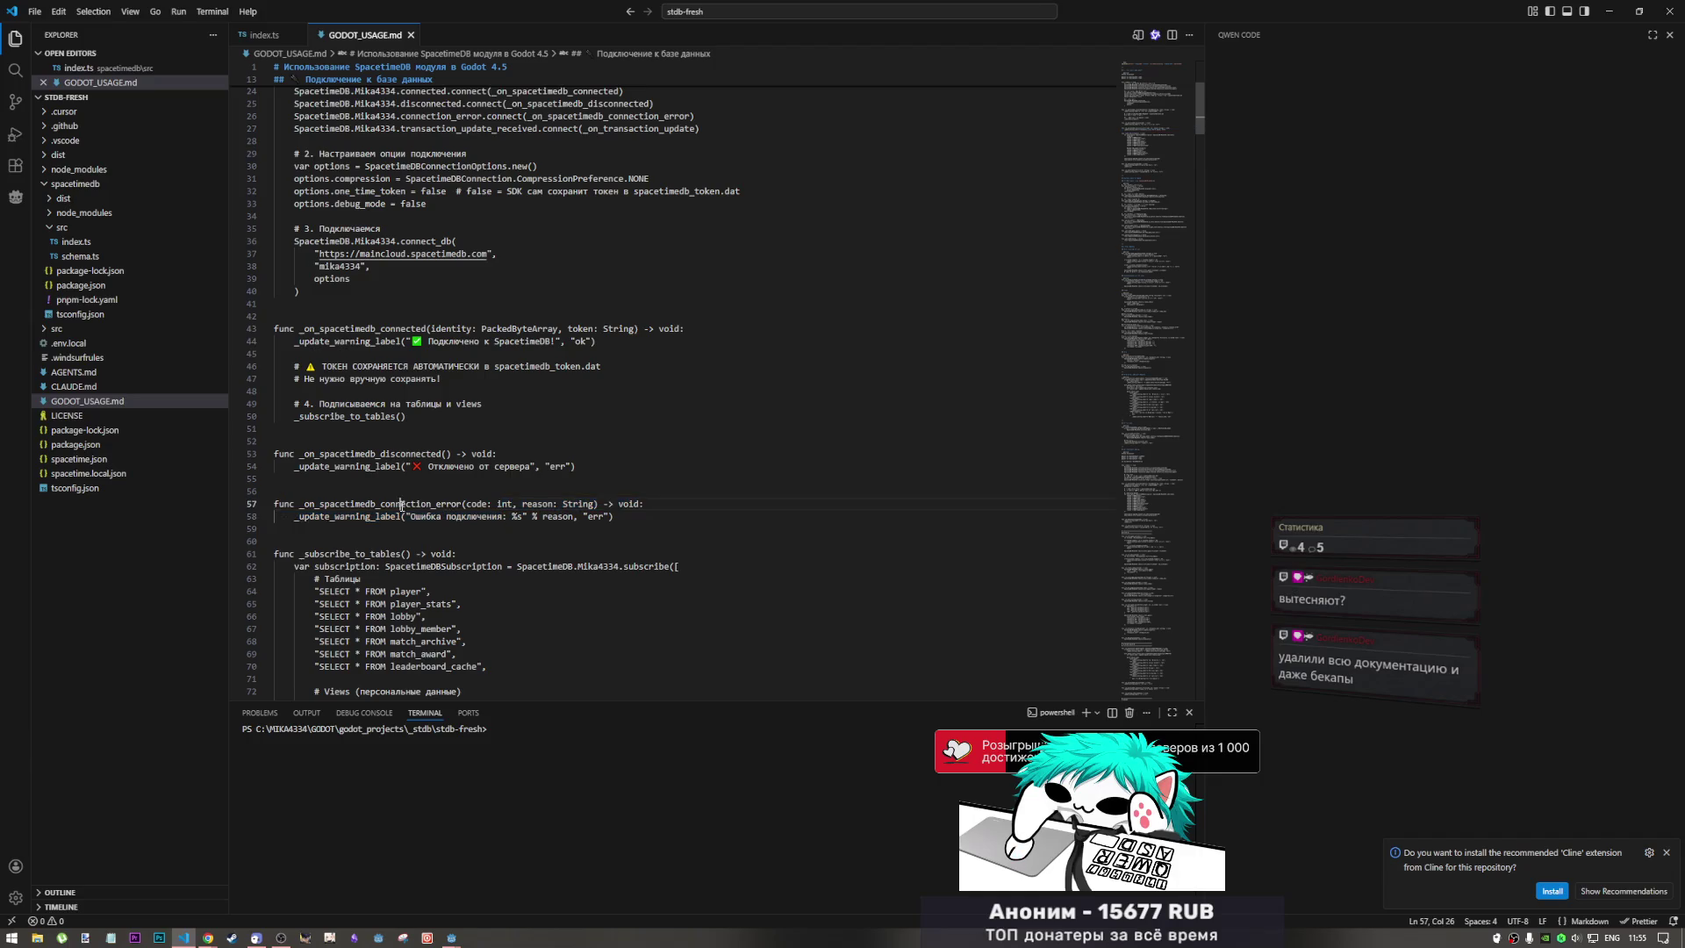
drag(403, 504, 615, 517)
click(619, 517)
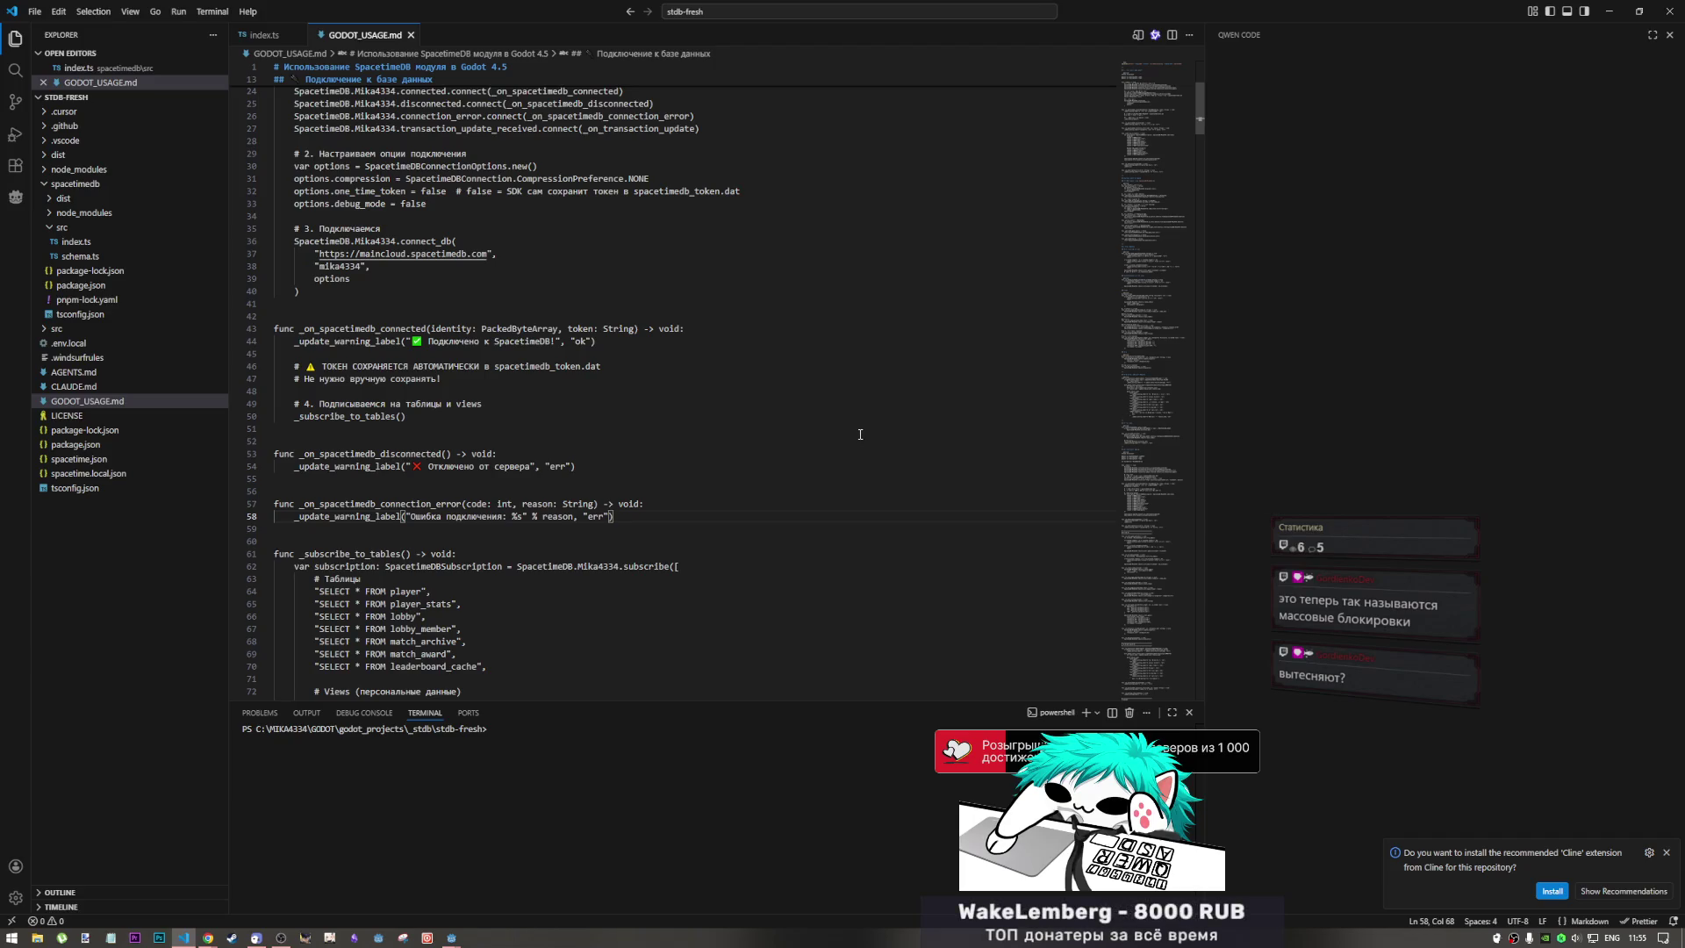
drag(429, 504, 435, 503)
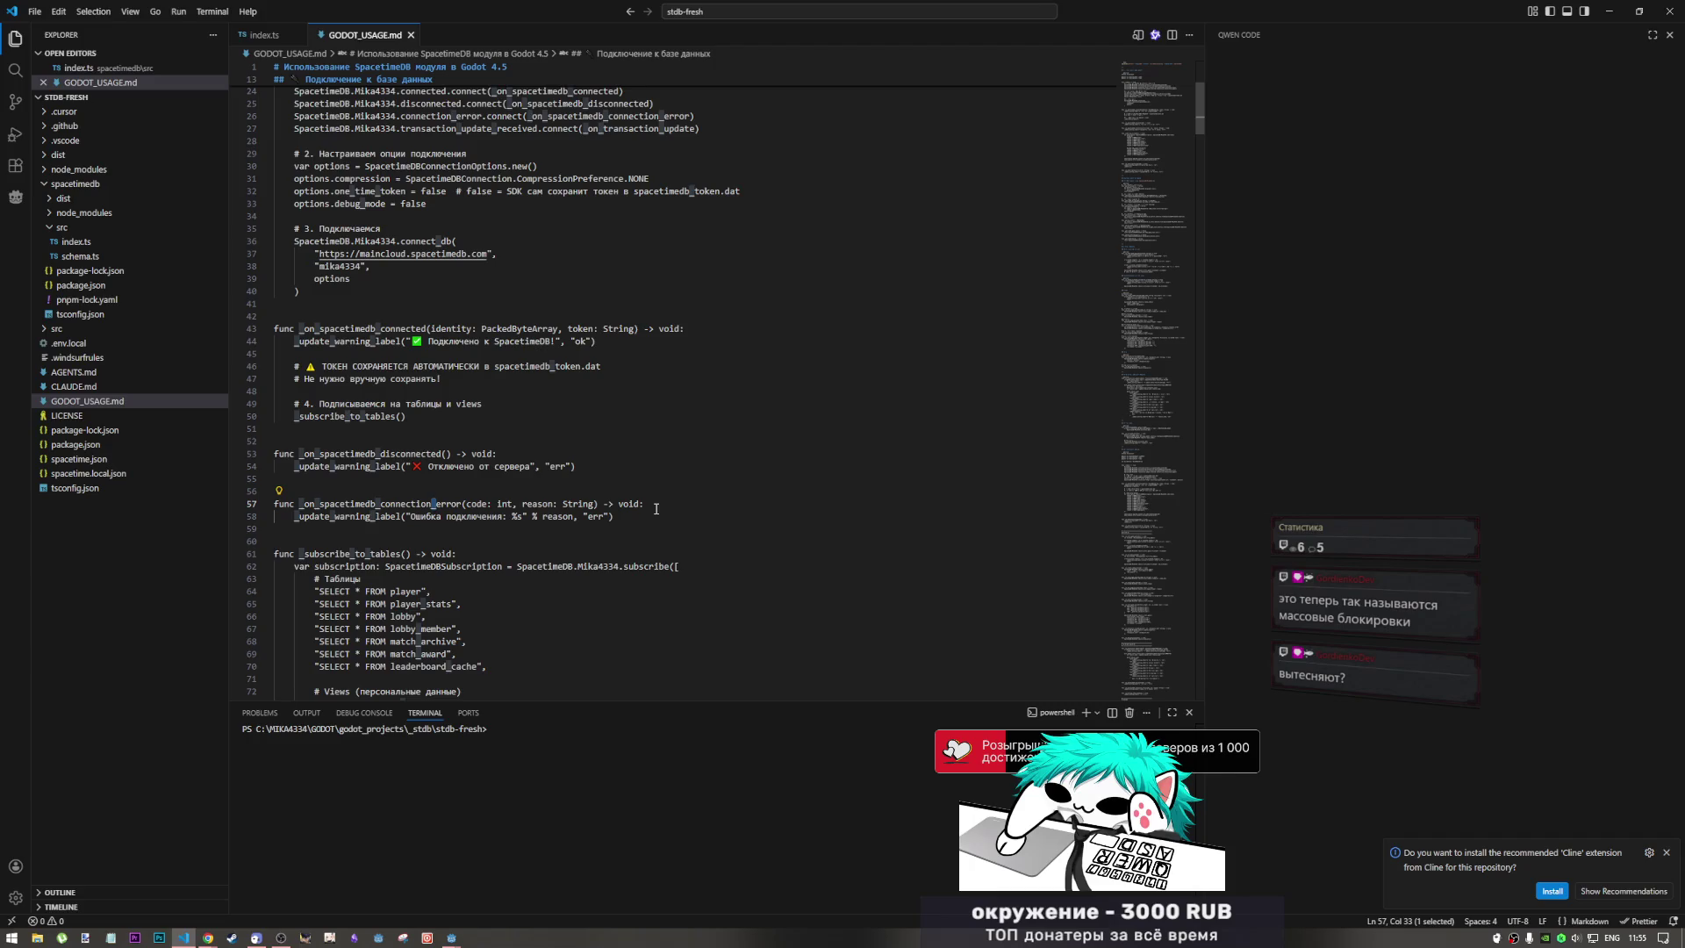
scroll(583, 522, down, 7)
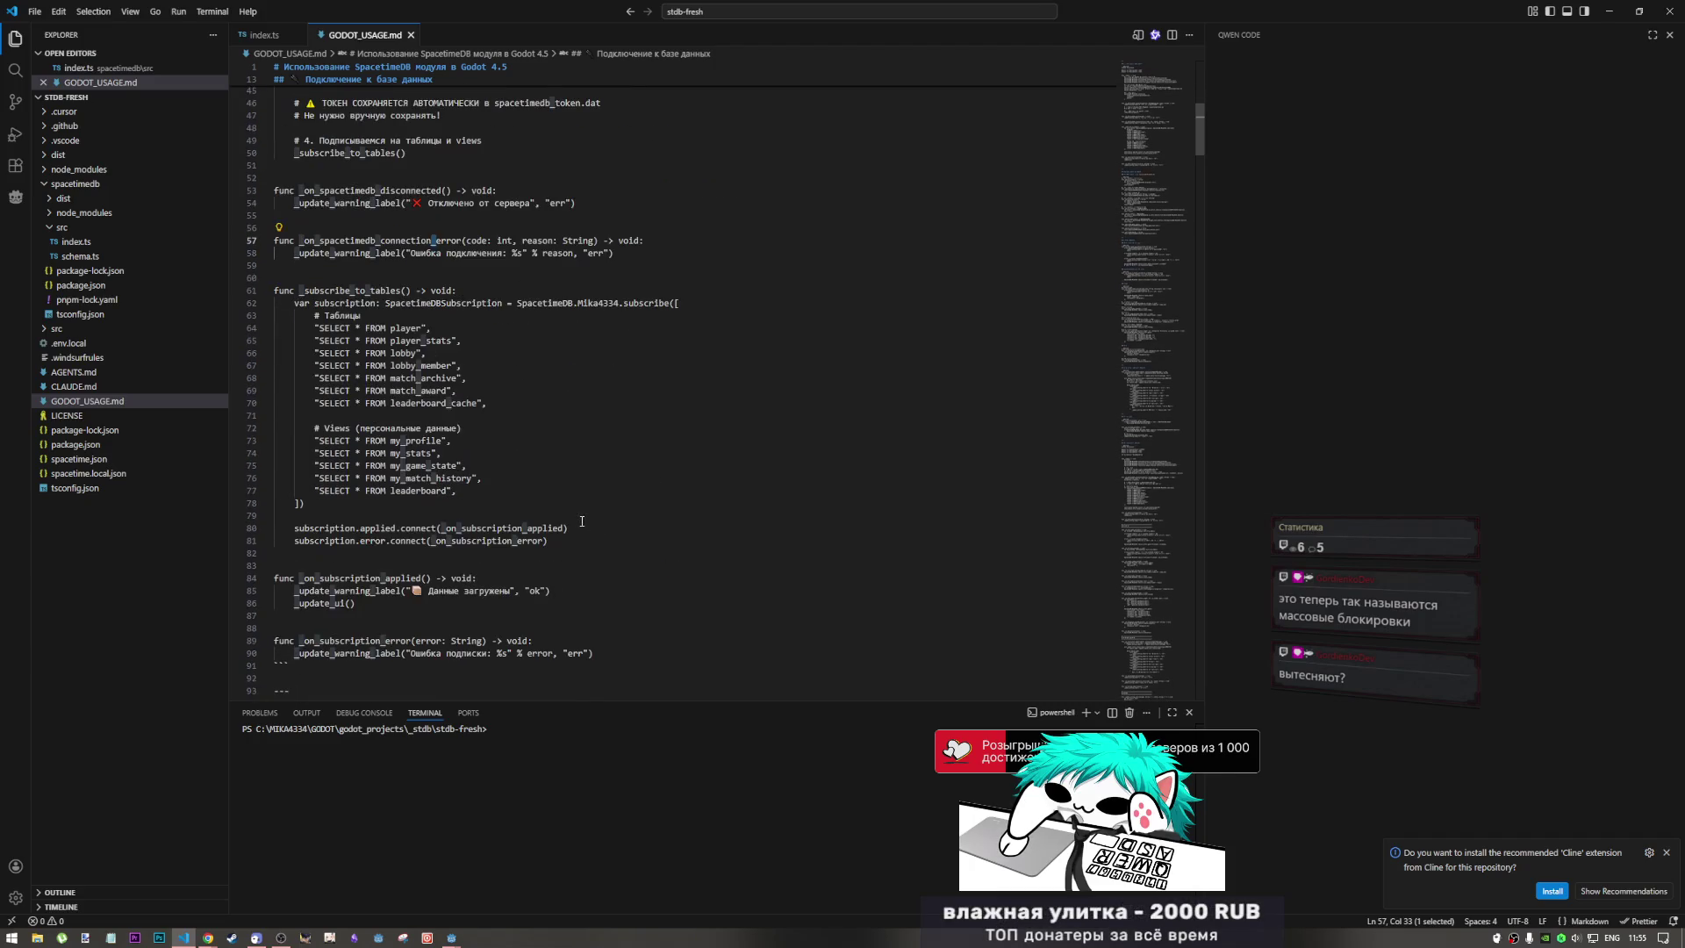
Check the ends of the my_match_history query and the subscription list in _subscribe_to_tables
click(501, 480)
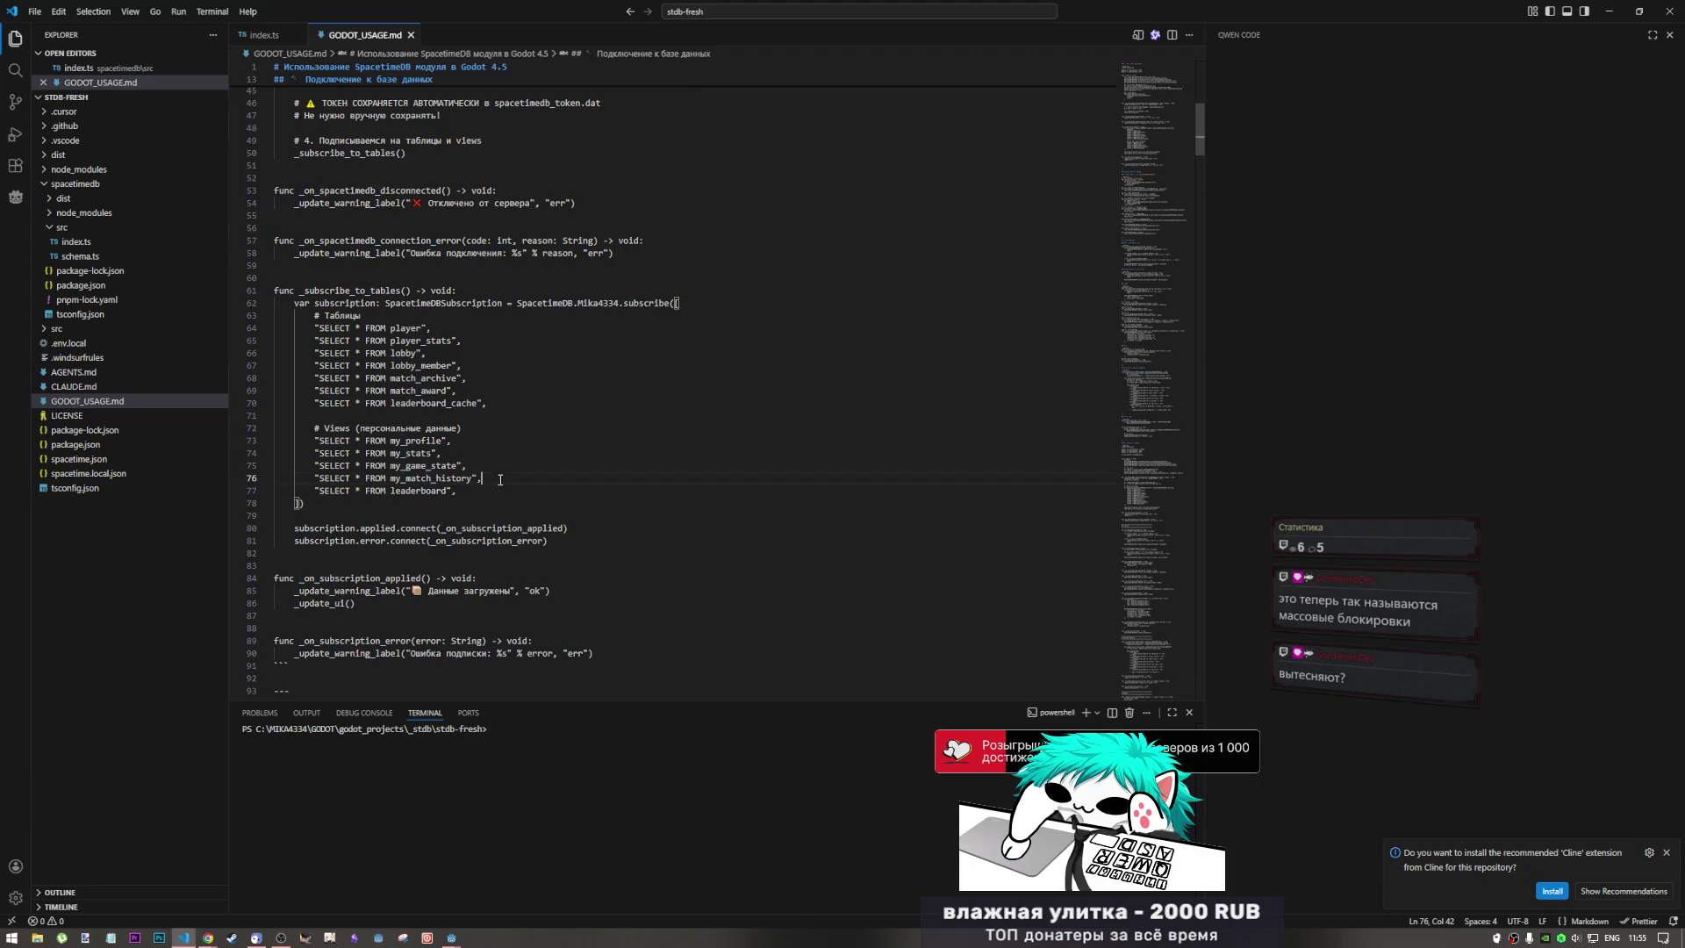
click(579, 504)
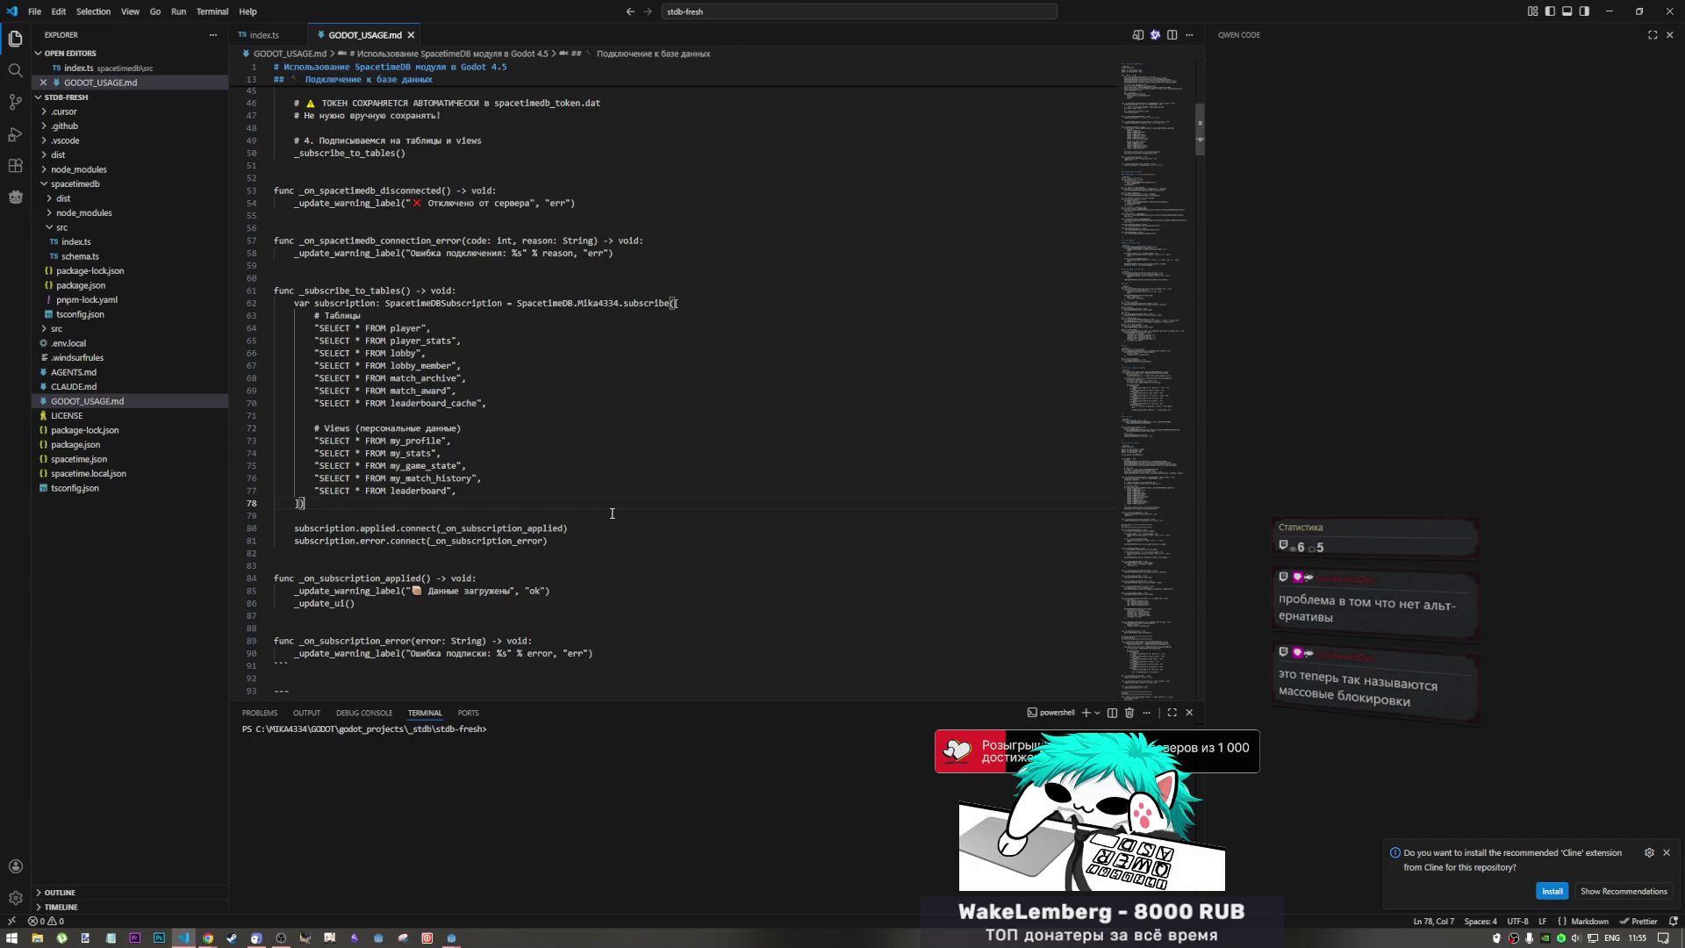
click(208, 936)
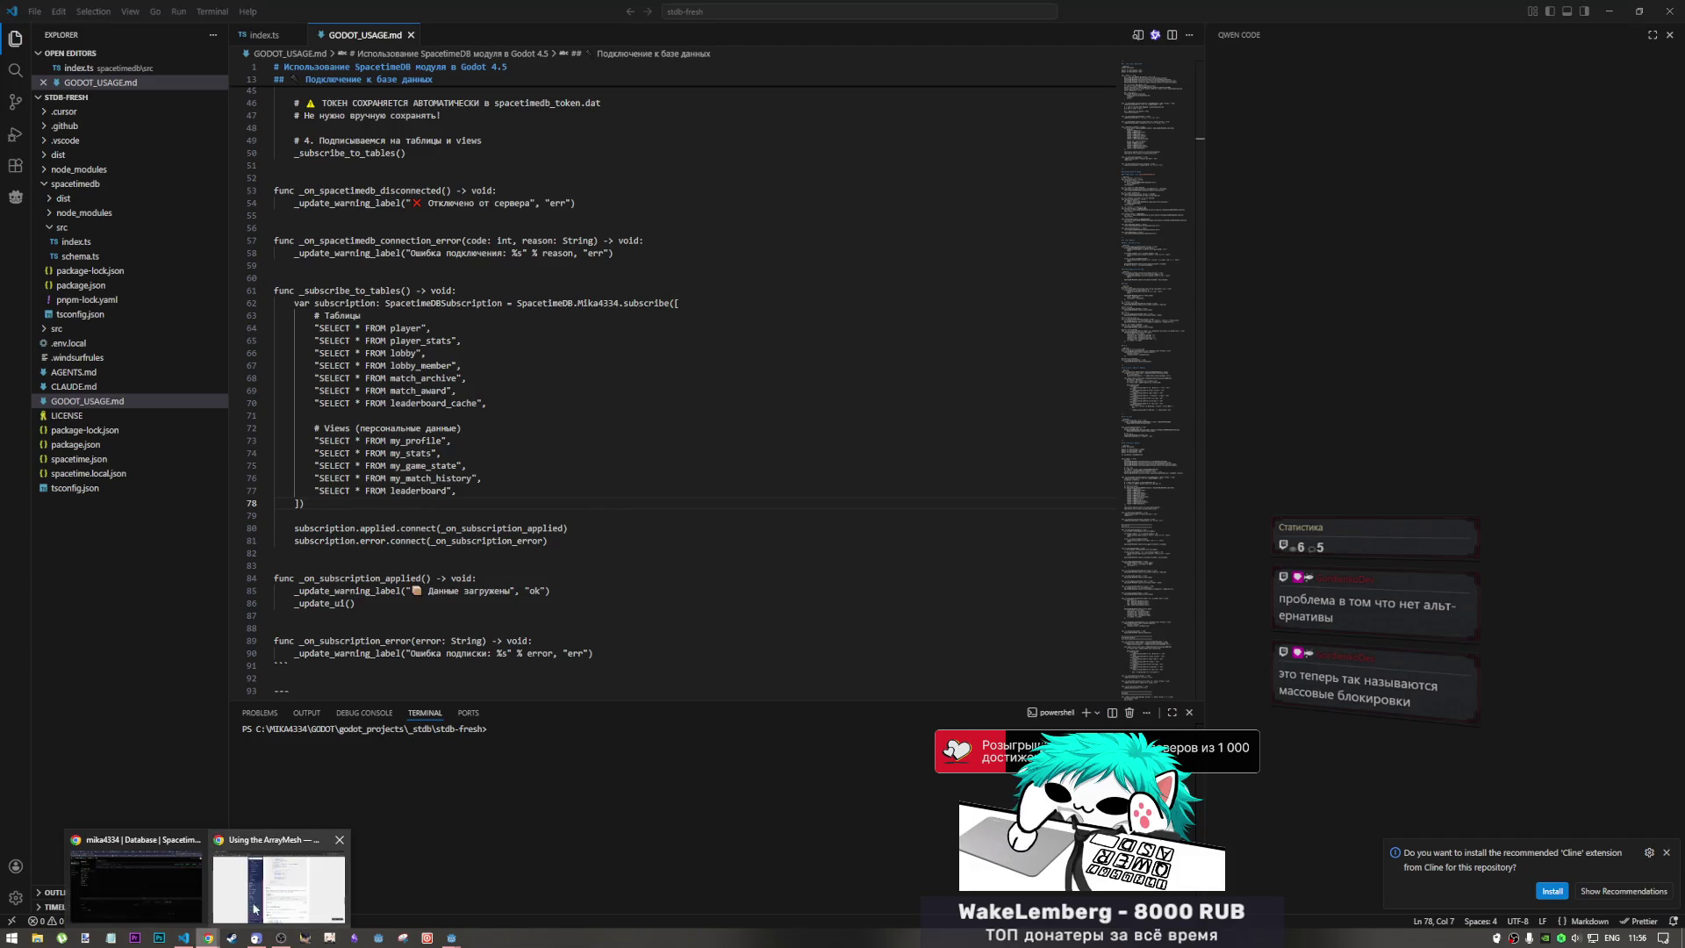
Switch to the TPS Red Room Series Vol.02 YouTube tab and reload the blank page
click(170, 869)
click(1485, 9)
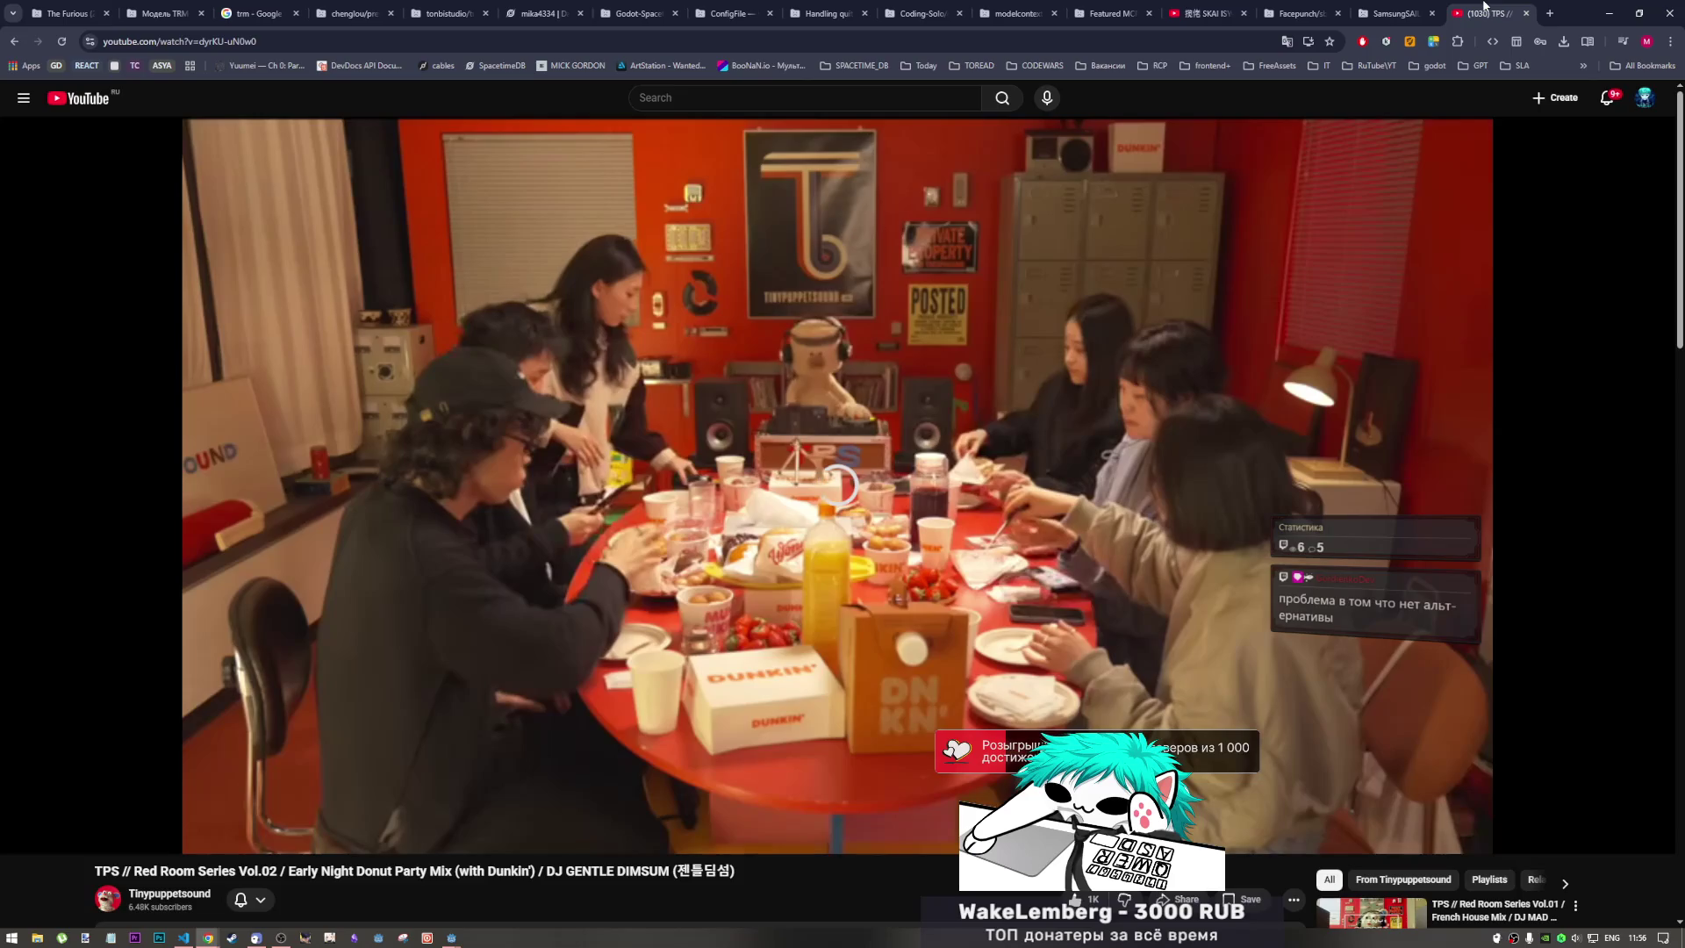
click(1410, 41)
click(1409, 41)
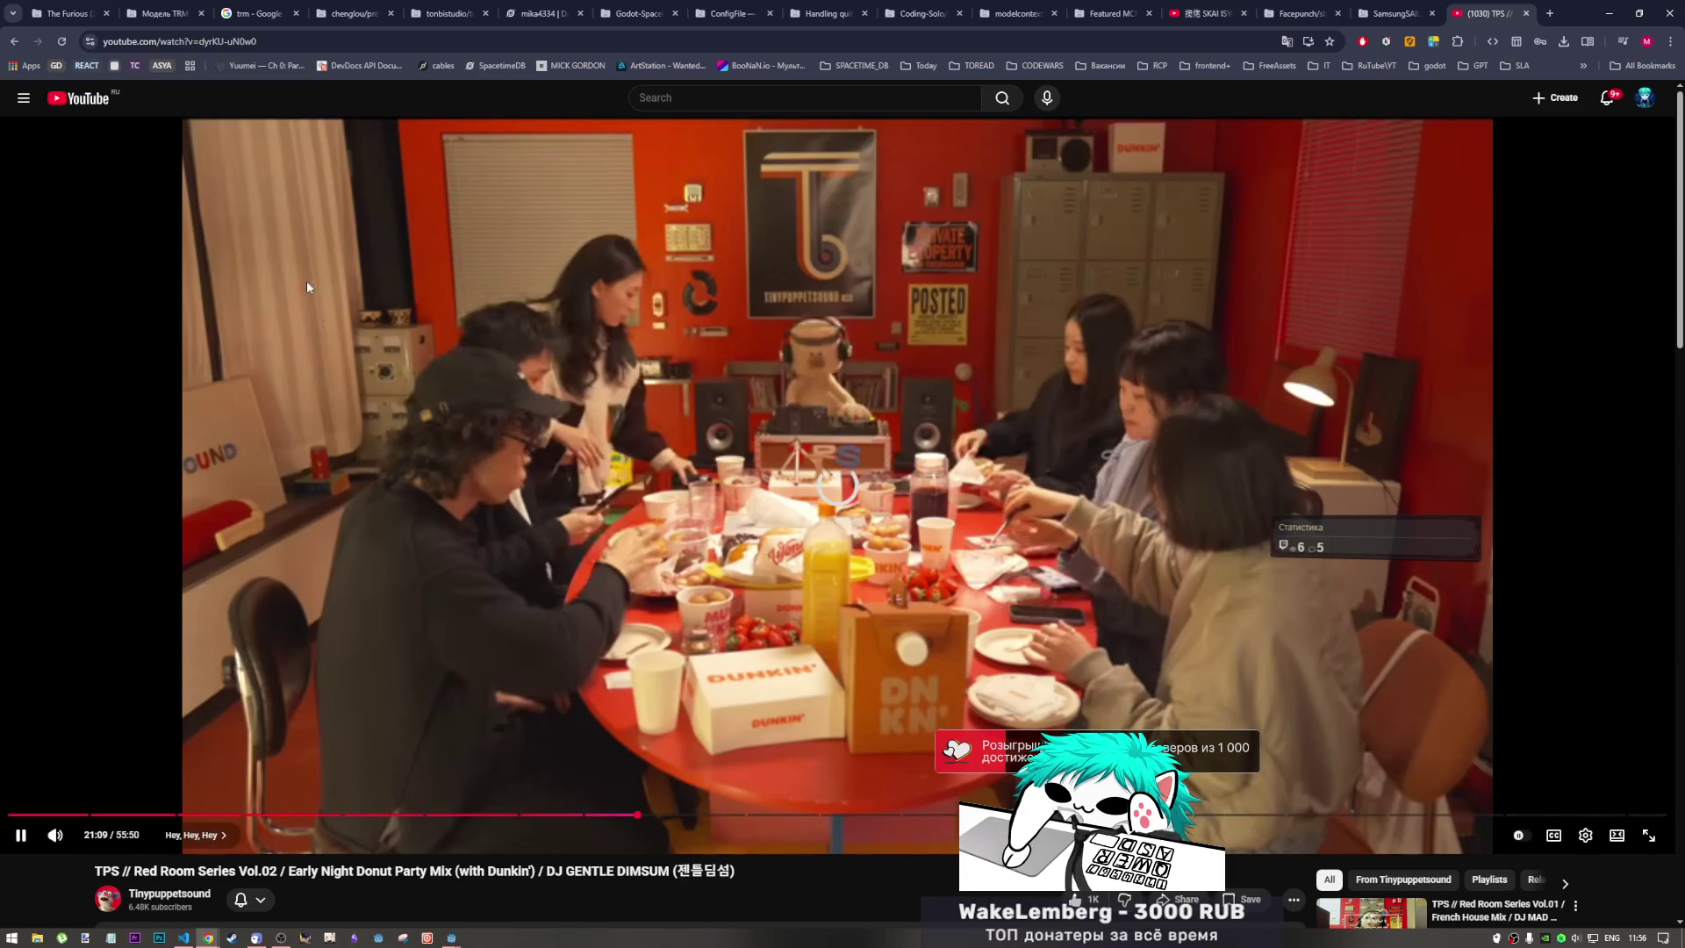
click(64, 41)
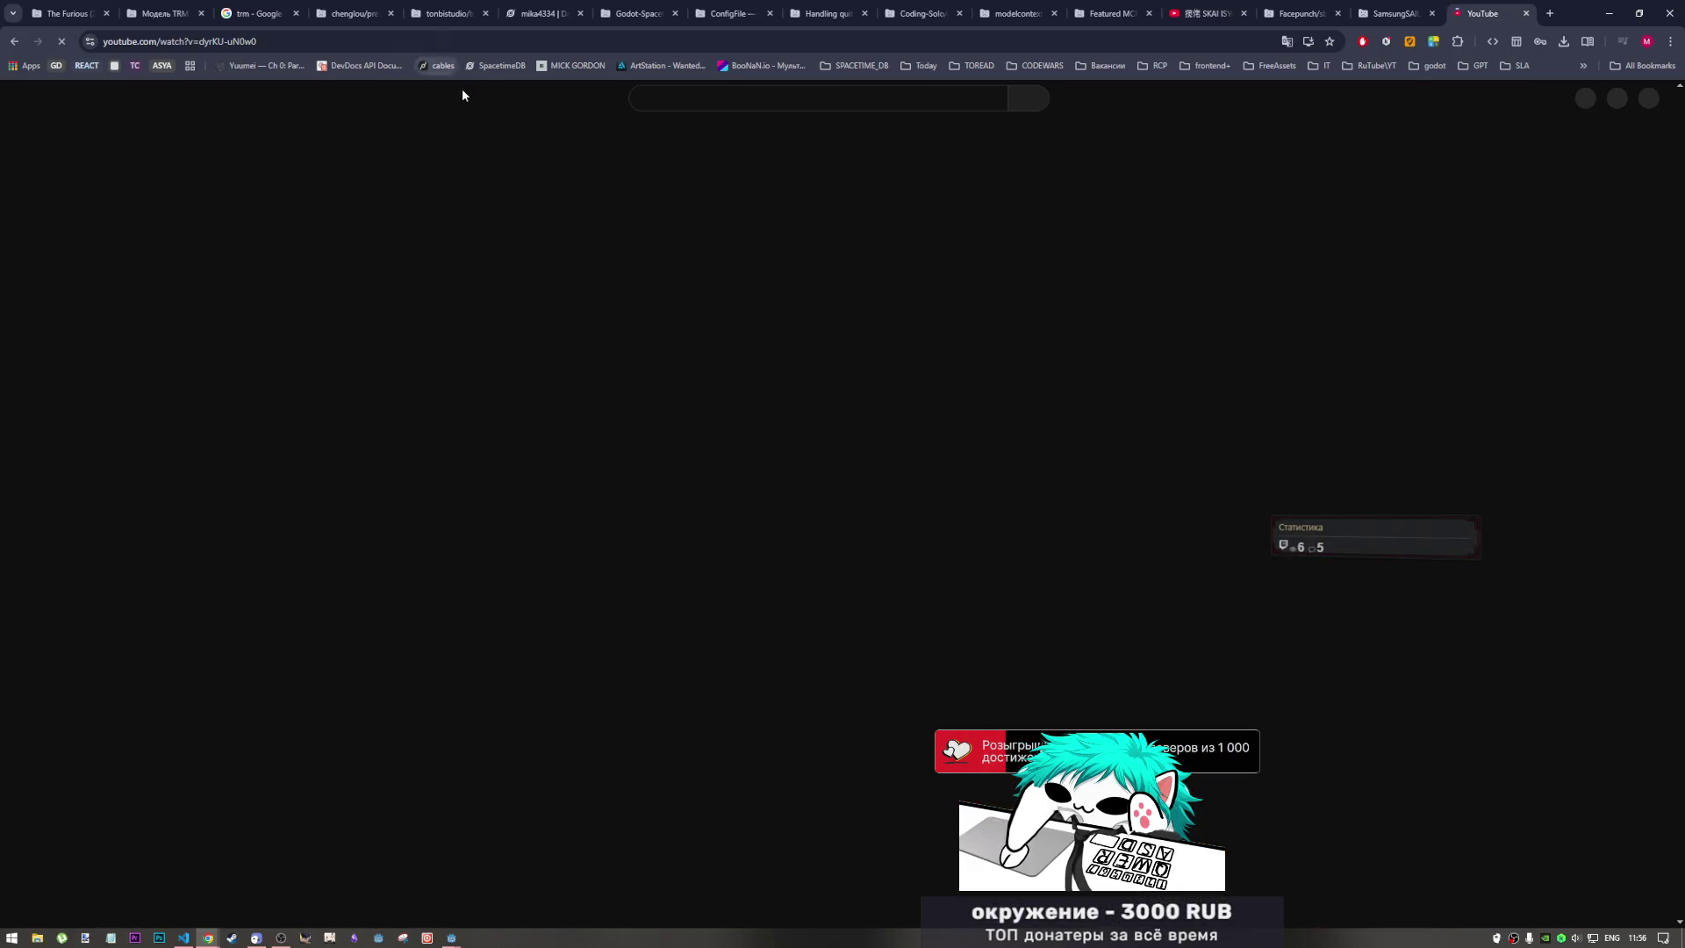
Check the system date and time, then switch to the print_cowboys Godot window
click(1635, 941)
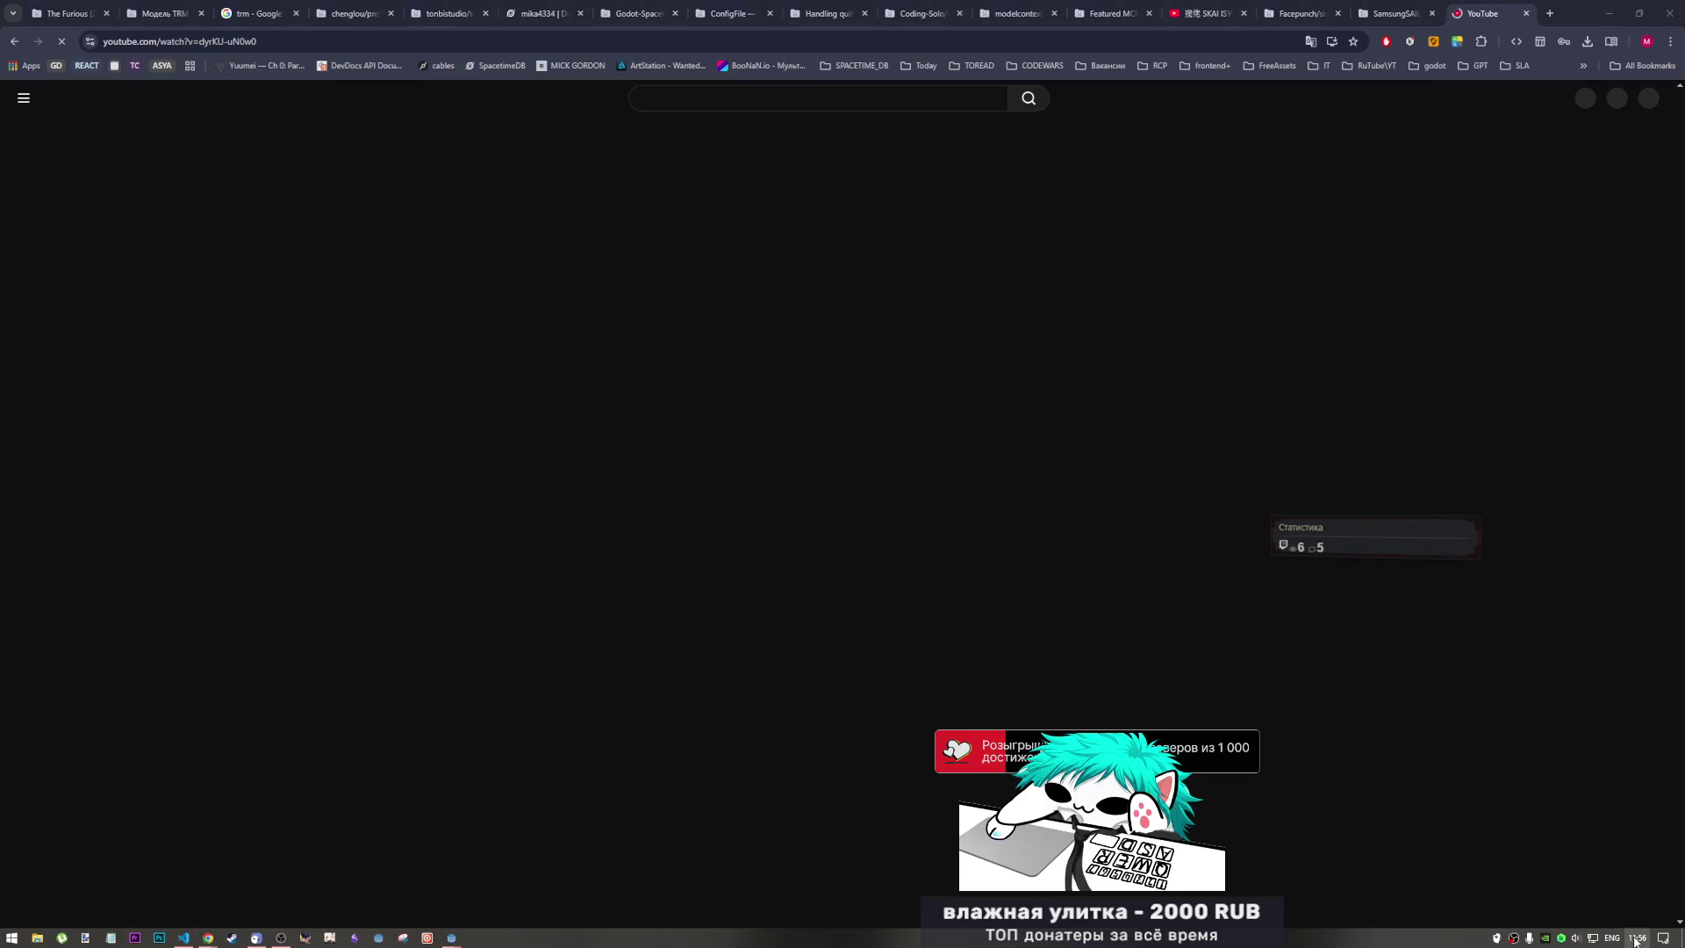
click(1635, 941)
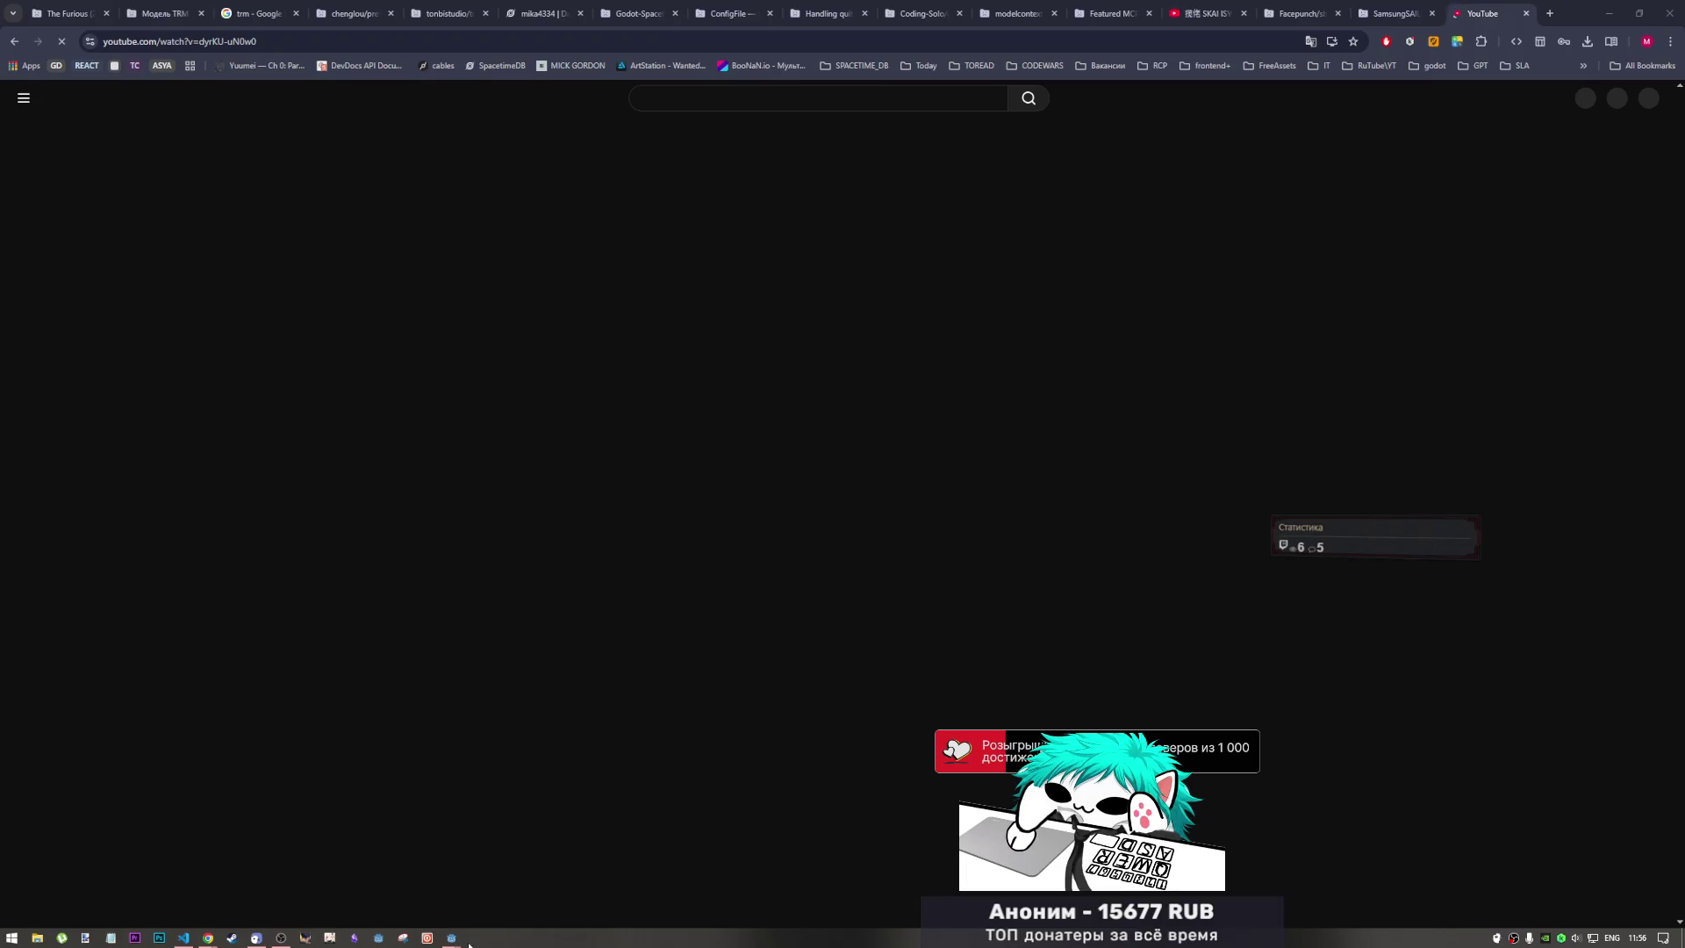
mouse_move(466, 940)
click(378, 882)
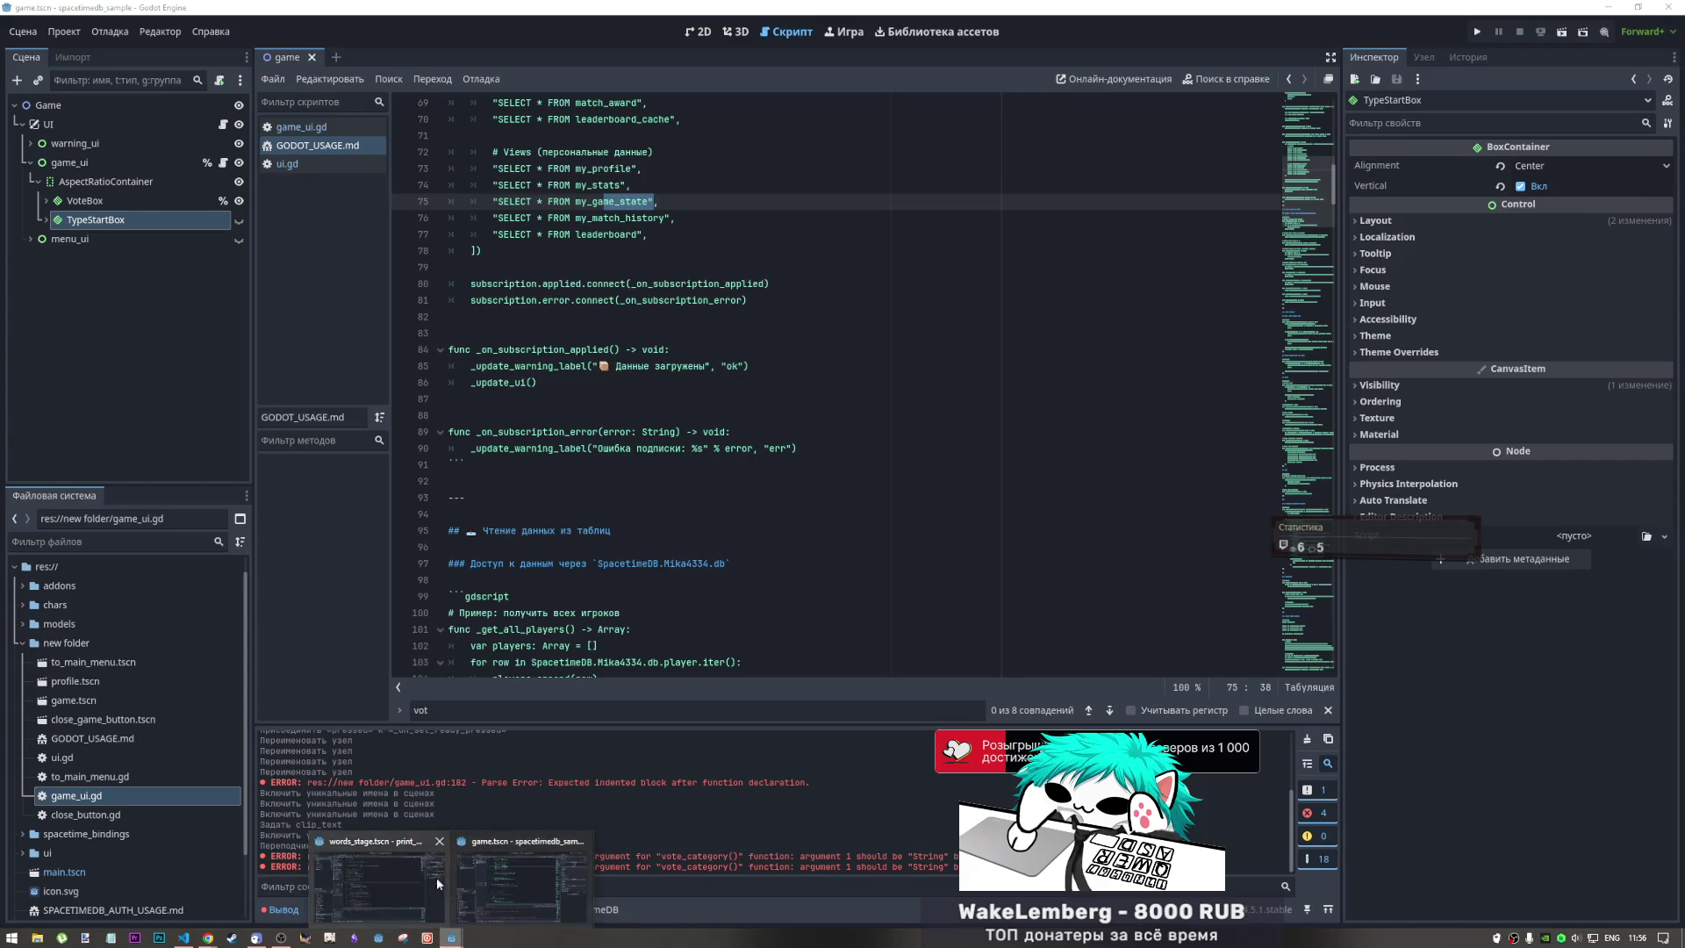
Close the print_cowboys project window and return to GODOT_USAGE.md at empty line 88
click(693, 495)
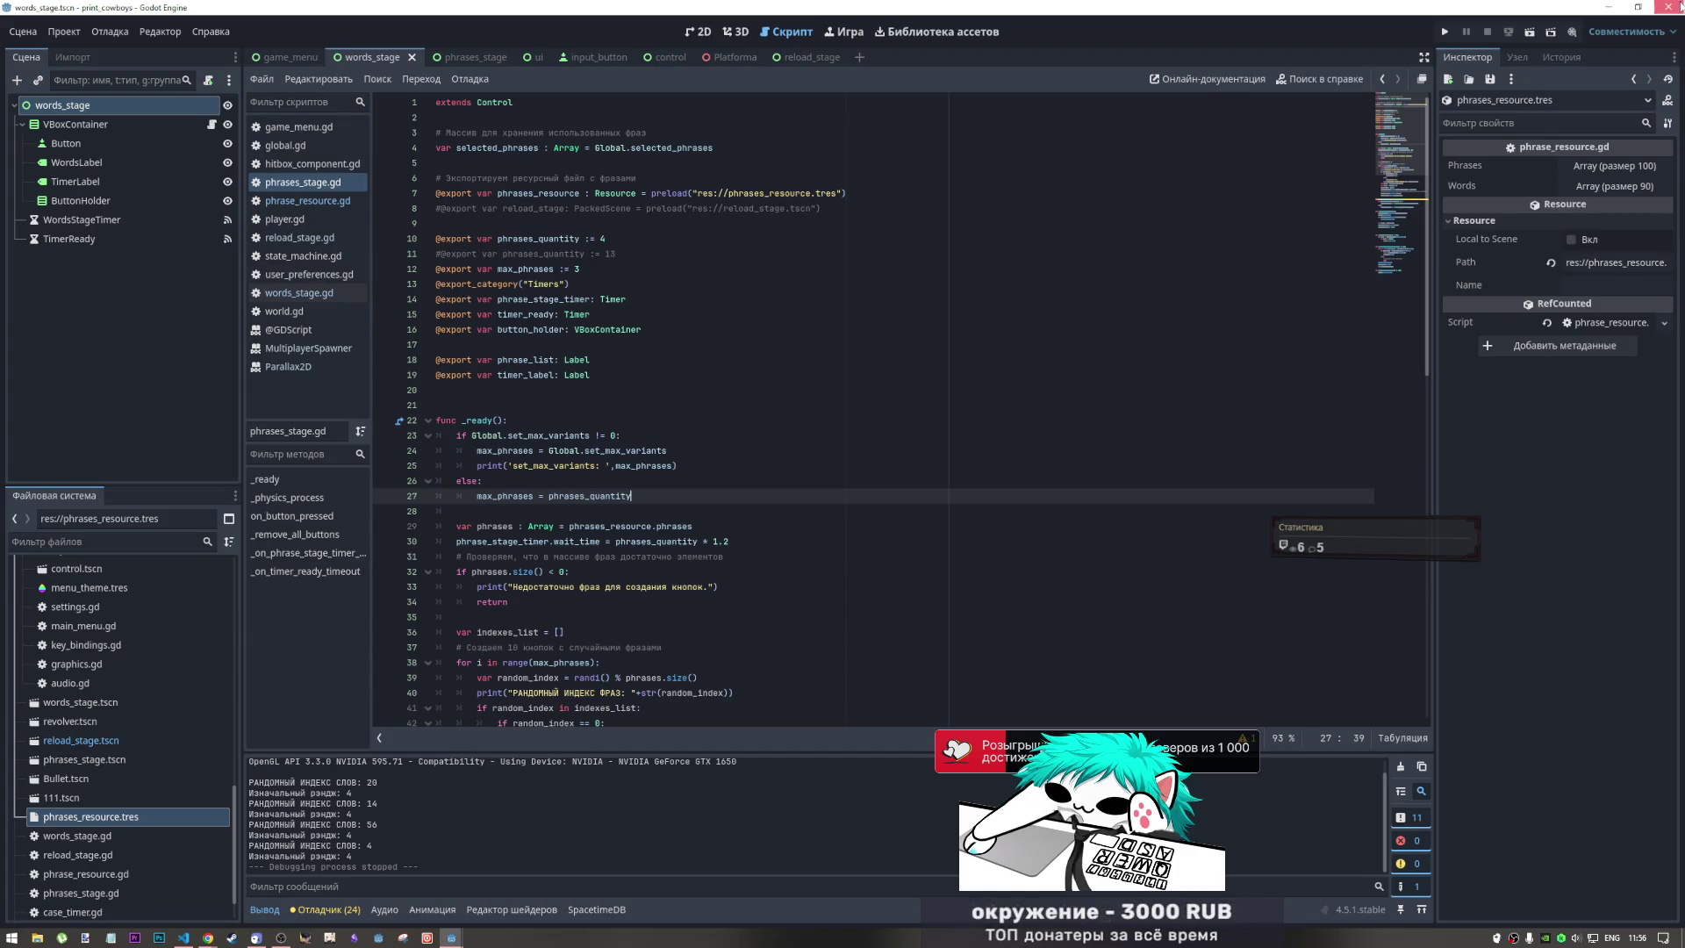
click(1670, 7)
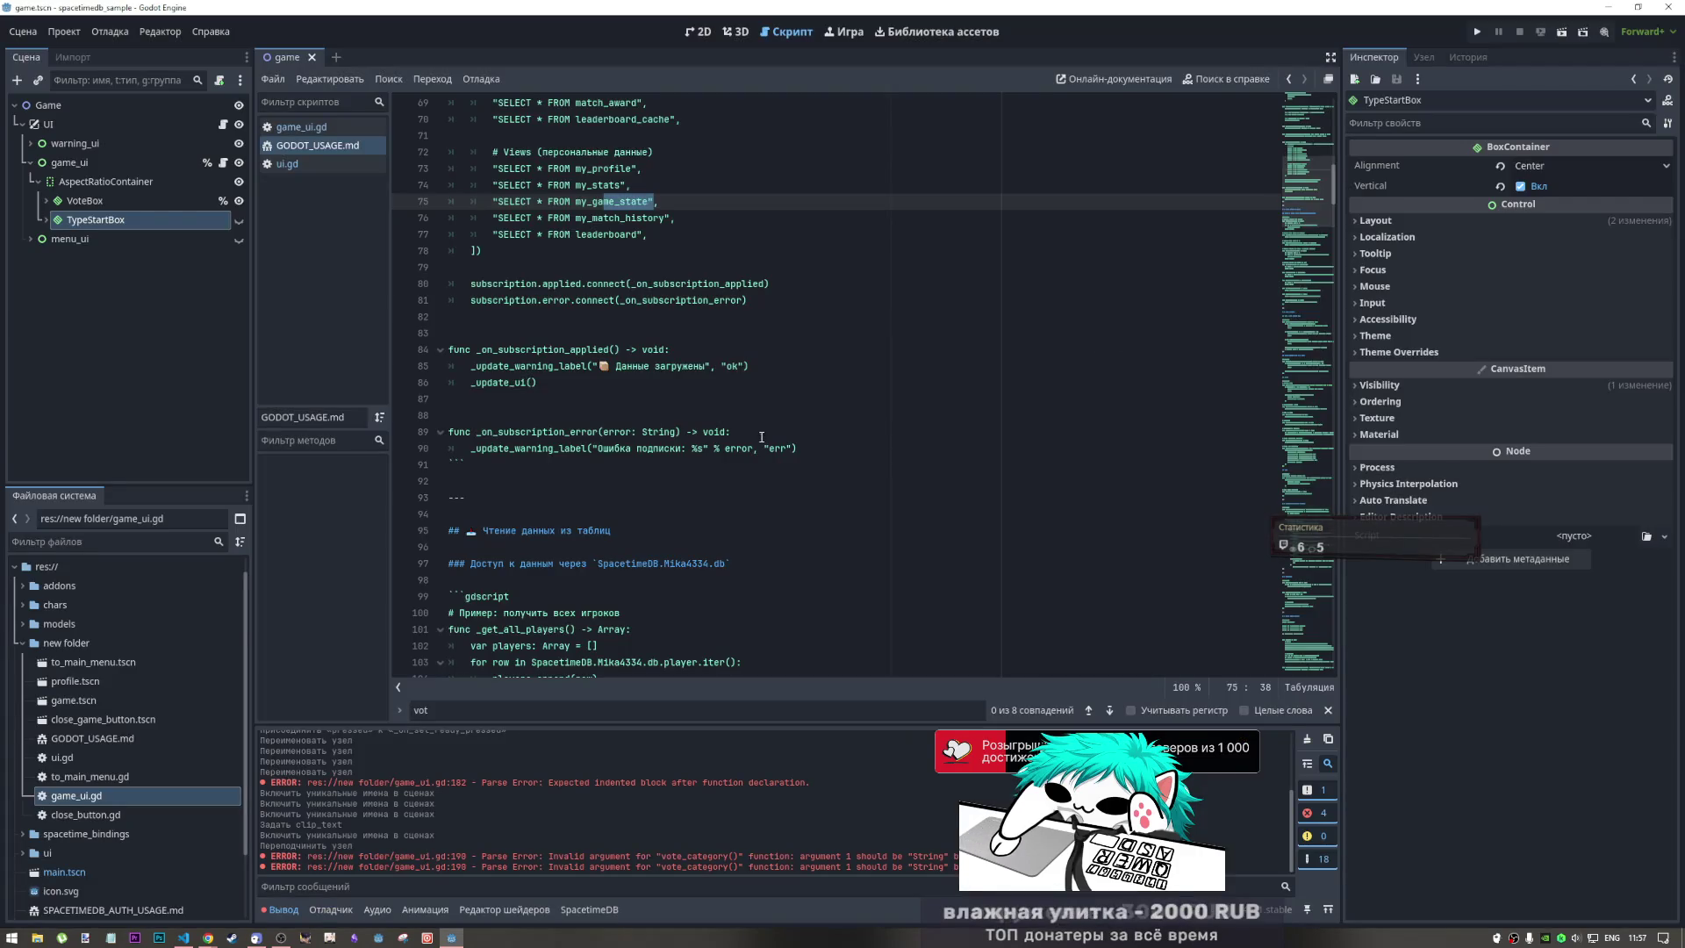
click(761, 416)
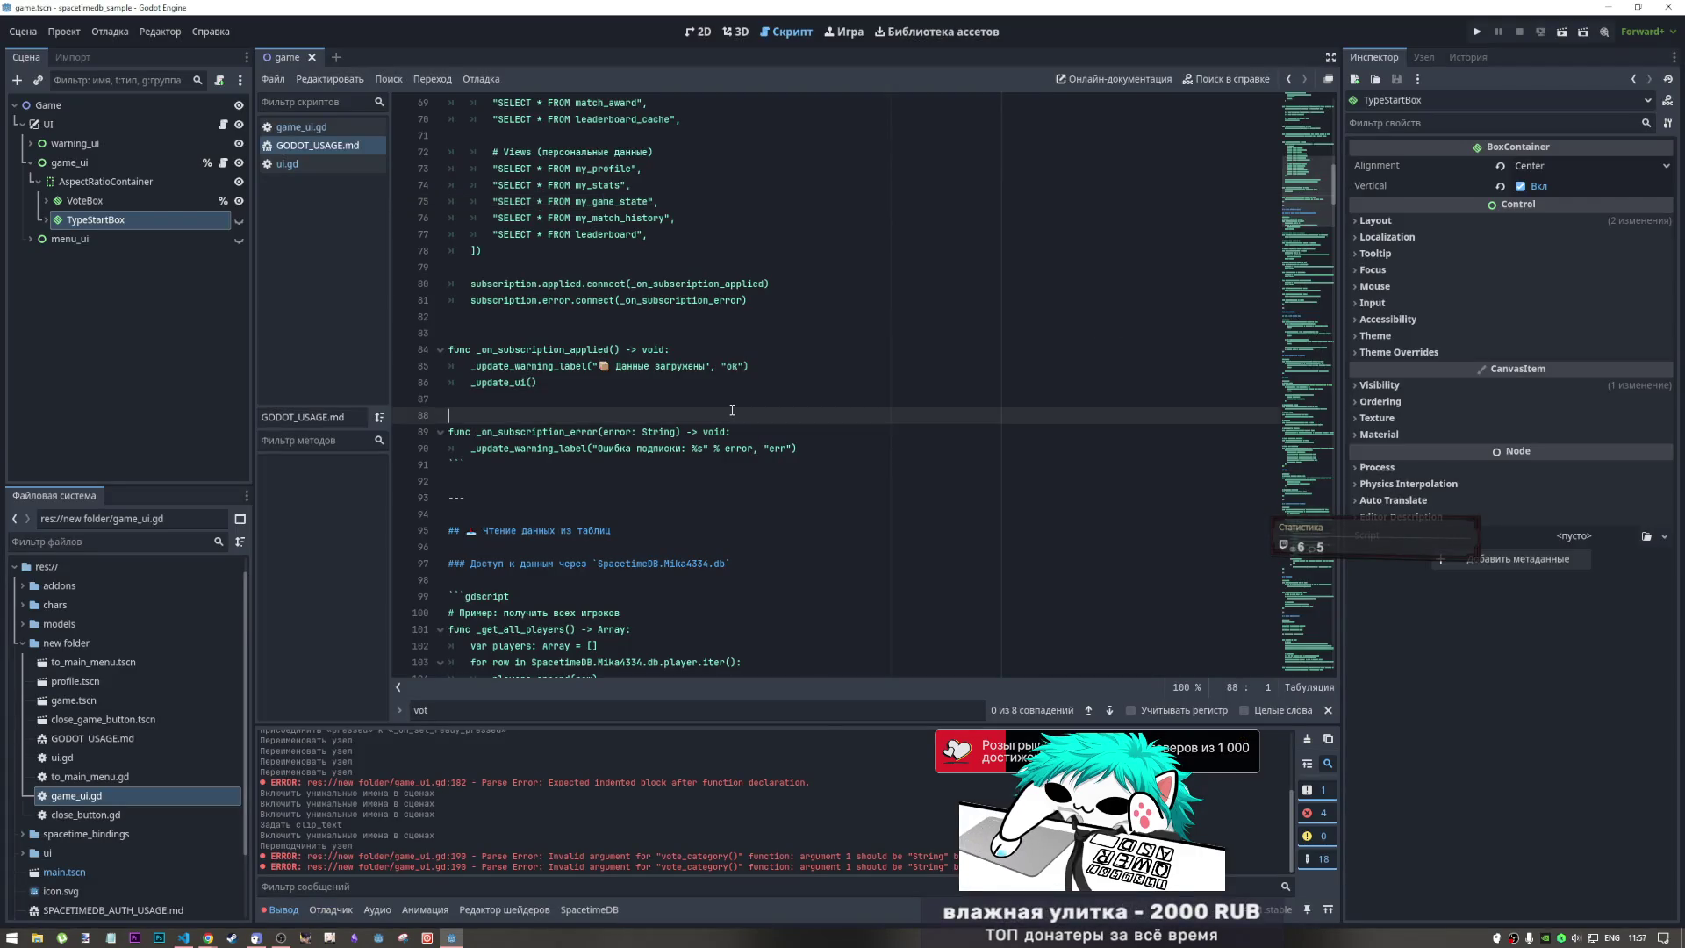
Open game_ui.gd and look at the code around line 174
scroll(1316, 163, up, 2)
scroll(1317, 163, up, 8)
scroll(1303, 165, down, 4)
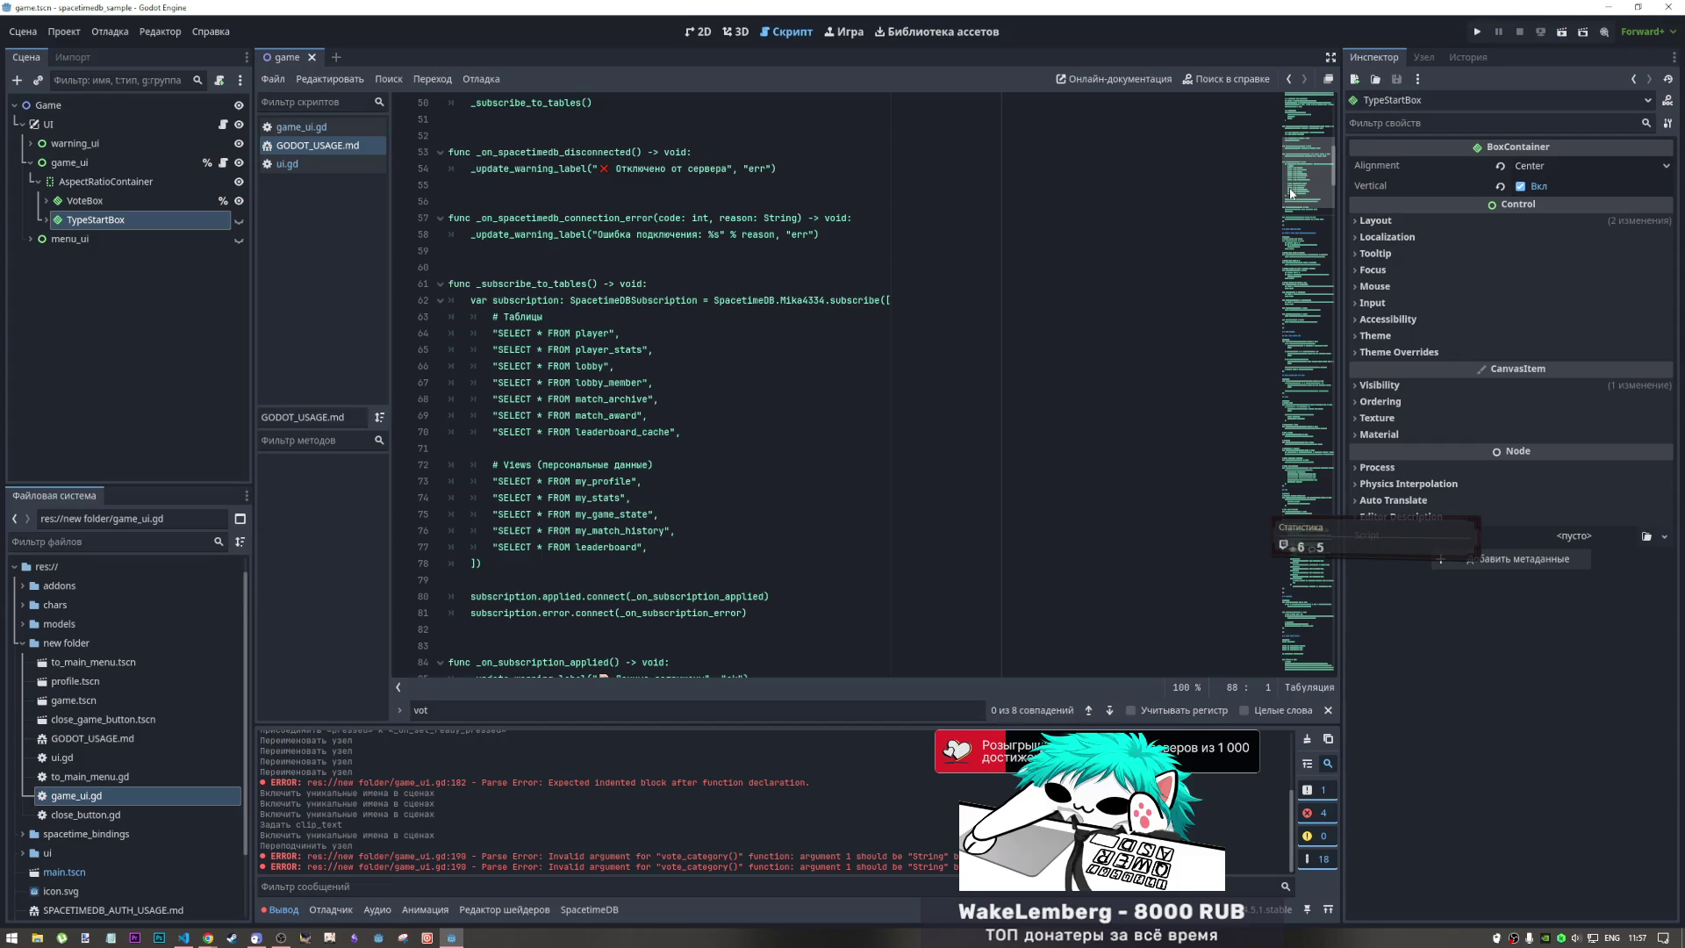
click(224, 164)
click(863, 347)
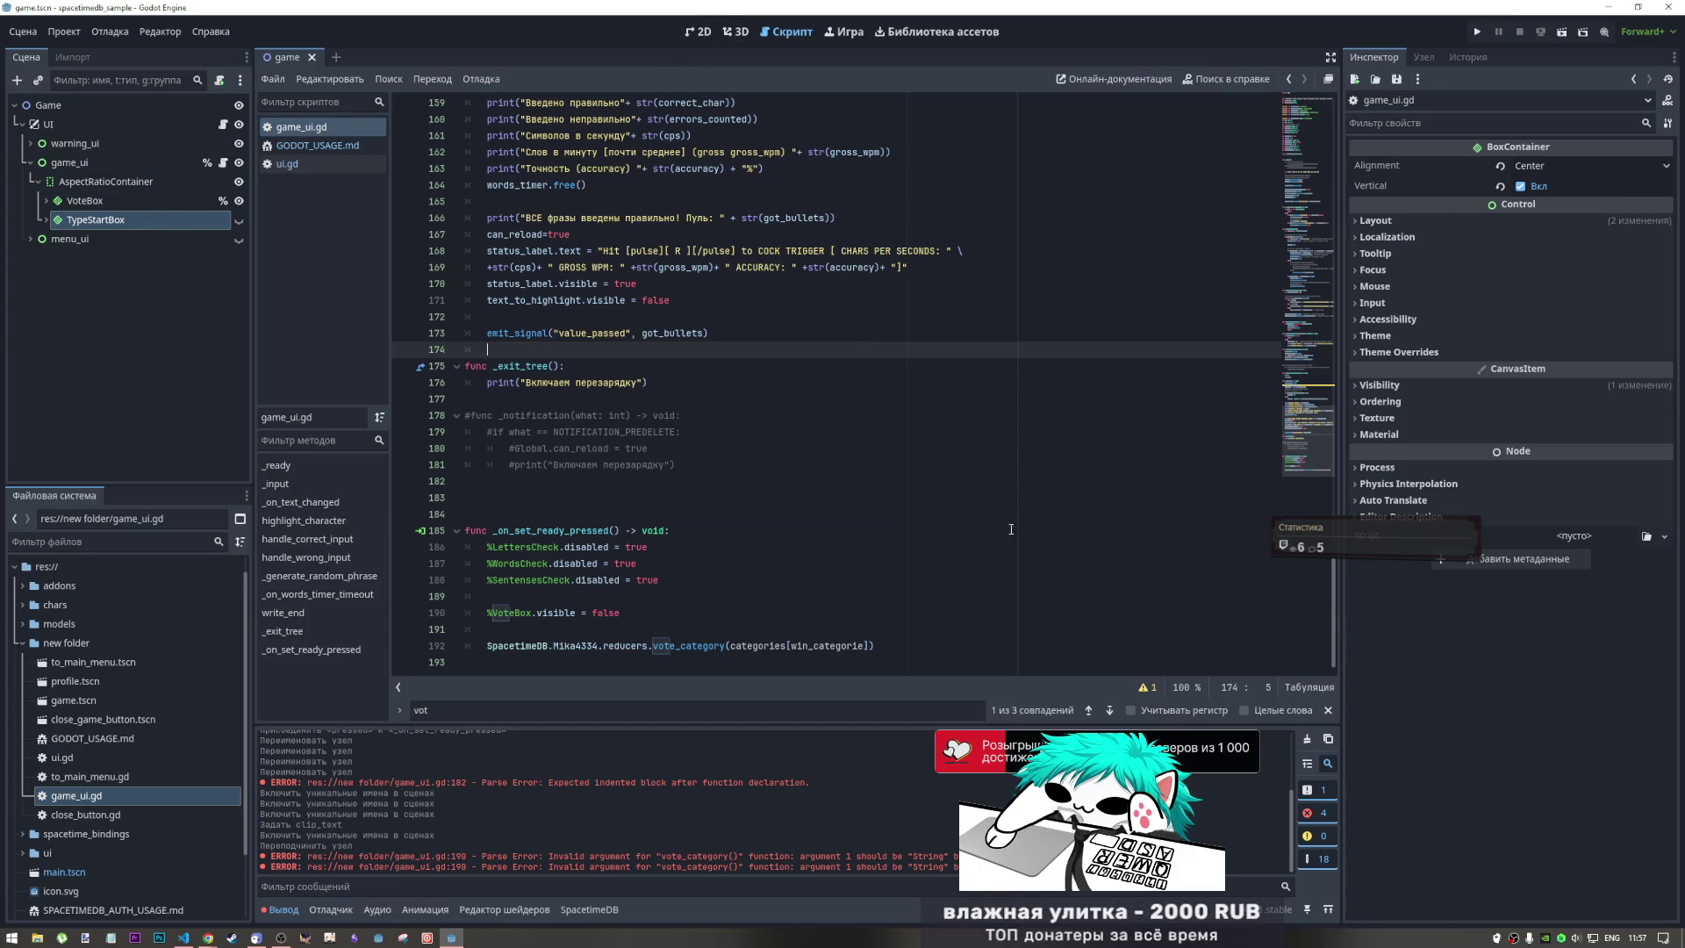
scroll(977, 494, up, 20)
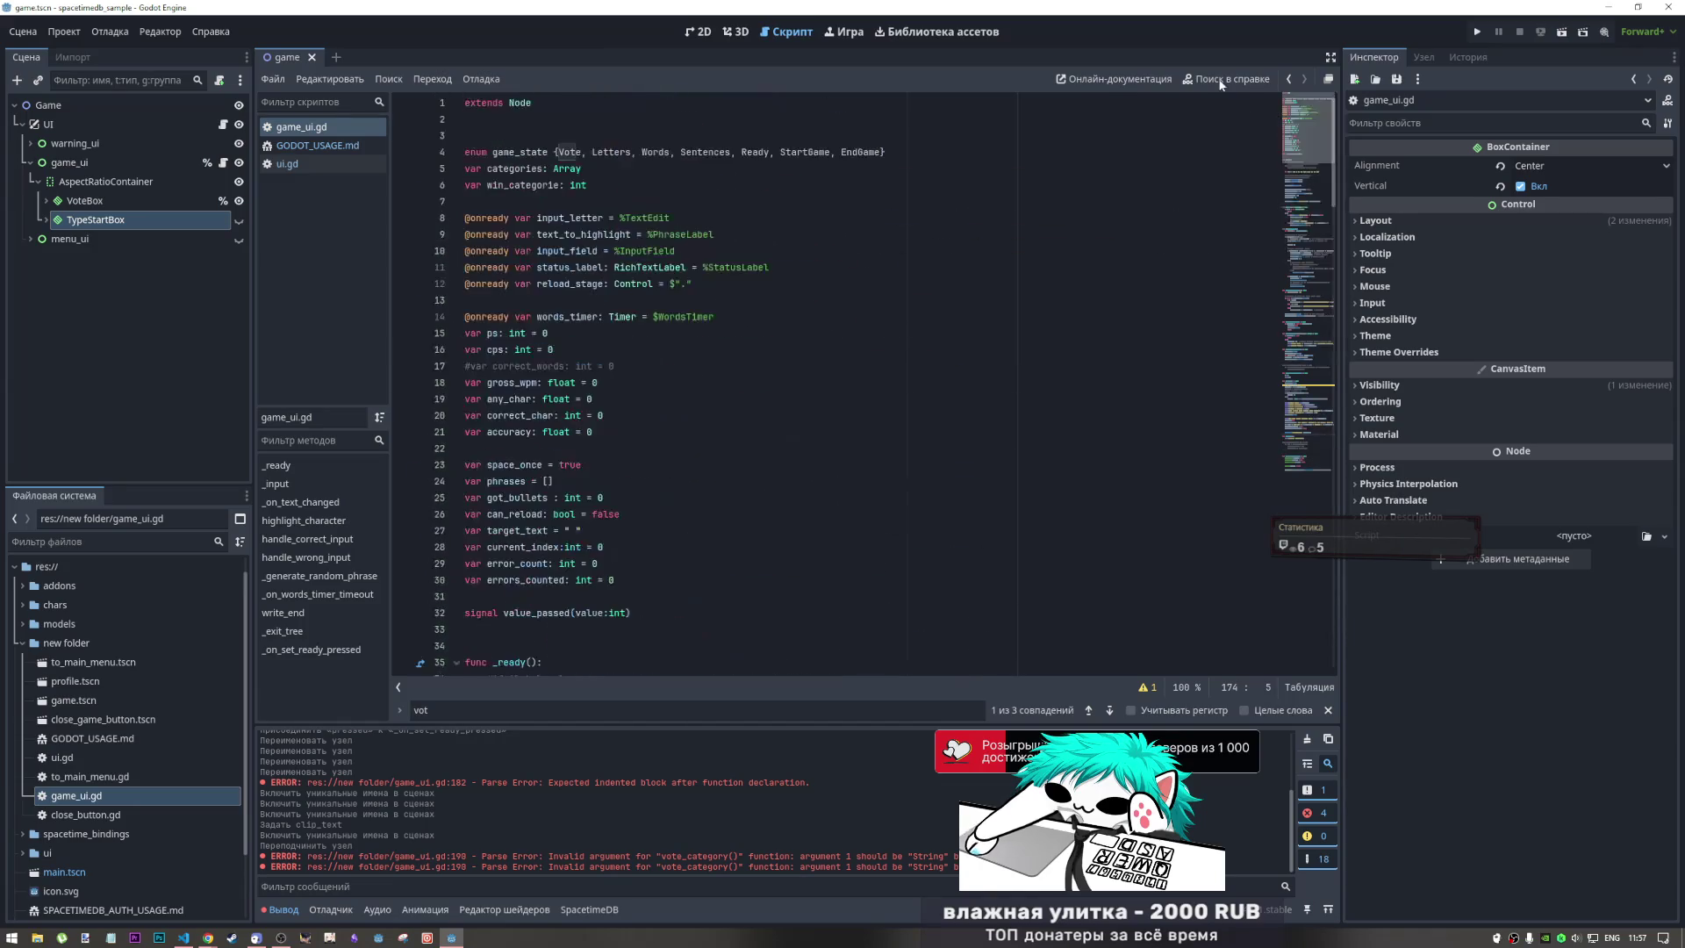
Skim GODOT_USAGE.md again, then bring the browser's YouTube page to the front
click(318, 145)
scroll(644, 309, down, 5)
scroll(645, 309, down, 3)
mouse_move(211, 936)
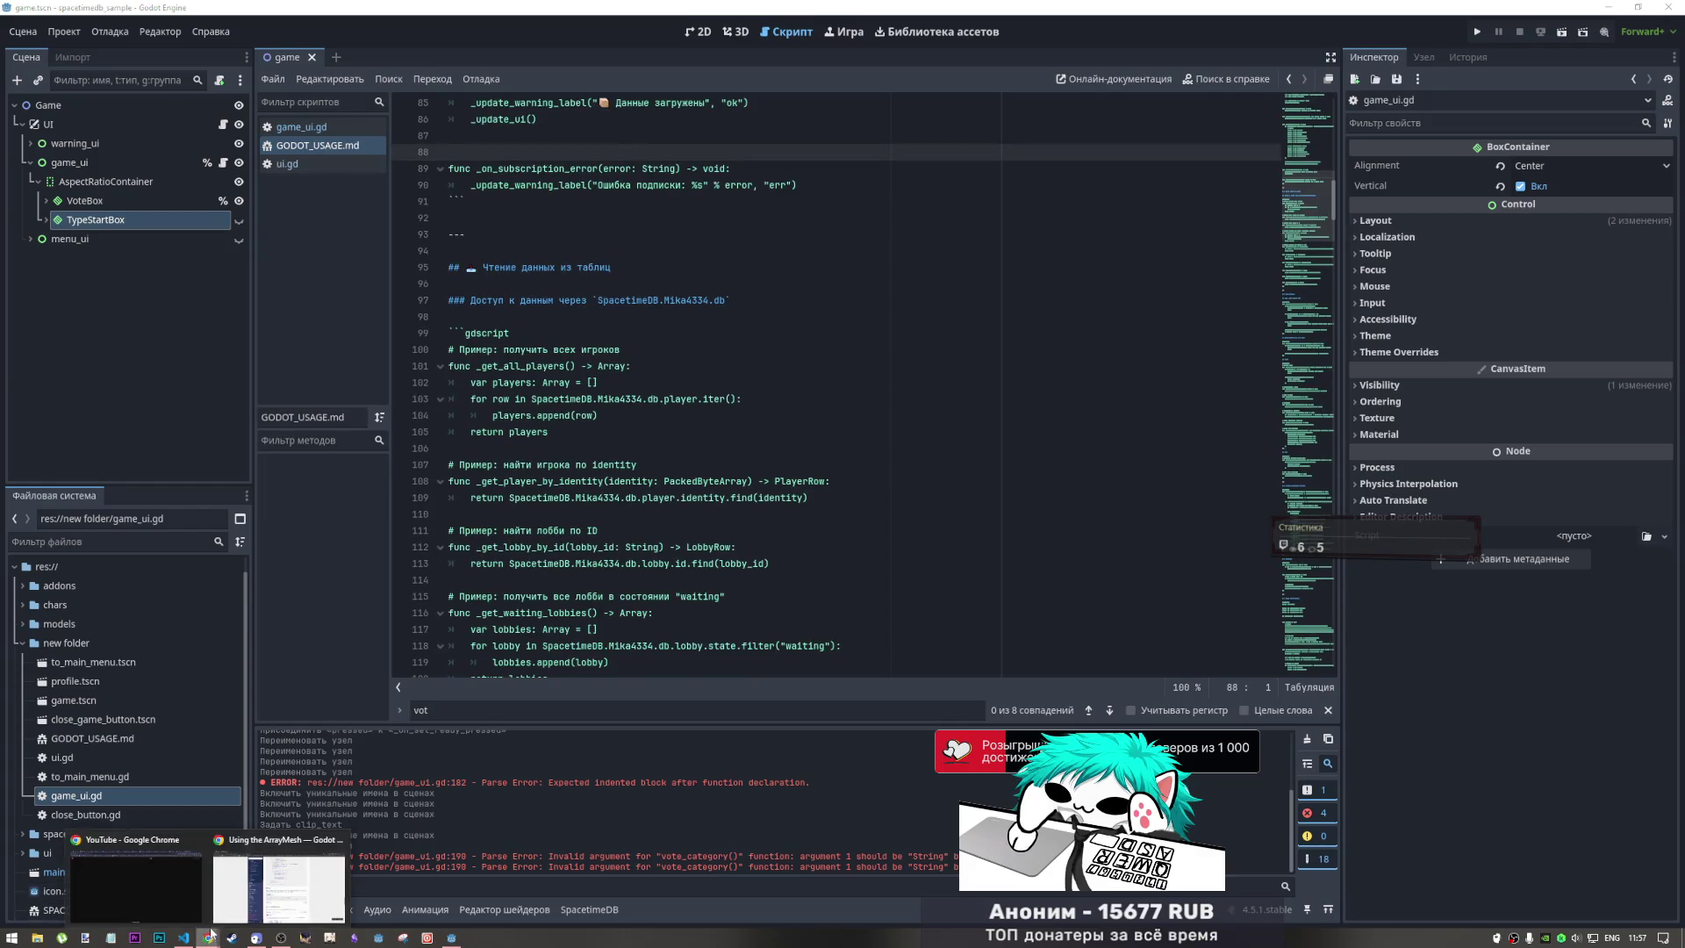
click(186, 869)
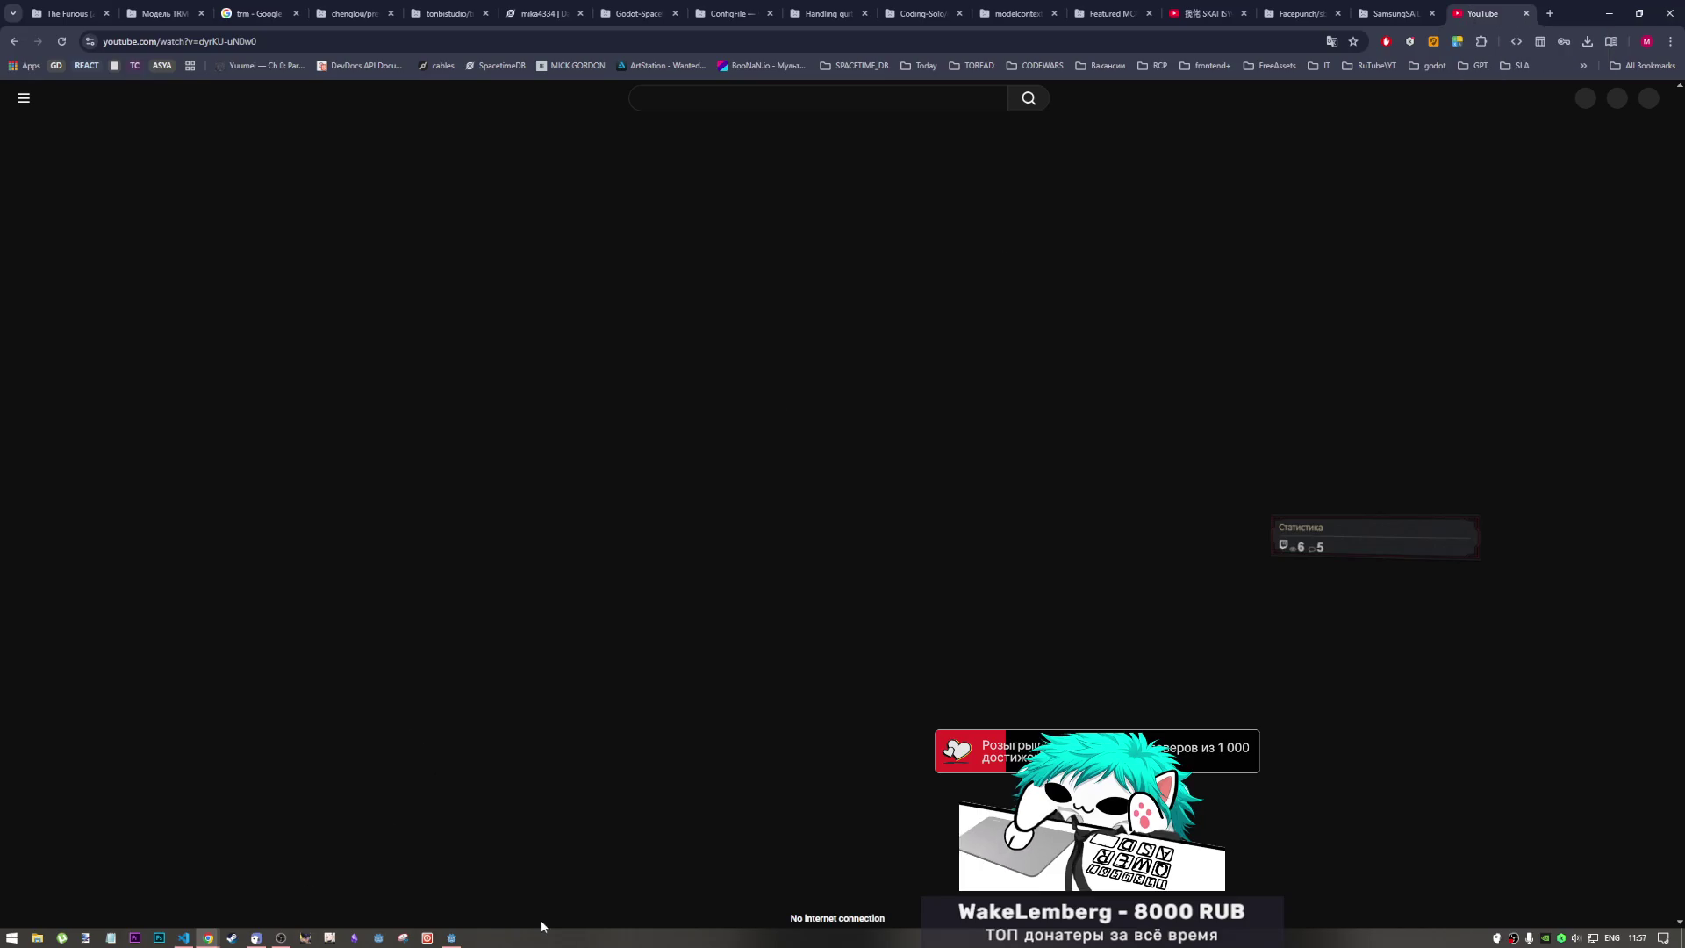
Replace the offline YouTube tab with a new Chrome tab, then return to the Godot editor
click(1526, 13)
key(ctrl+t)
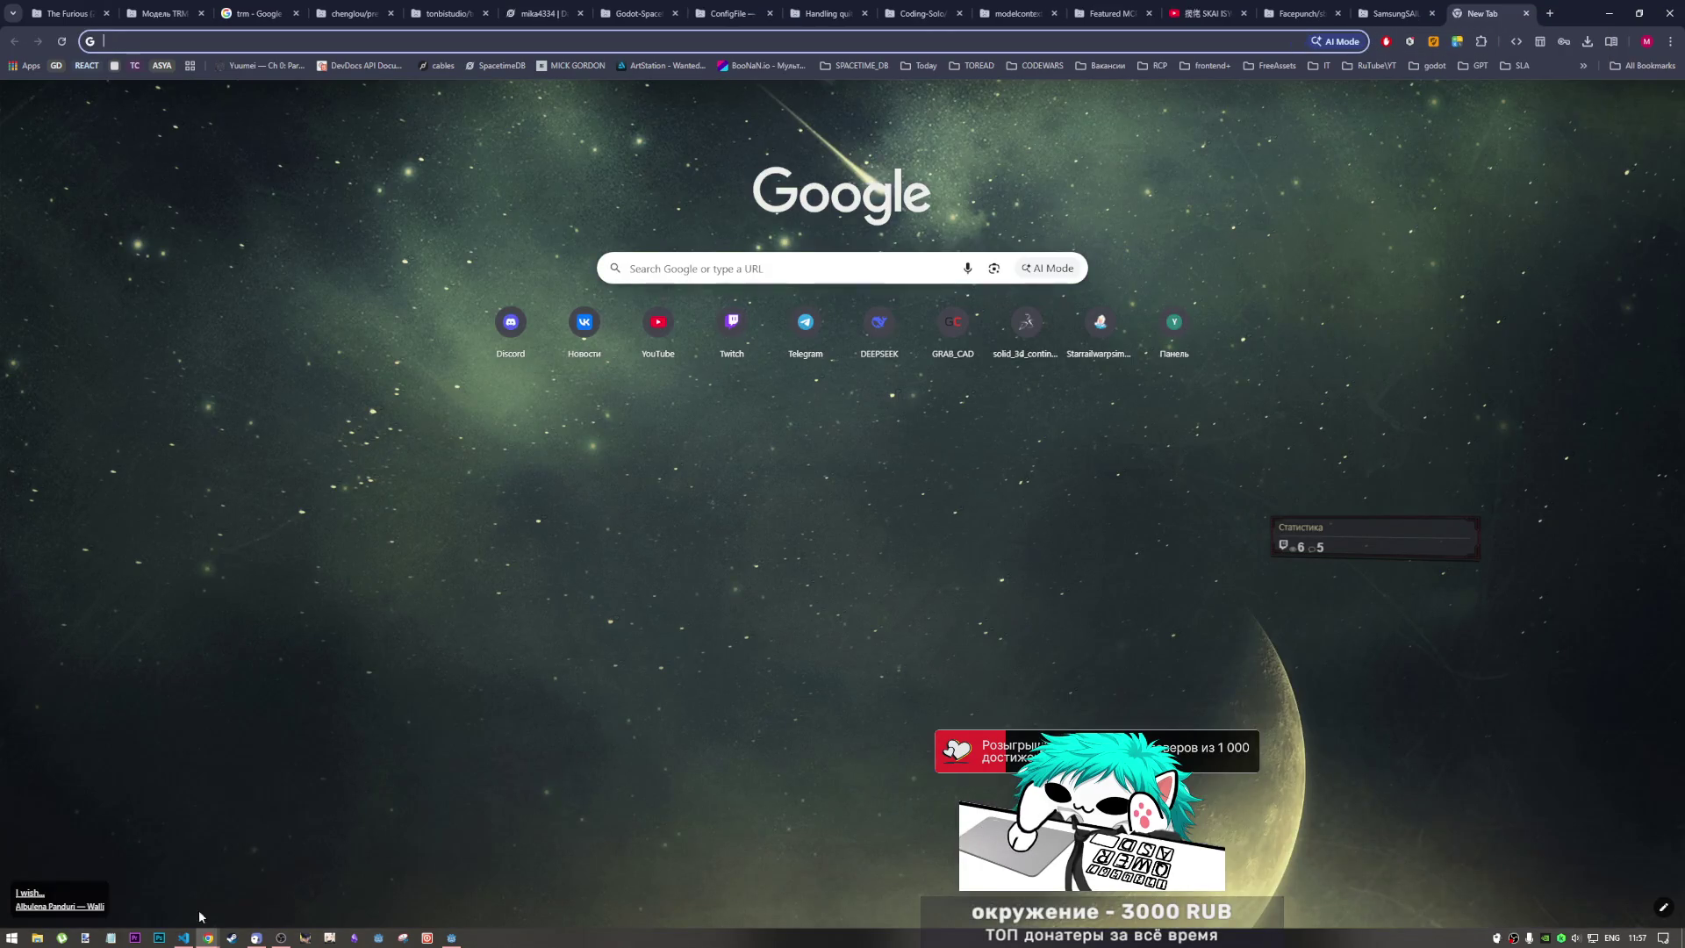
click(187, 938)
mouse_move(208, 937)
click(165, 881)
mouse_move(281, 937)
click(288, 882)
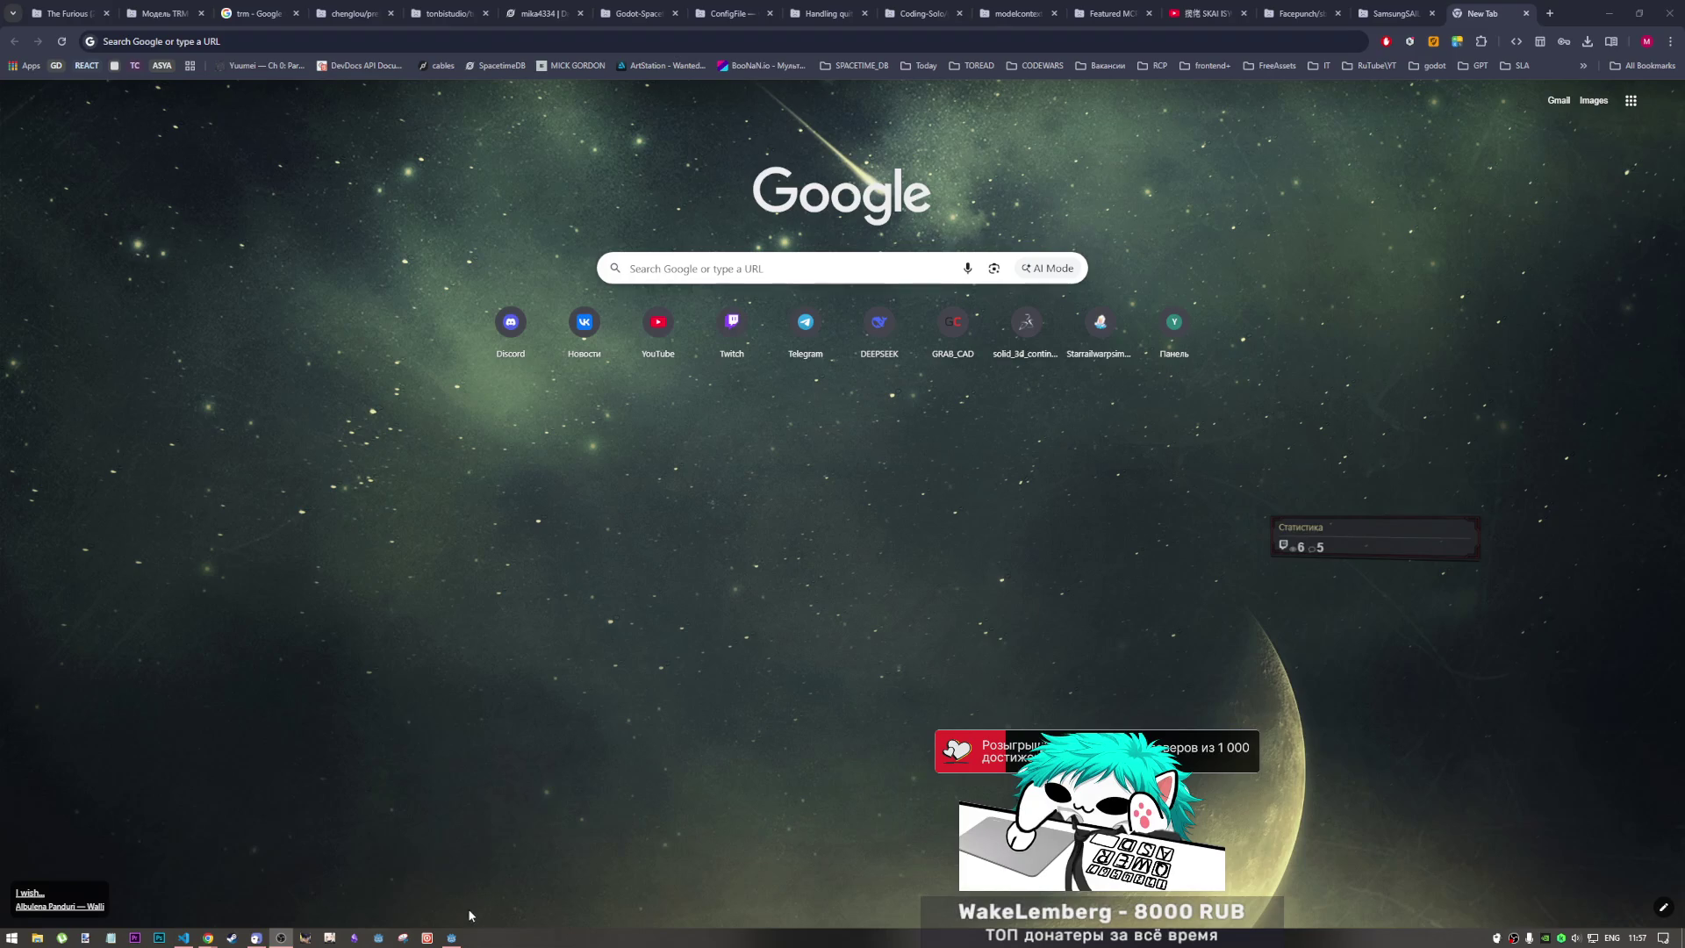
click(452, 938)
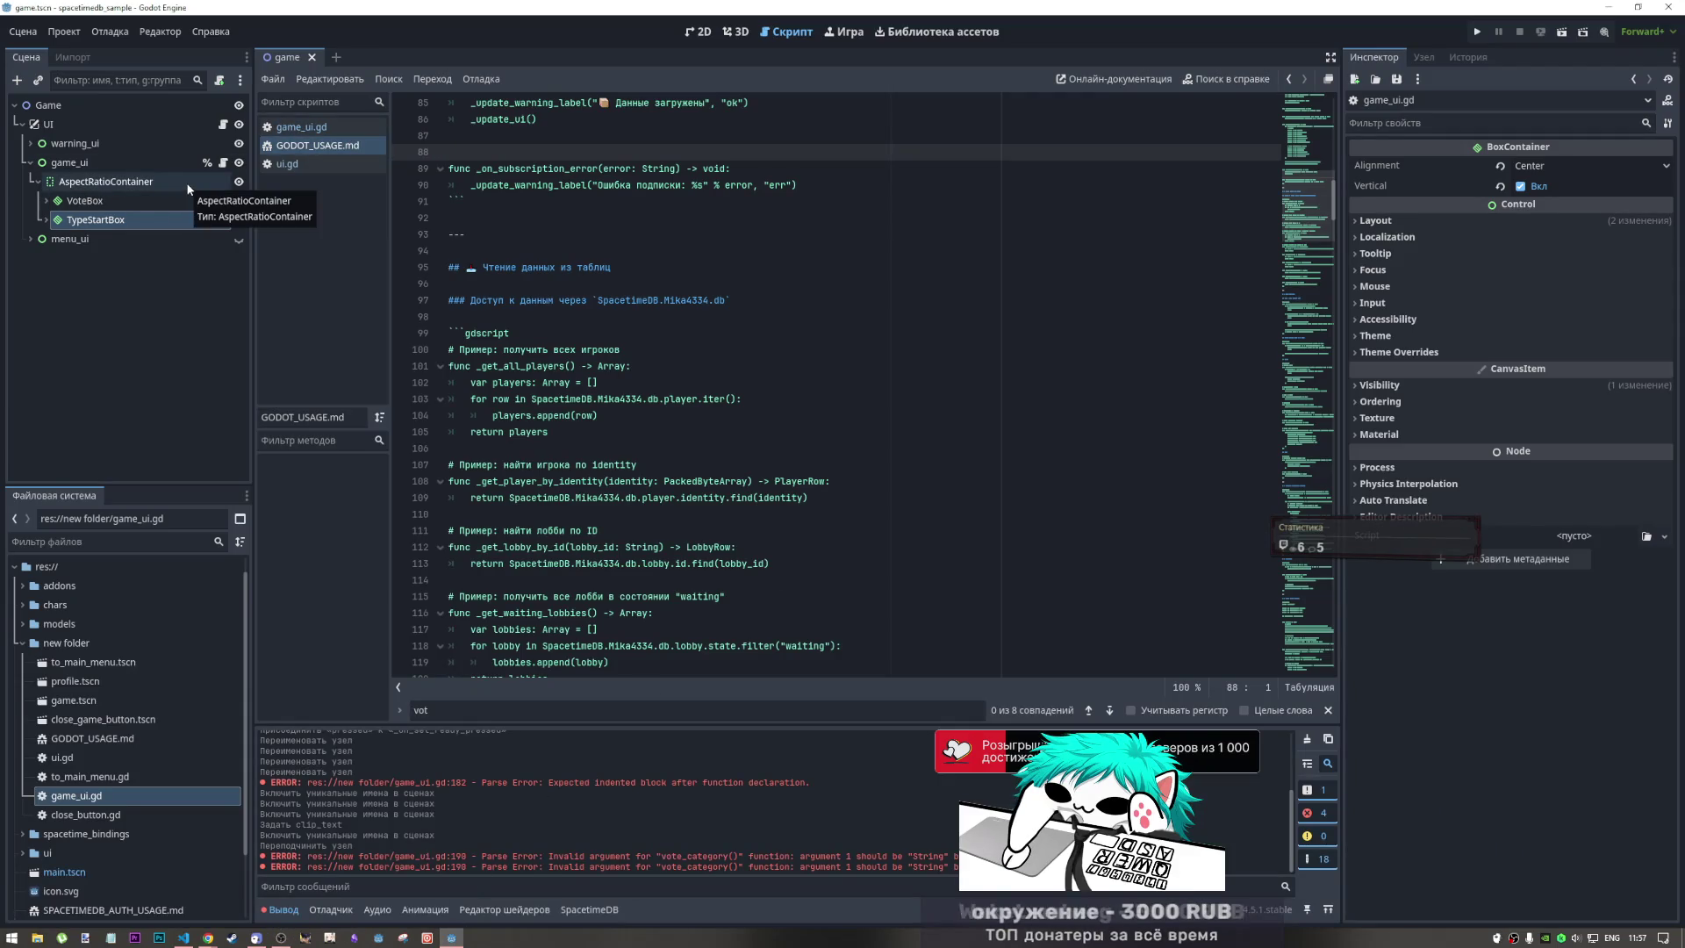
Show game.tscn in the 2D view with its Choose Category screen, then deselect the Game root node
click(736, 31)
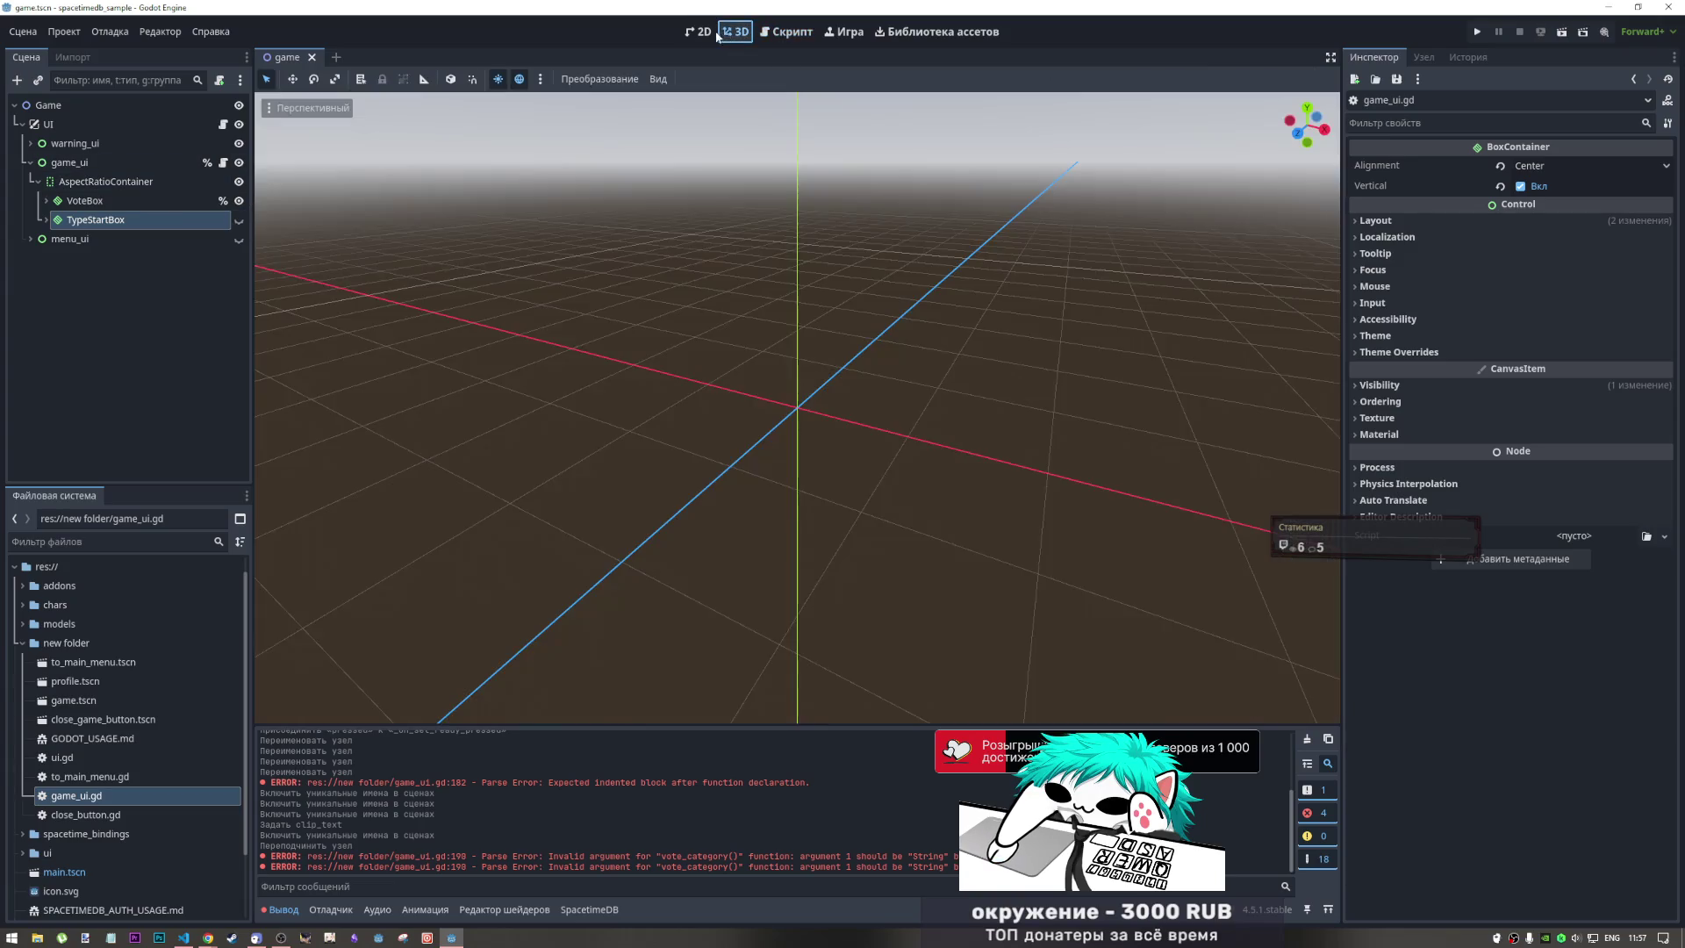
click(699, 32)
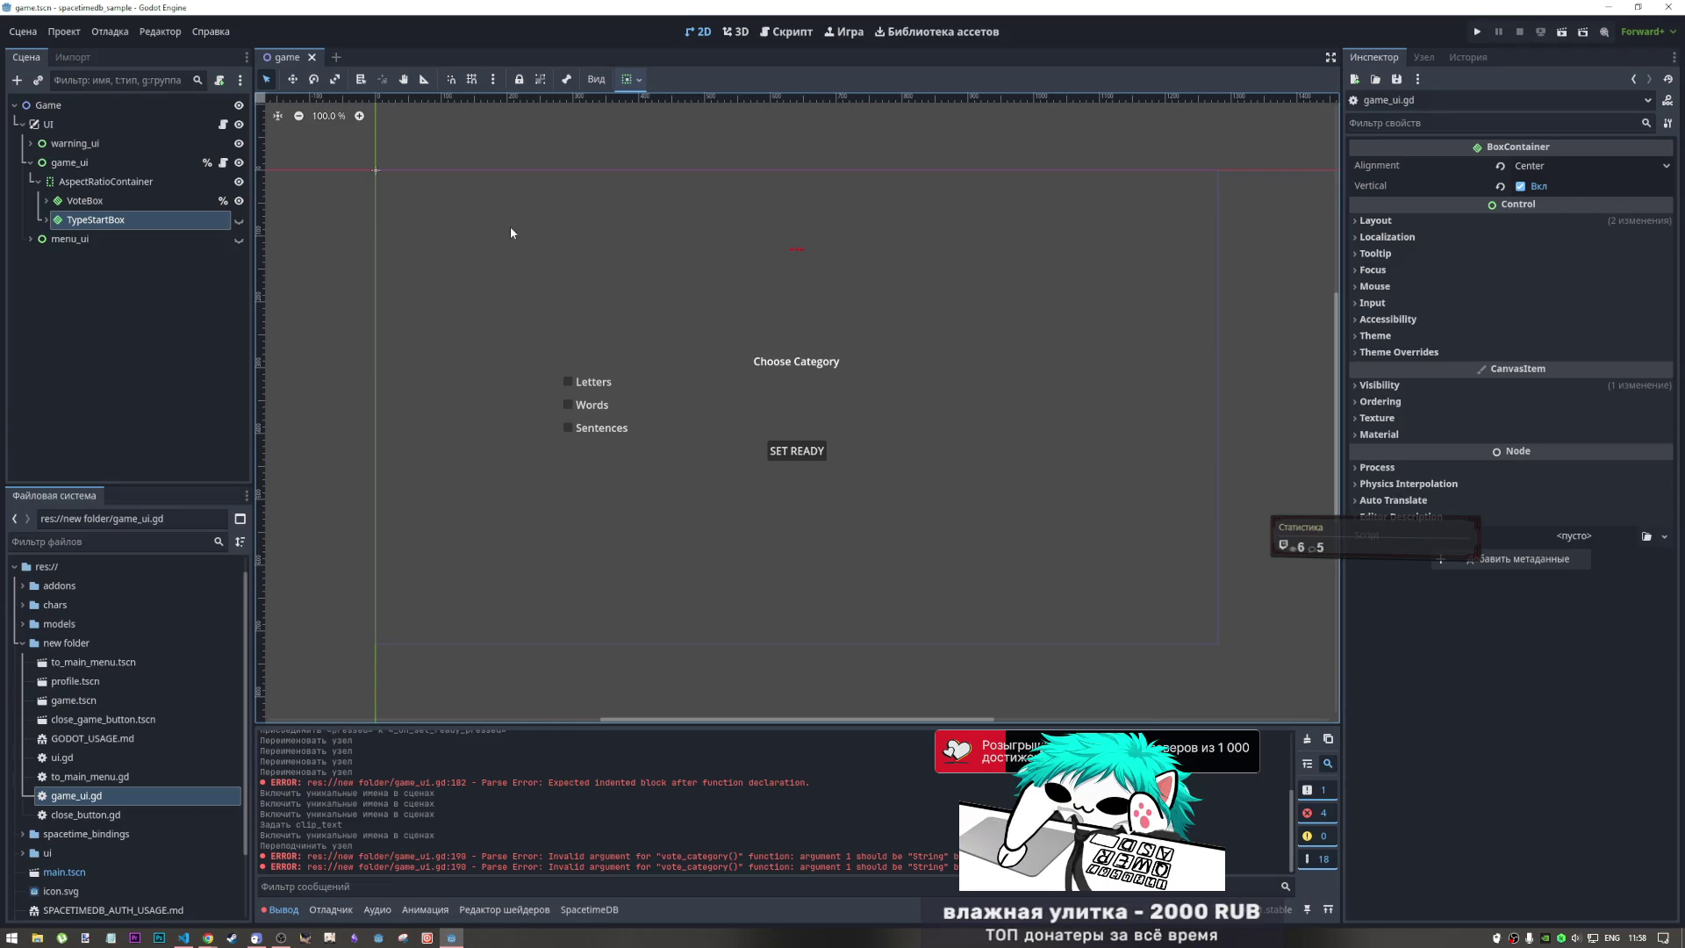
click(103, 112)
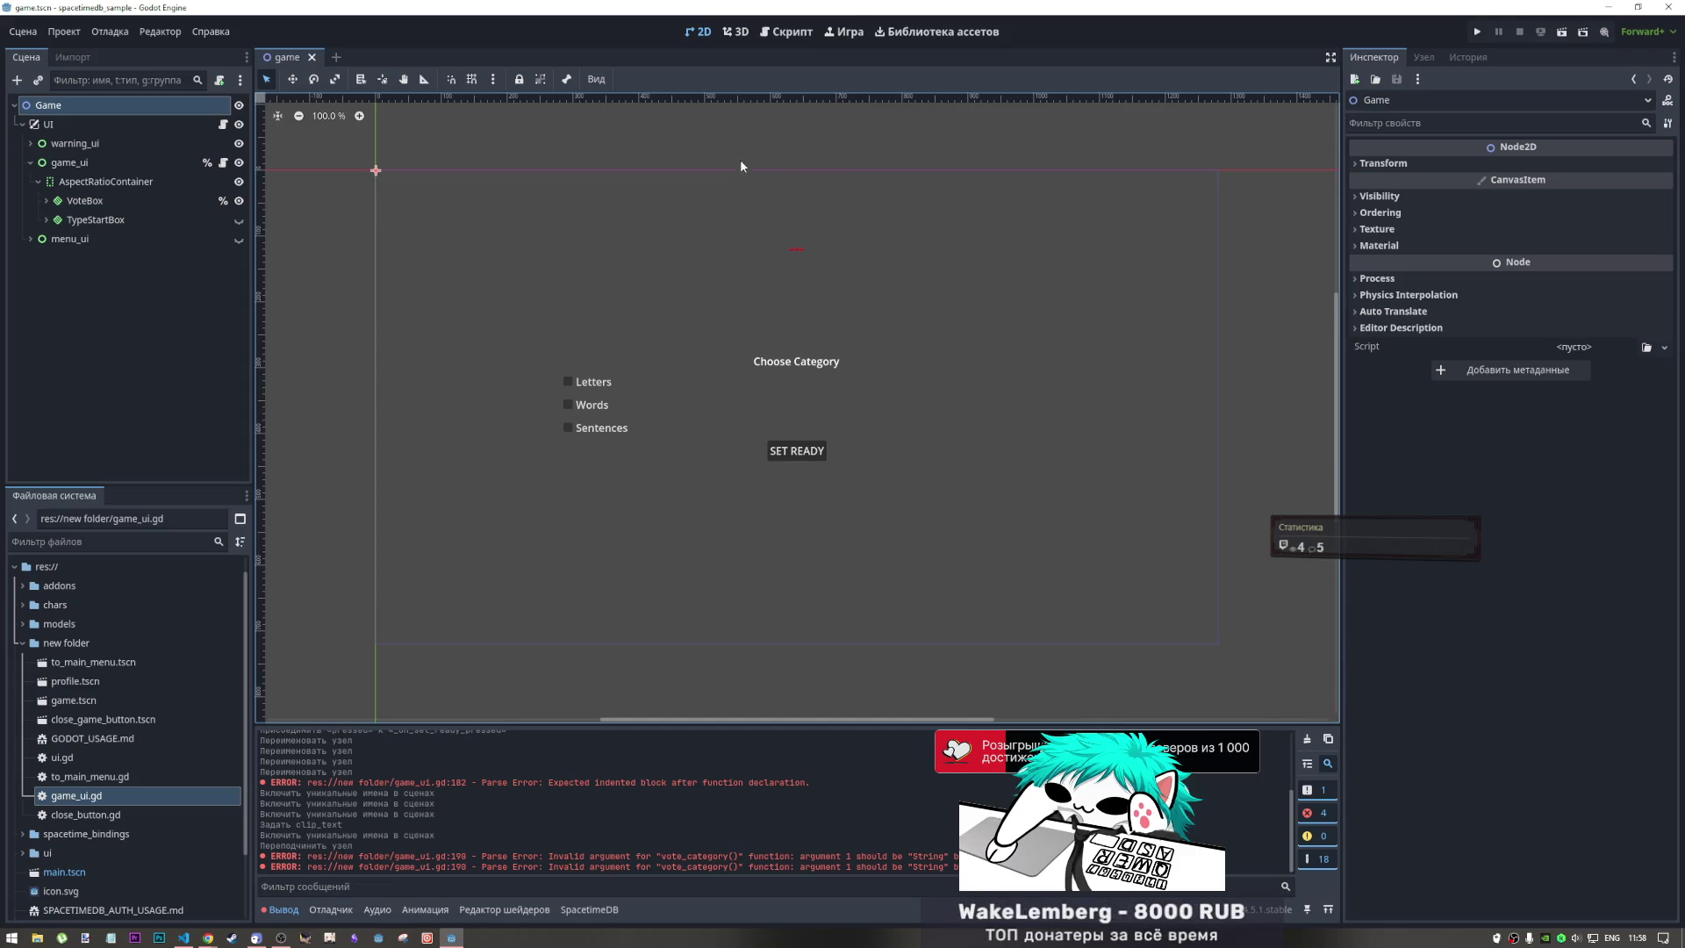
click(811, 145)
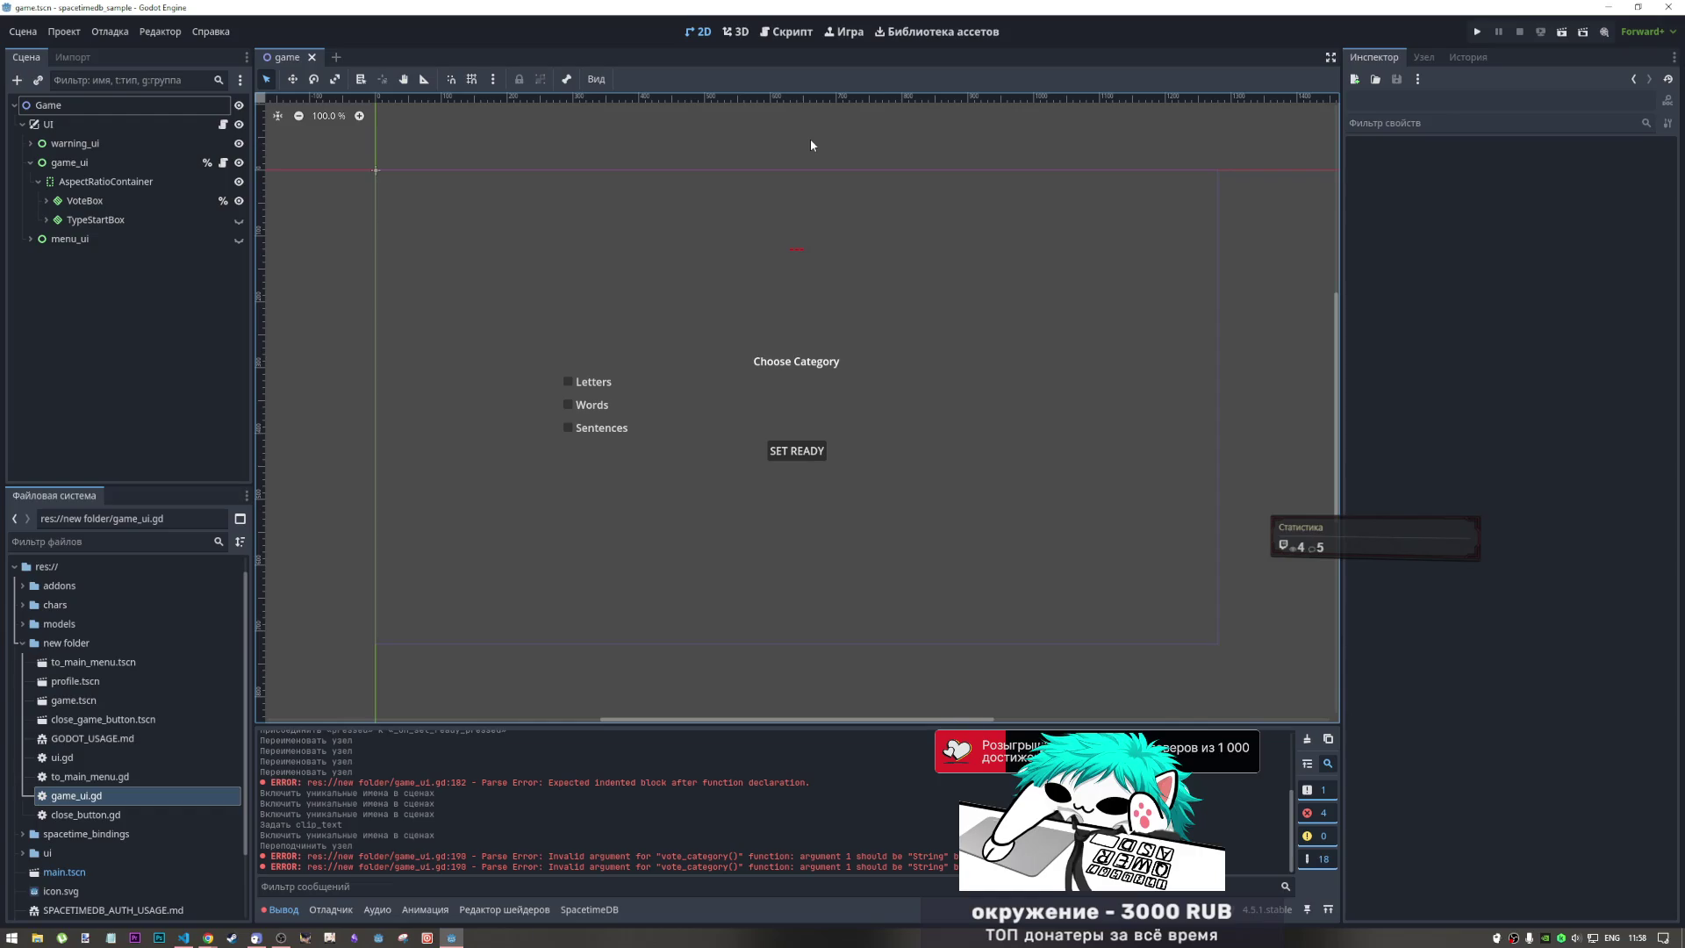
click(1612, 938)
click(1611, 938)
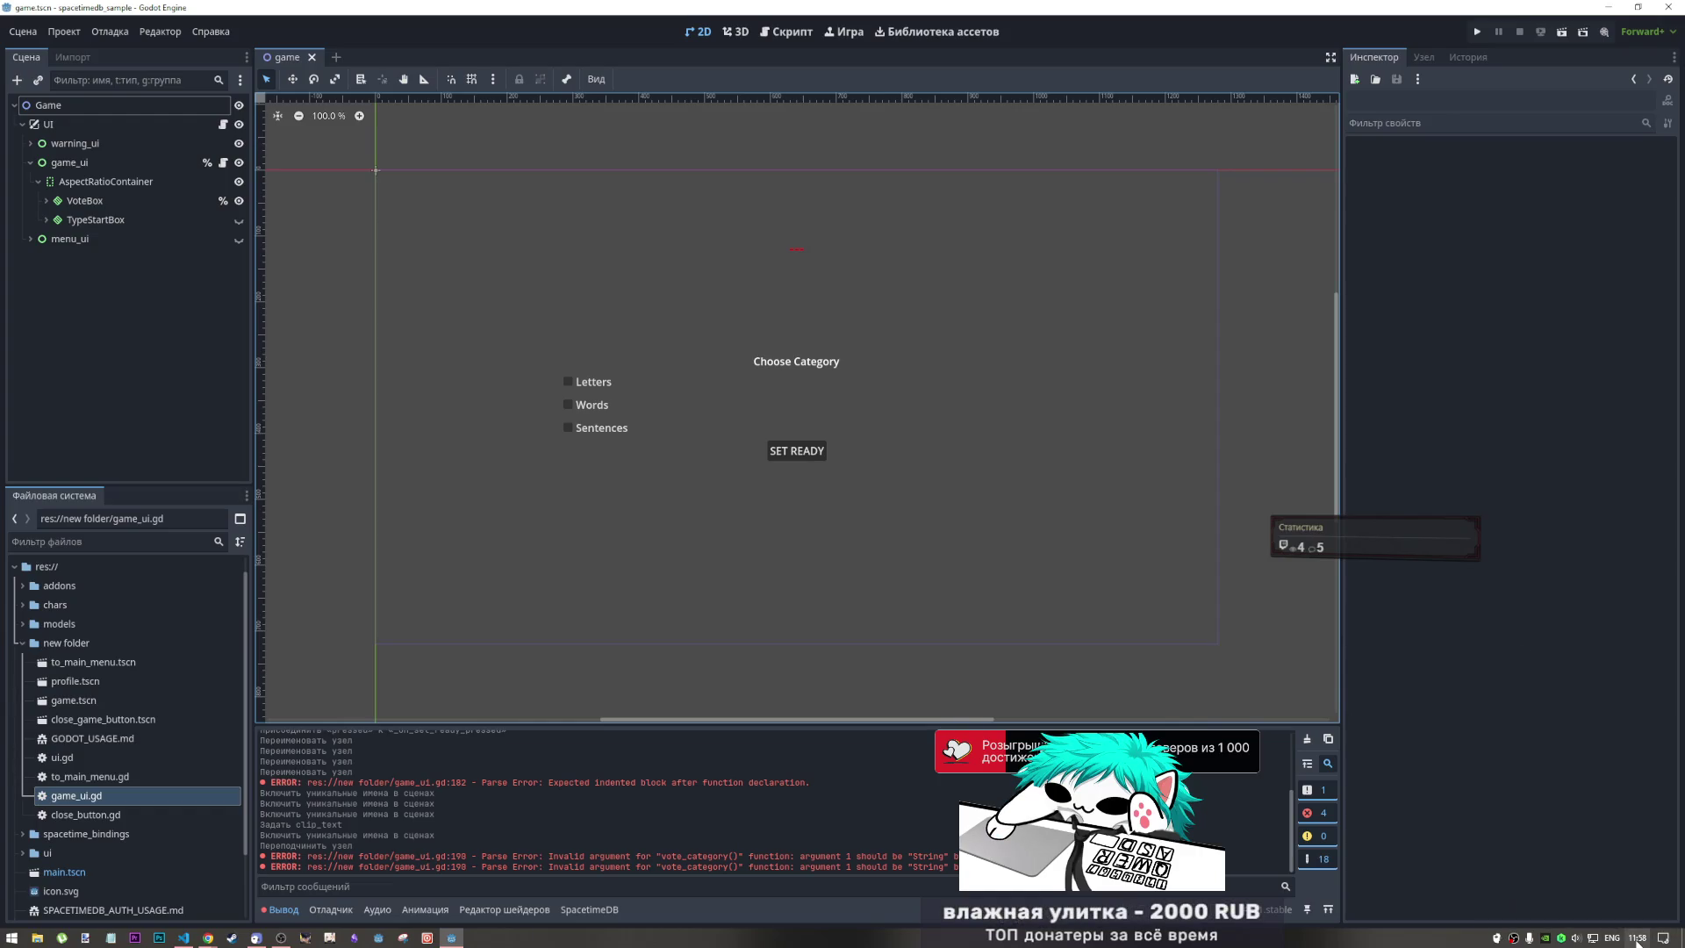
click(1637, 938)
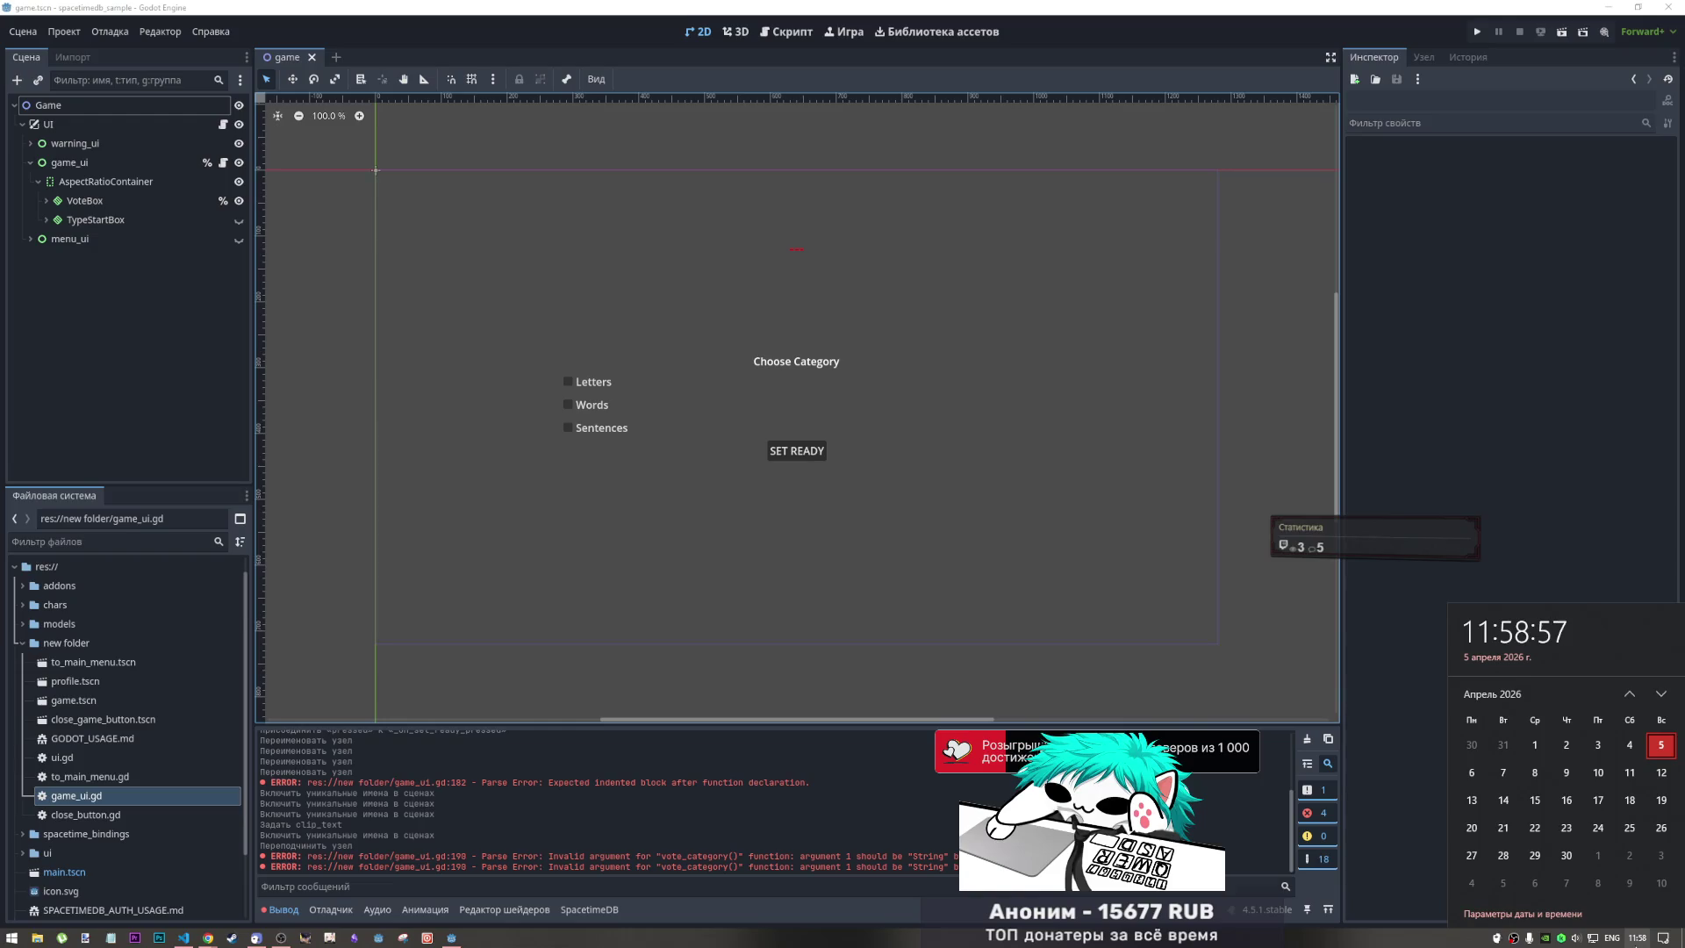
key(Escape)
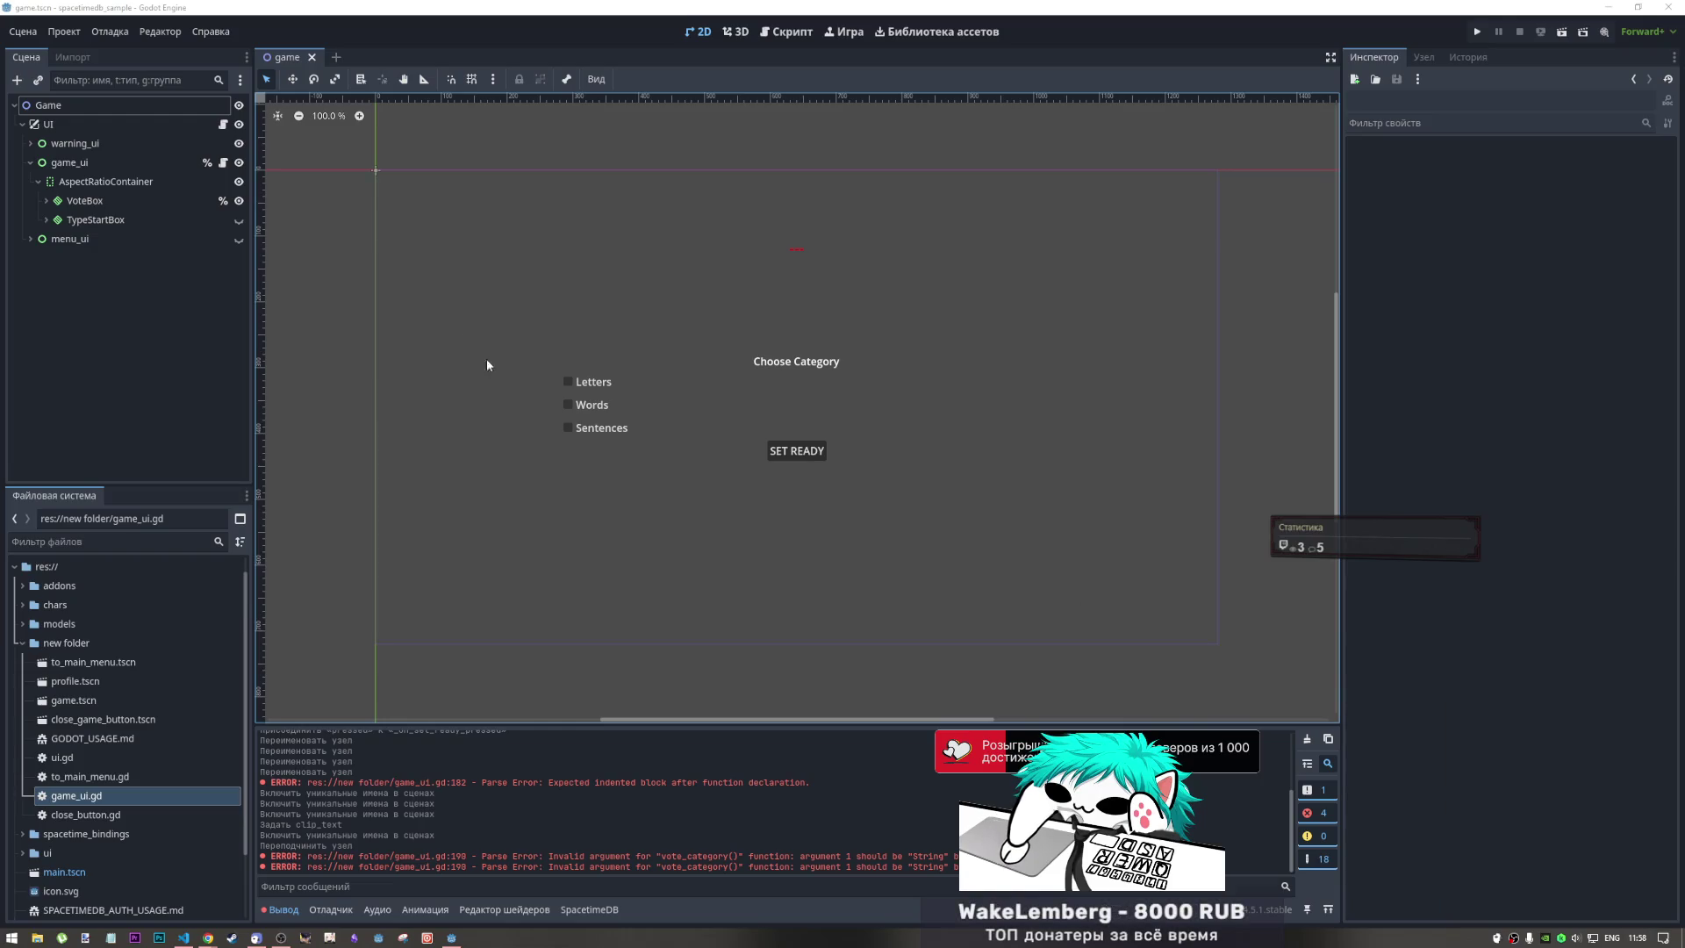
mouse_move(347, 155)
mouse_down()
mouse_move(558, 504)
mouse_move(1315, 677)
mouse_move(1278, 690)
mouse_up()
click(1278, 690)
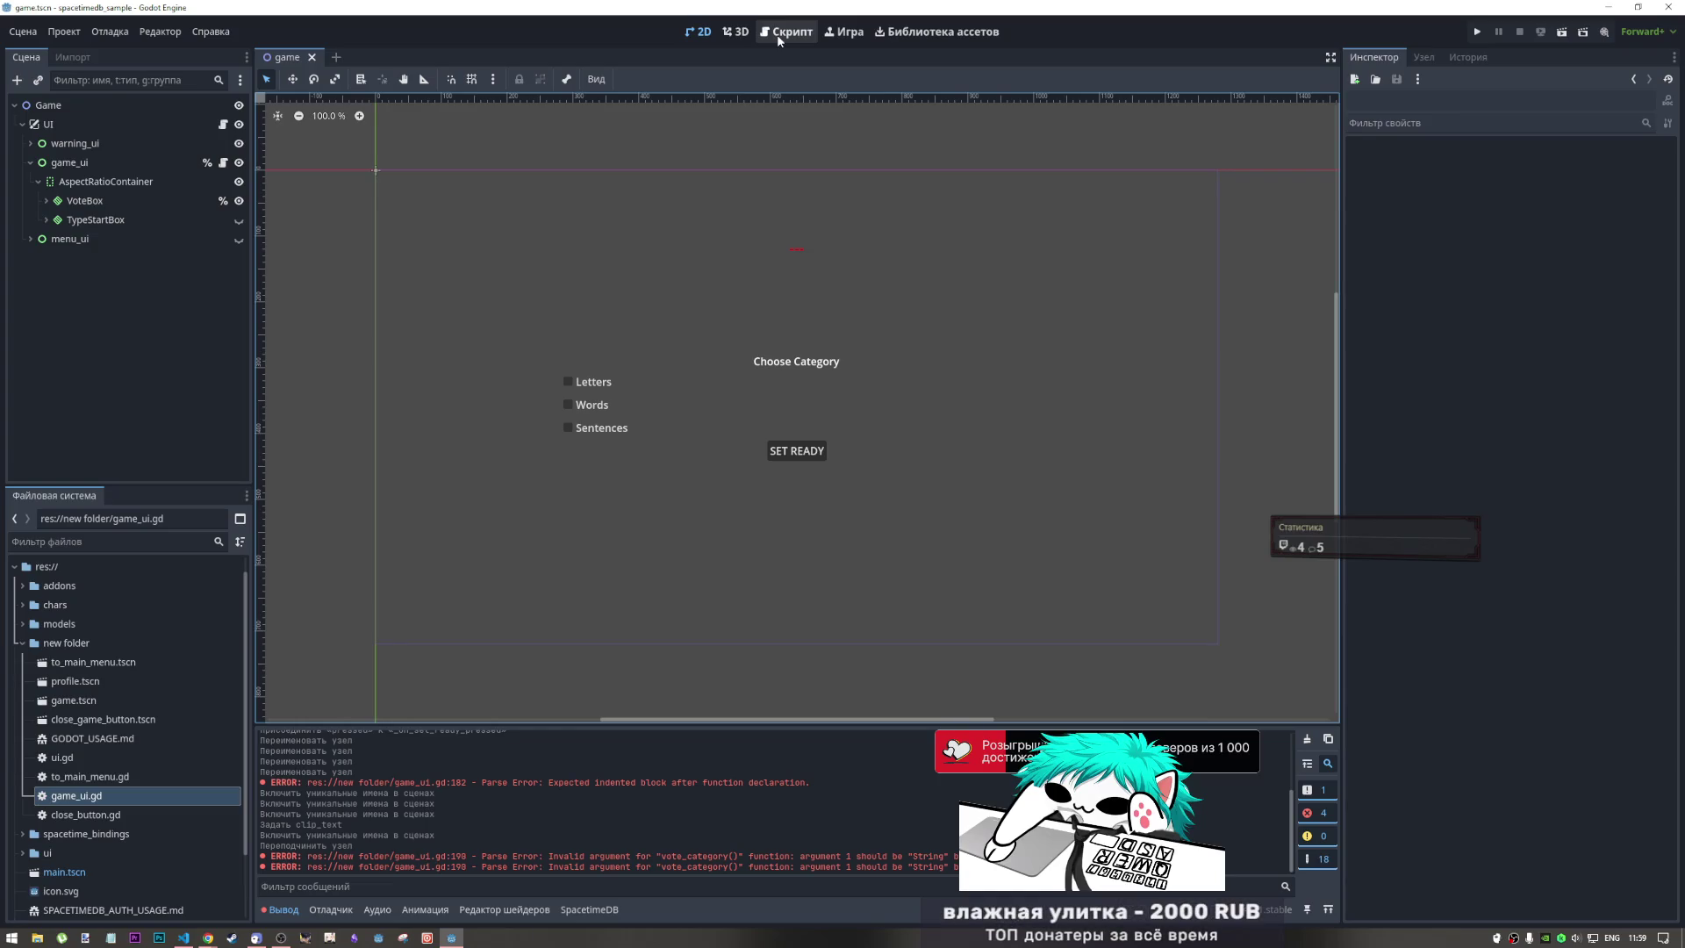
click(778, 35)
click(707, 35)
click(790, 33)
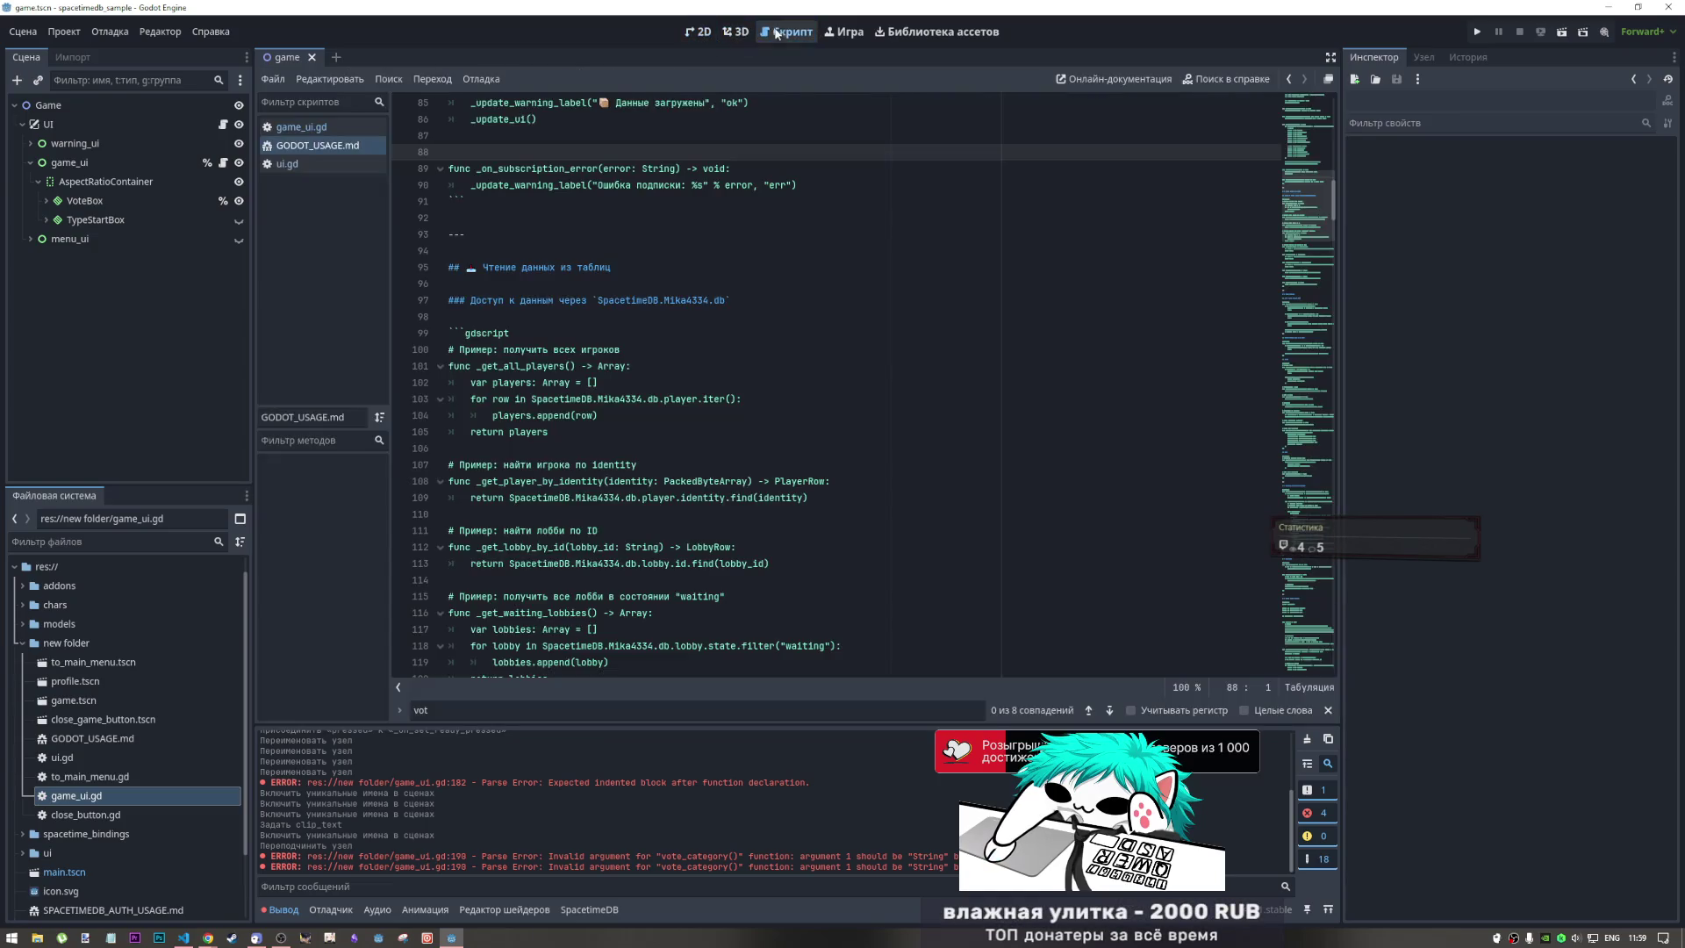
click(707, 35)
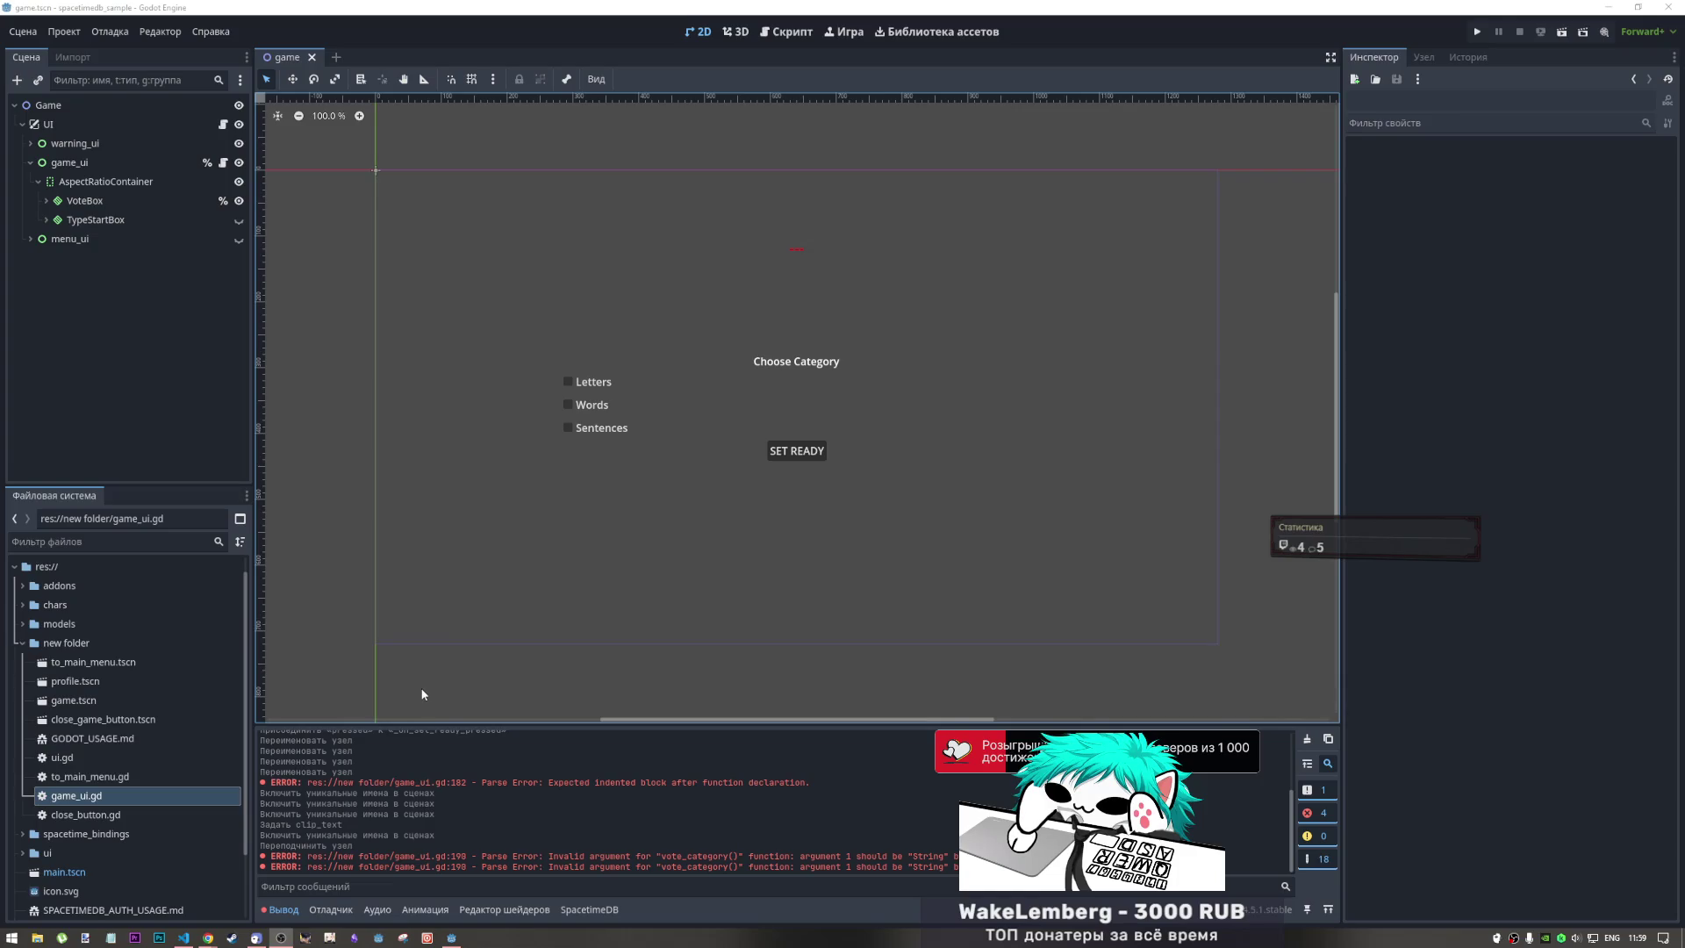
In GODOT_USAGE.md, select lines 18–89 of the connection code, then clear the selection
click(183, 938)
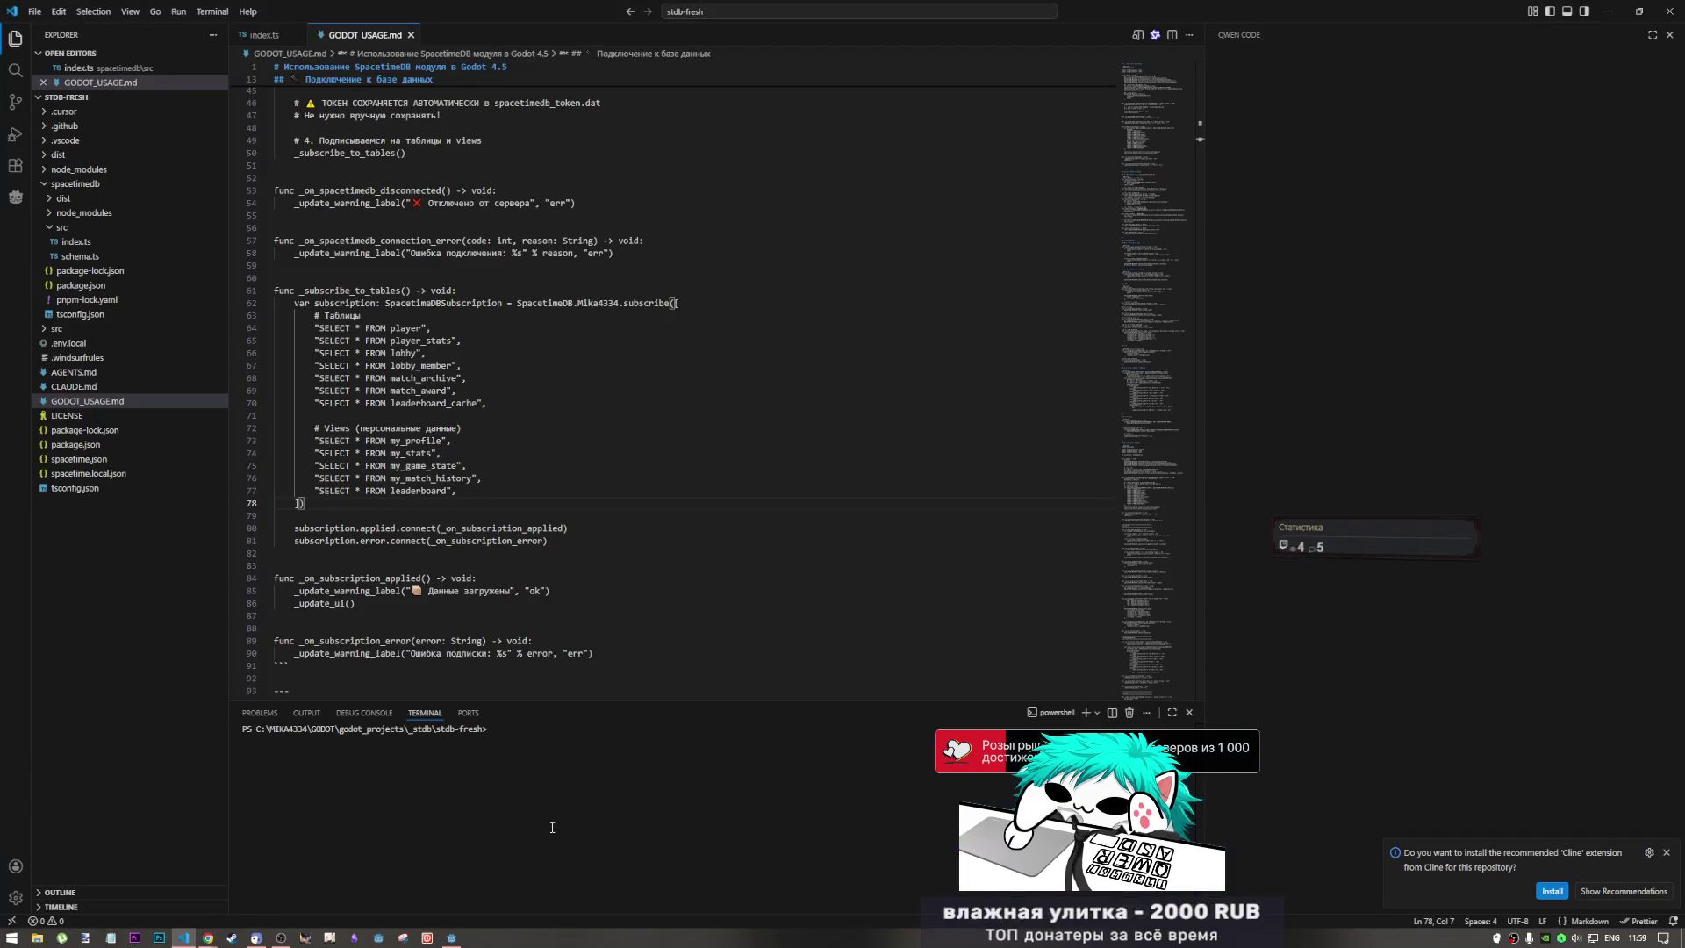
click(610, 654)
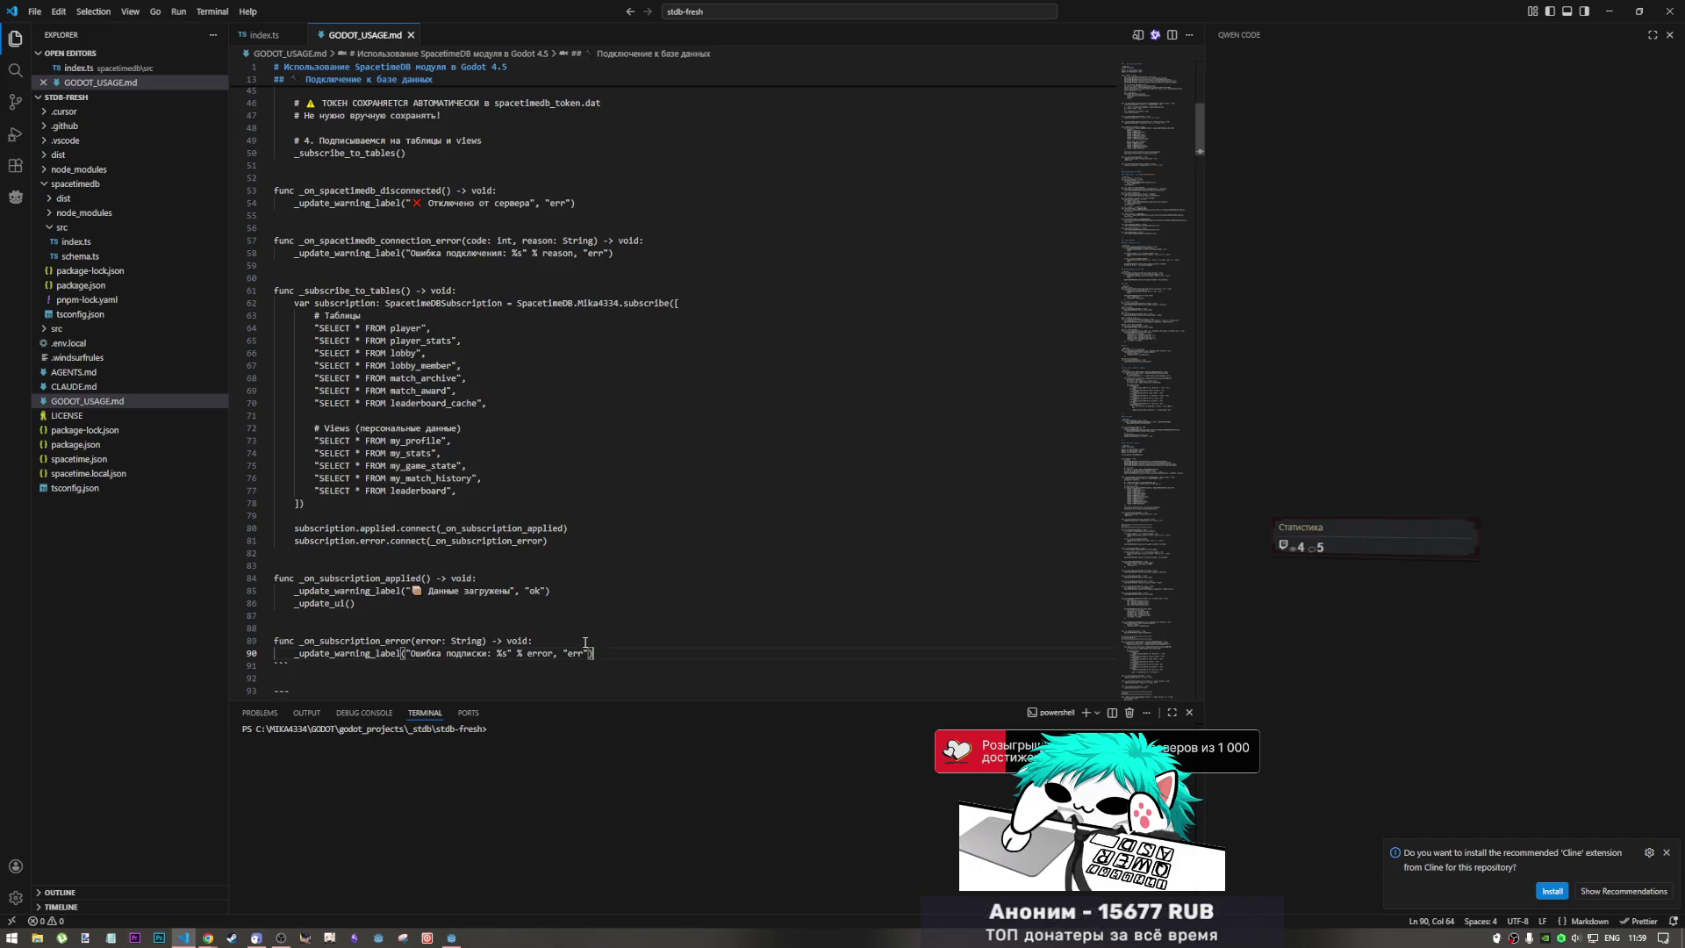
key(Up)
key(shift+Up)
key(shift+Up)
key(shift+Up)
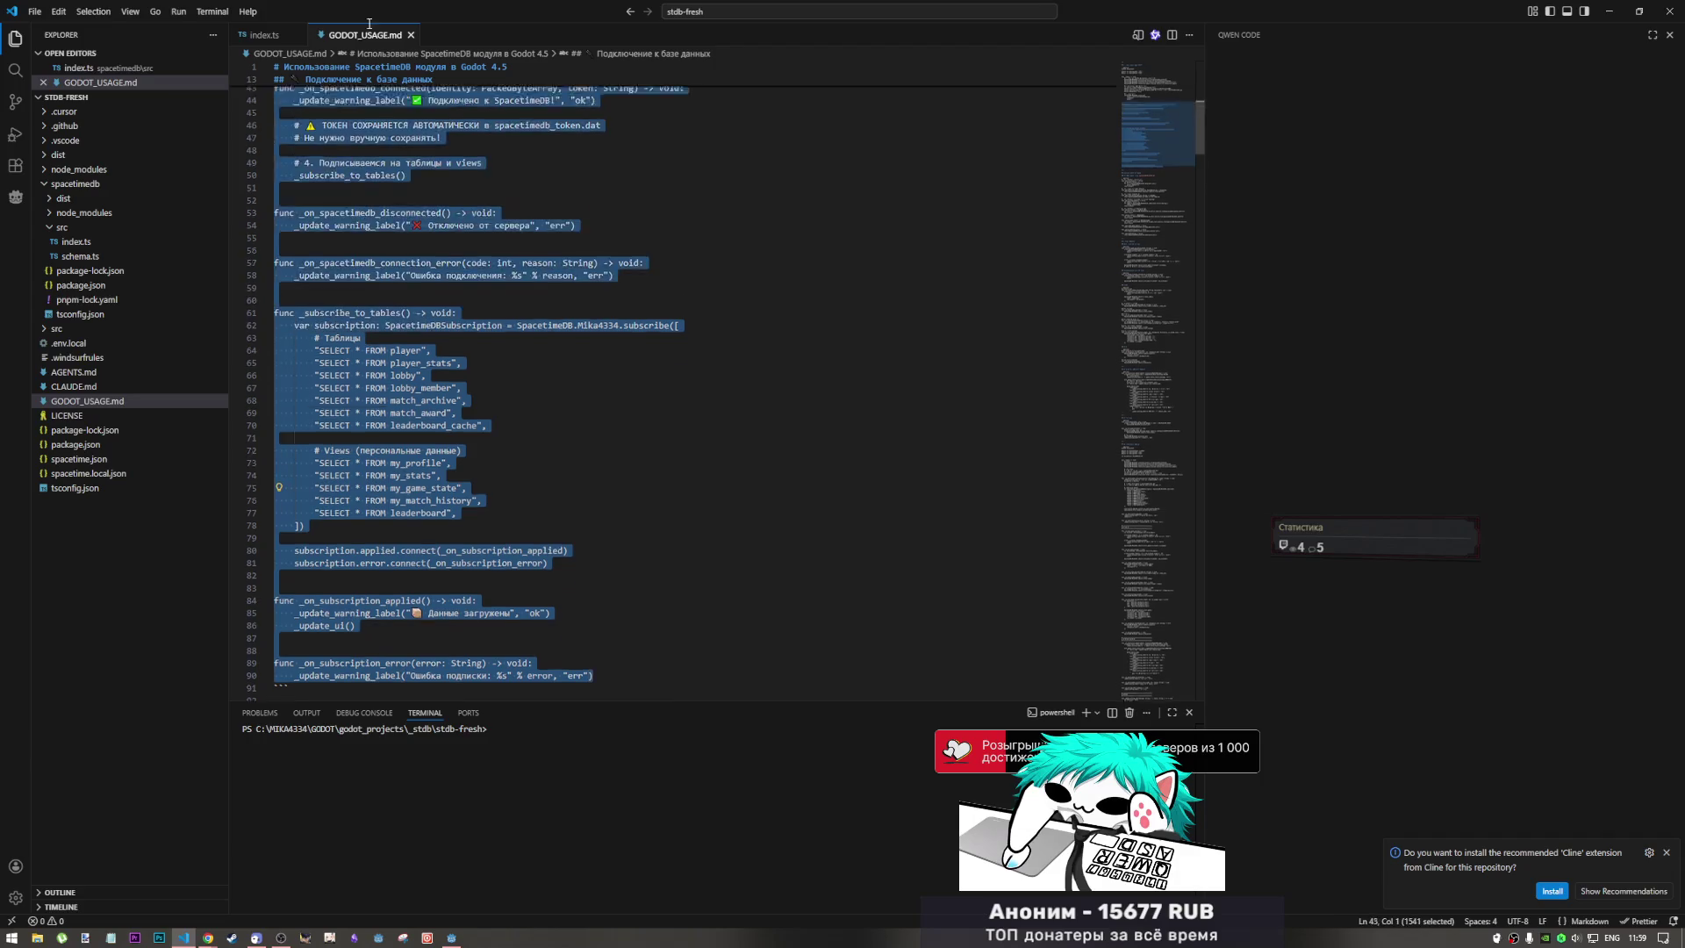
click(923, 222)
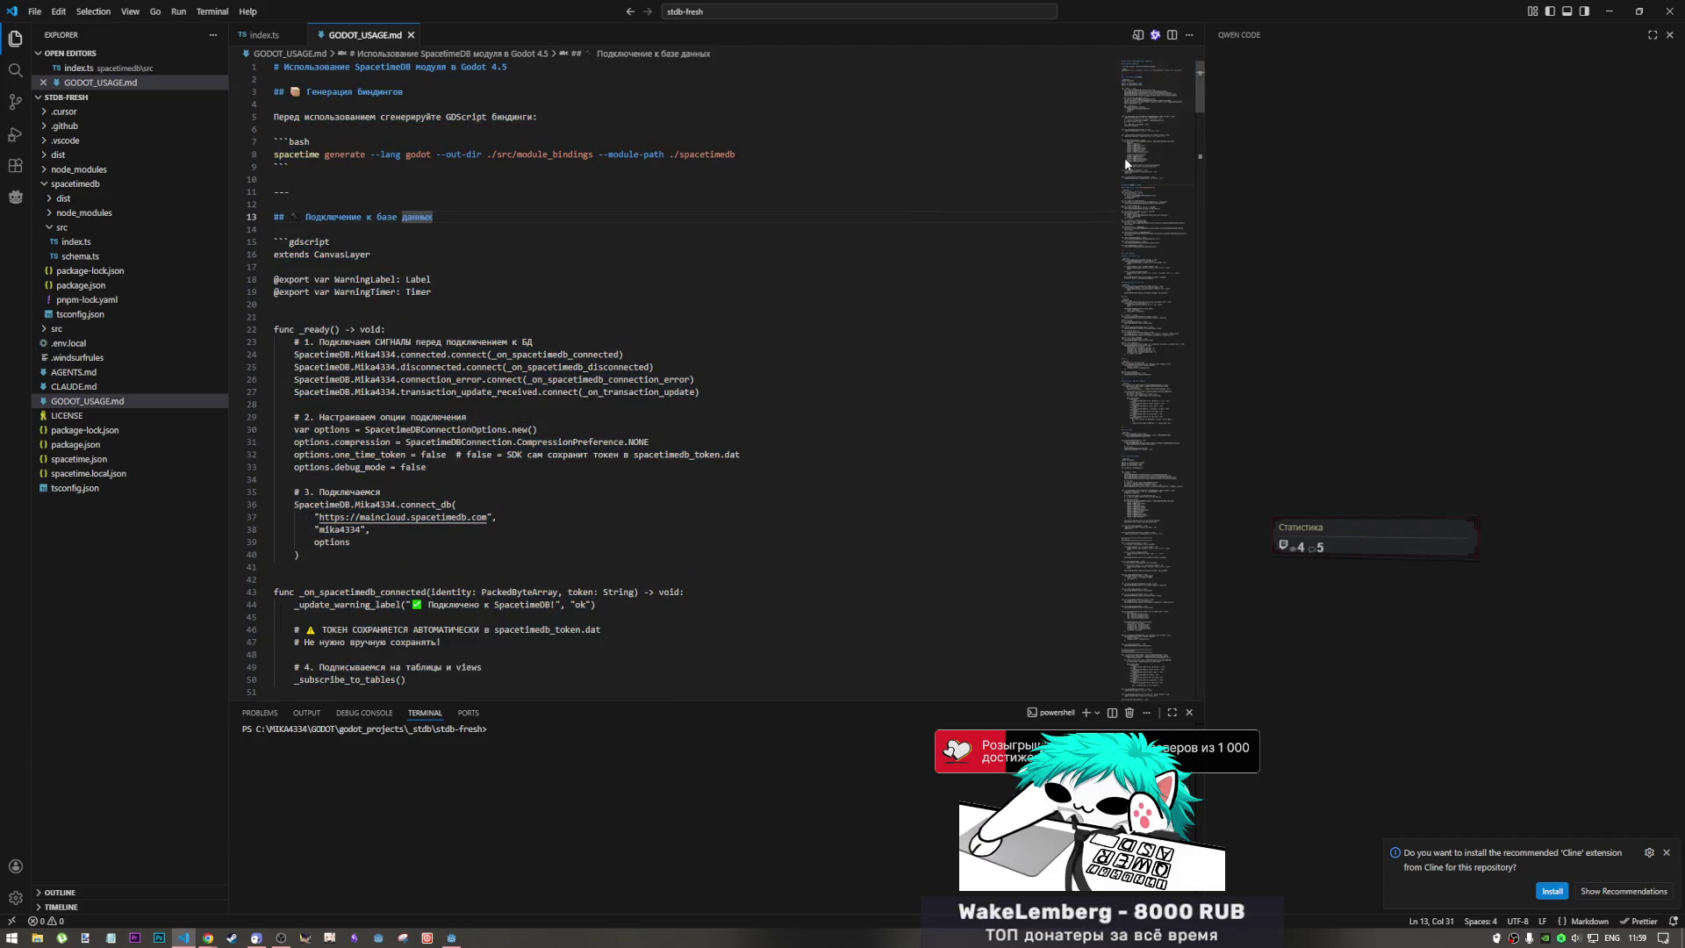
Scroll GODOT_USAGE.md back to the top and place the caret in the connection example
drag(1150, 125, 1107, 527)
drag(1150, 413, 1144, 70)
click(892, 253)
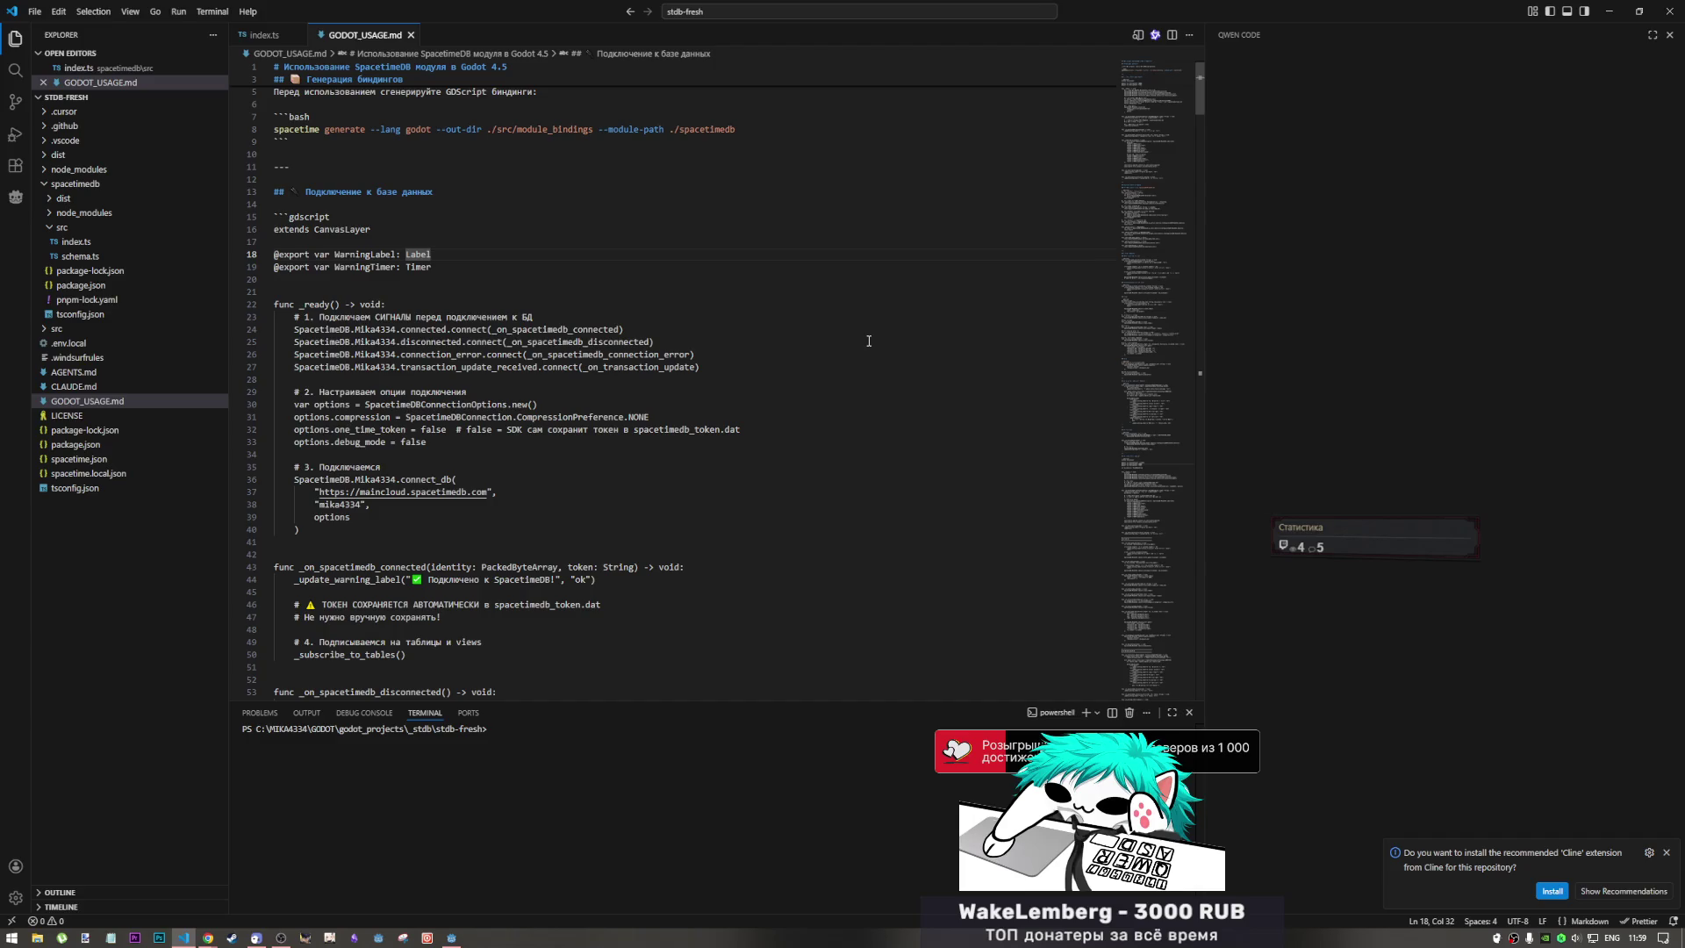
Bring the Chrome window with the New Tab to the front
click(281, 937)
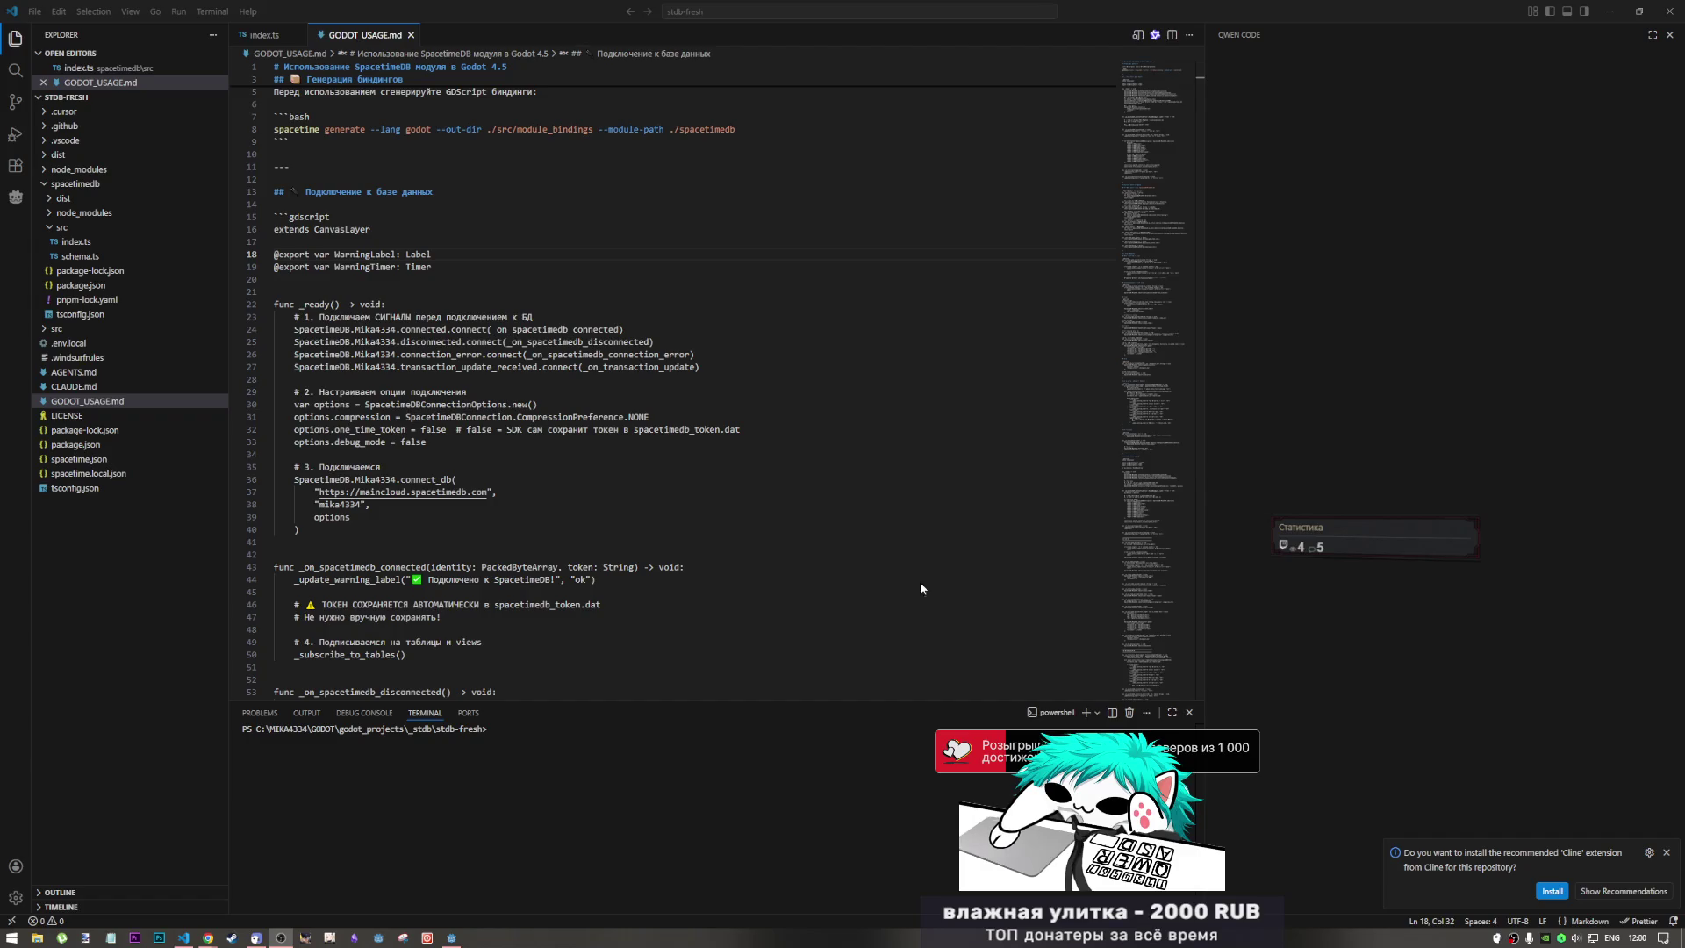
mouse_move(209, 941)
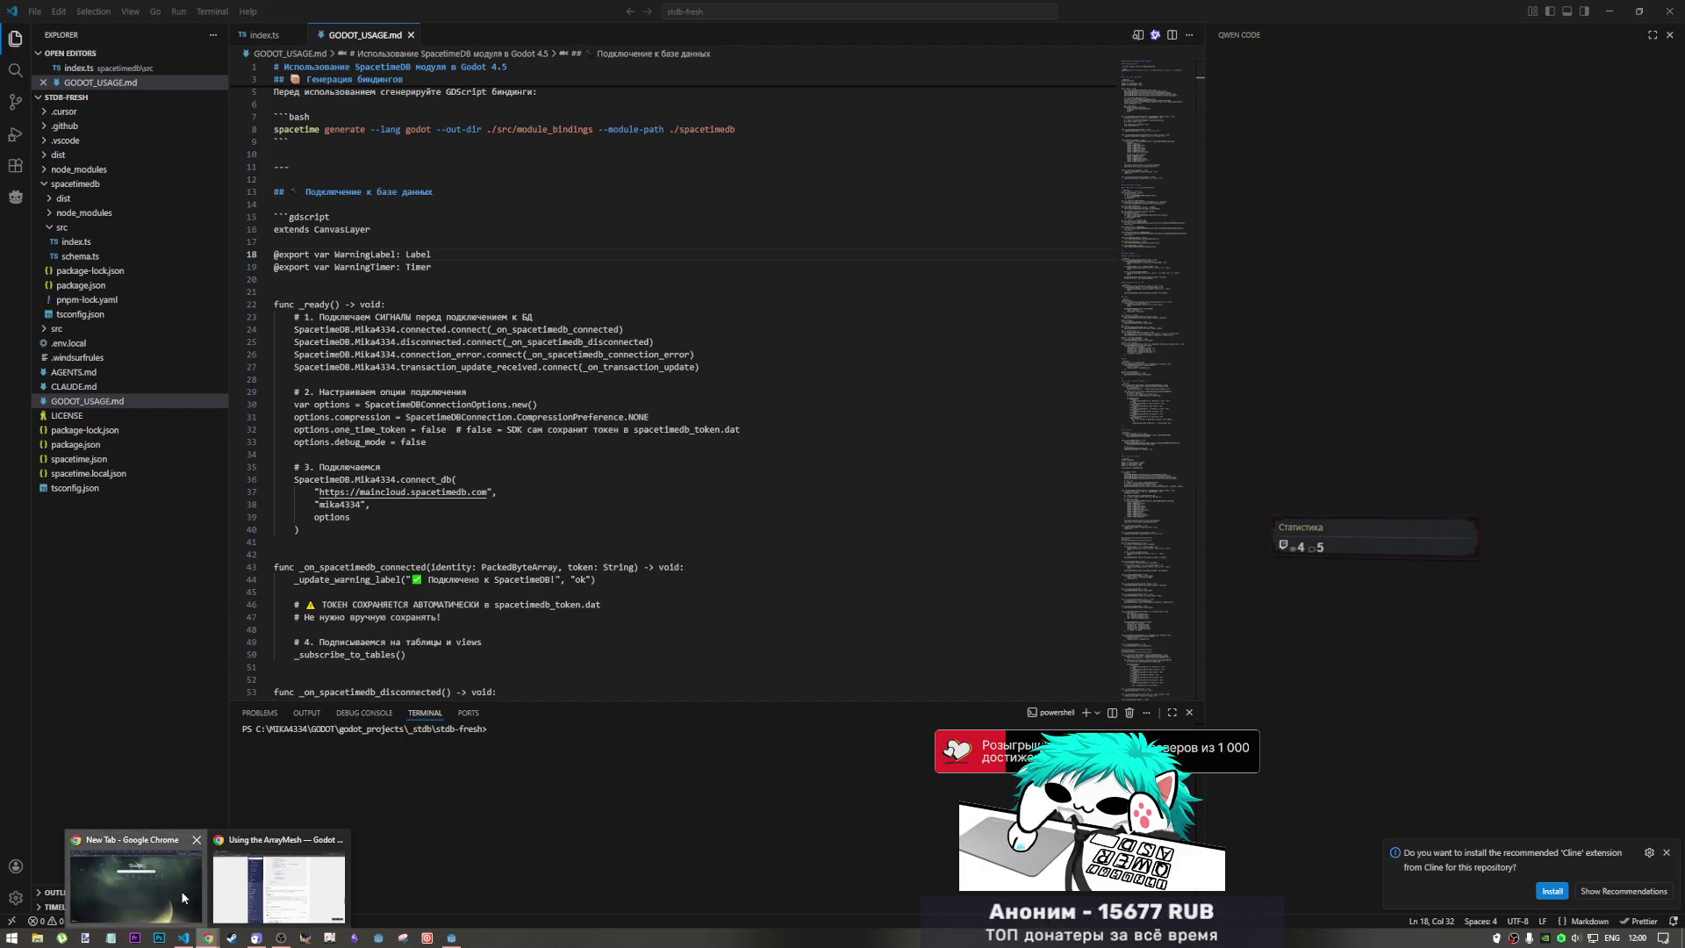
click(136, 882)
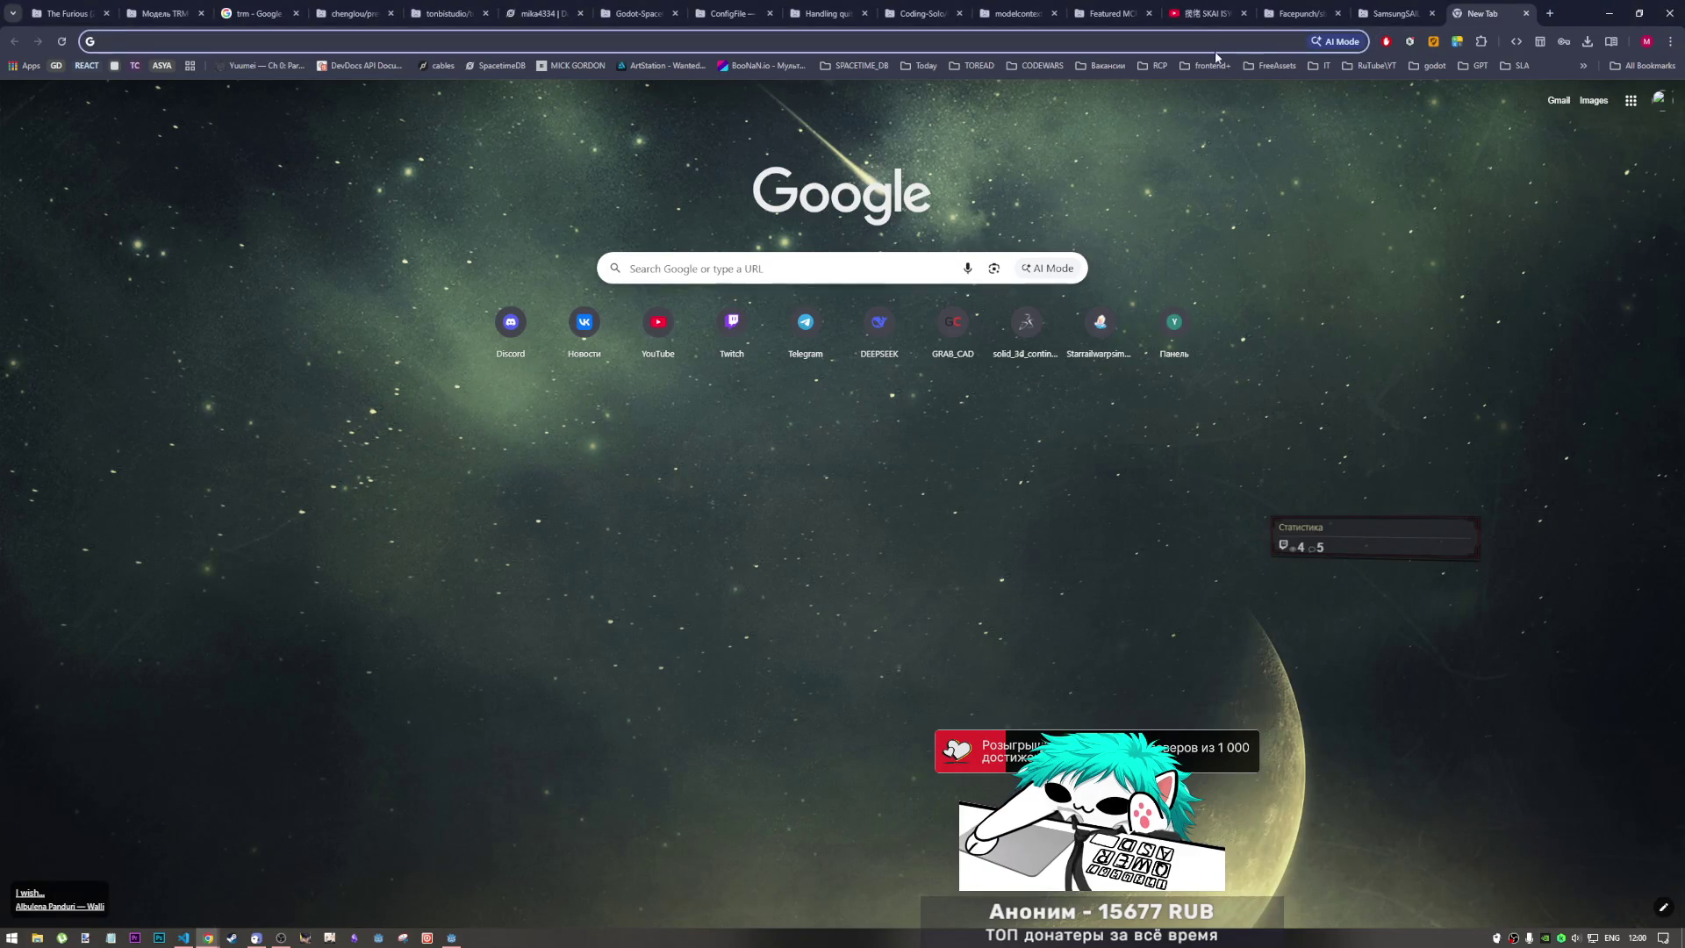
Open the suggested rutube video page from 'ru' and check the VPN extension panel
click(1205, 43)
key(Escape)
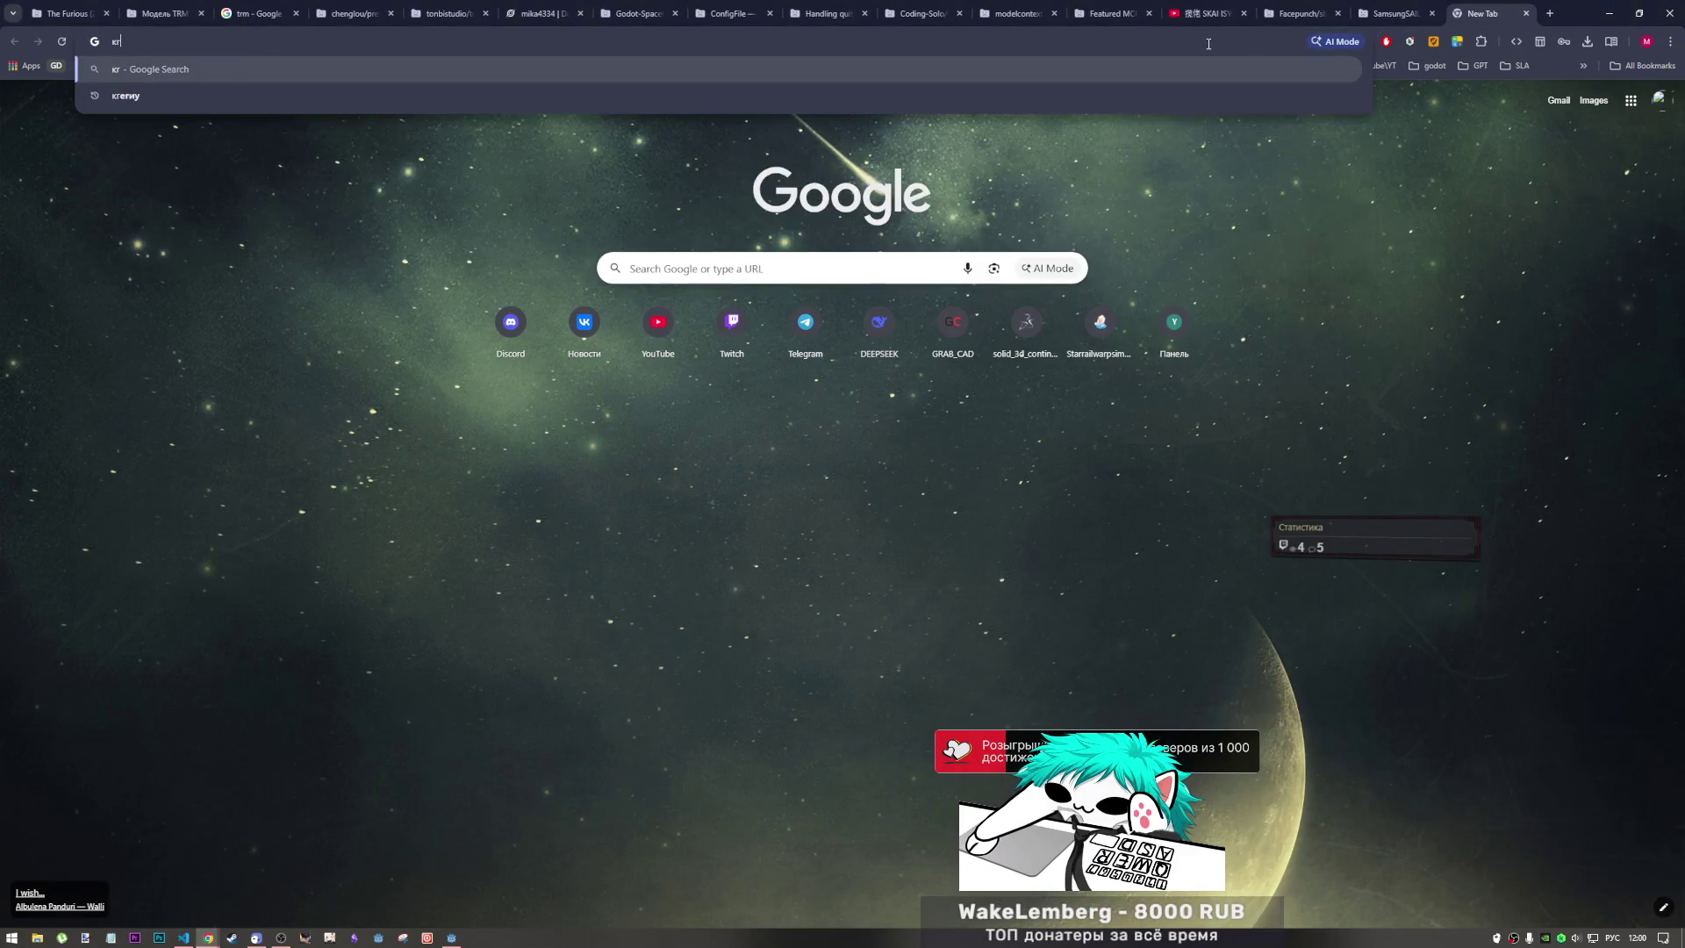
text(rutube.ru)
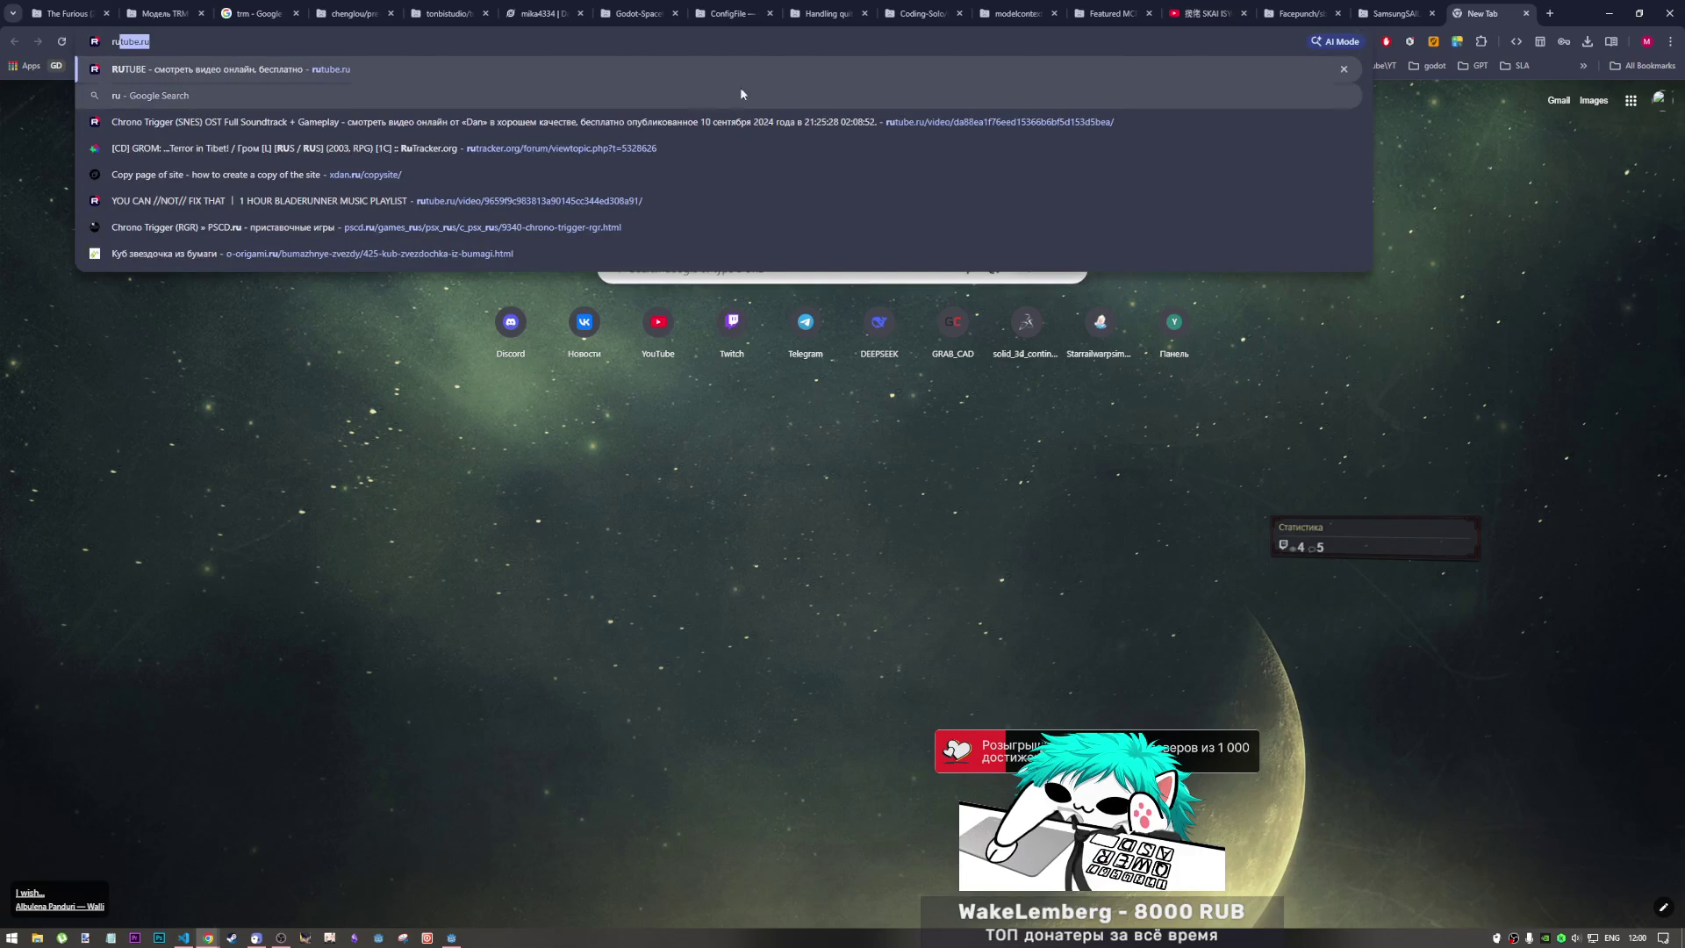
click(614, 126)
click(1433, 42)
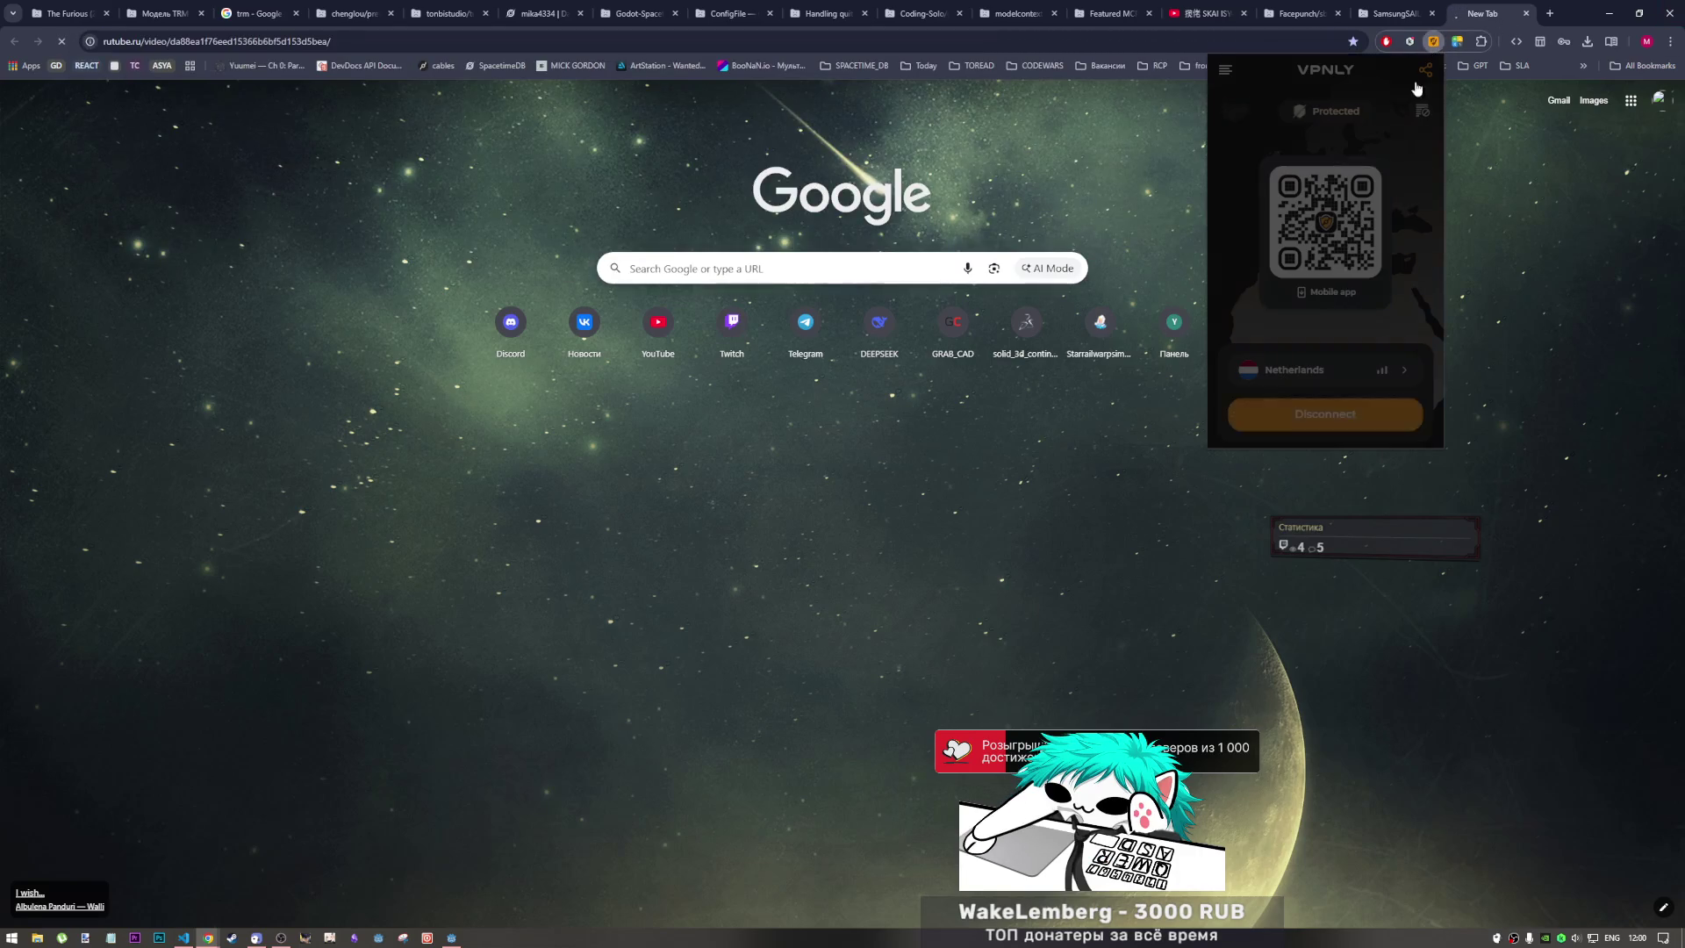
click(992, 465)
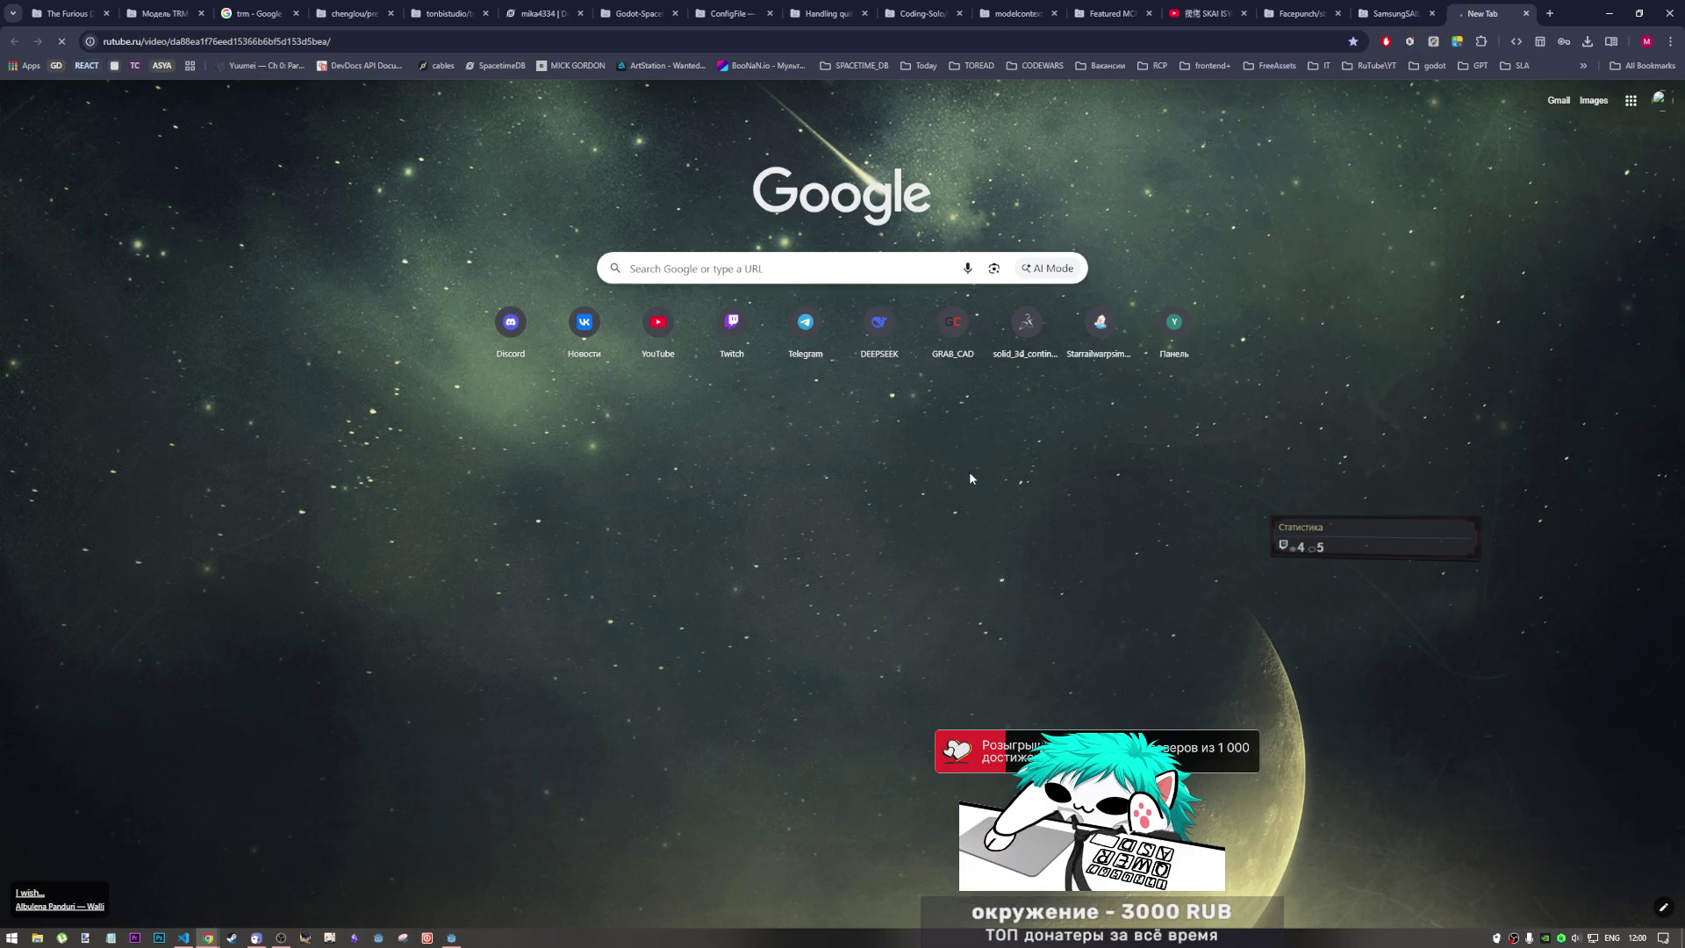
Retype 'ru', open the Chrono Trigger rutube suggestion and dismiss the covering advert
key(ctrl+l)
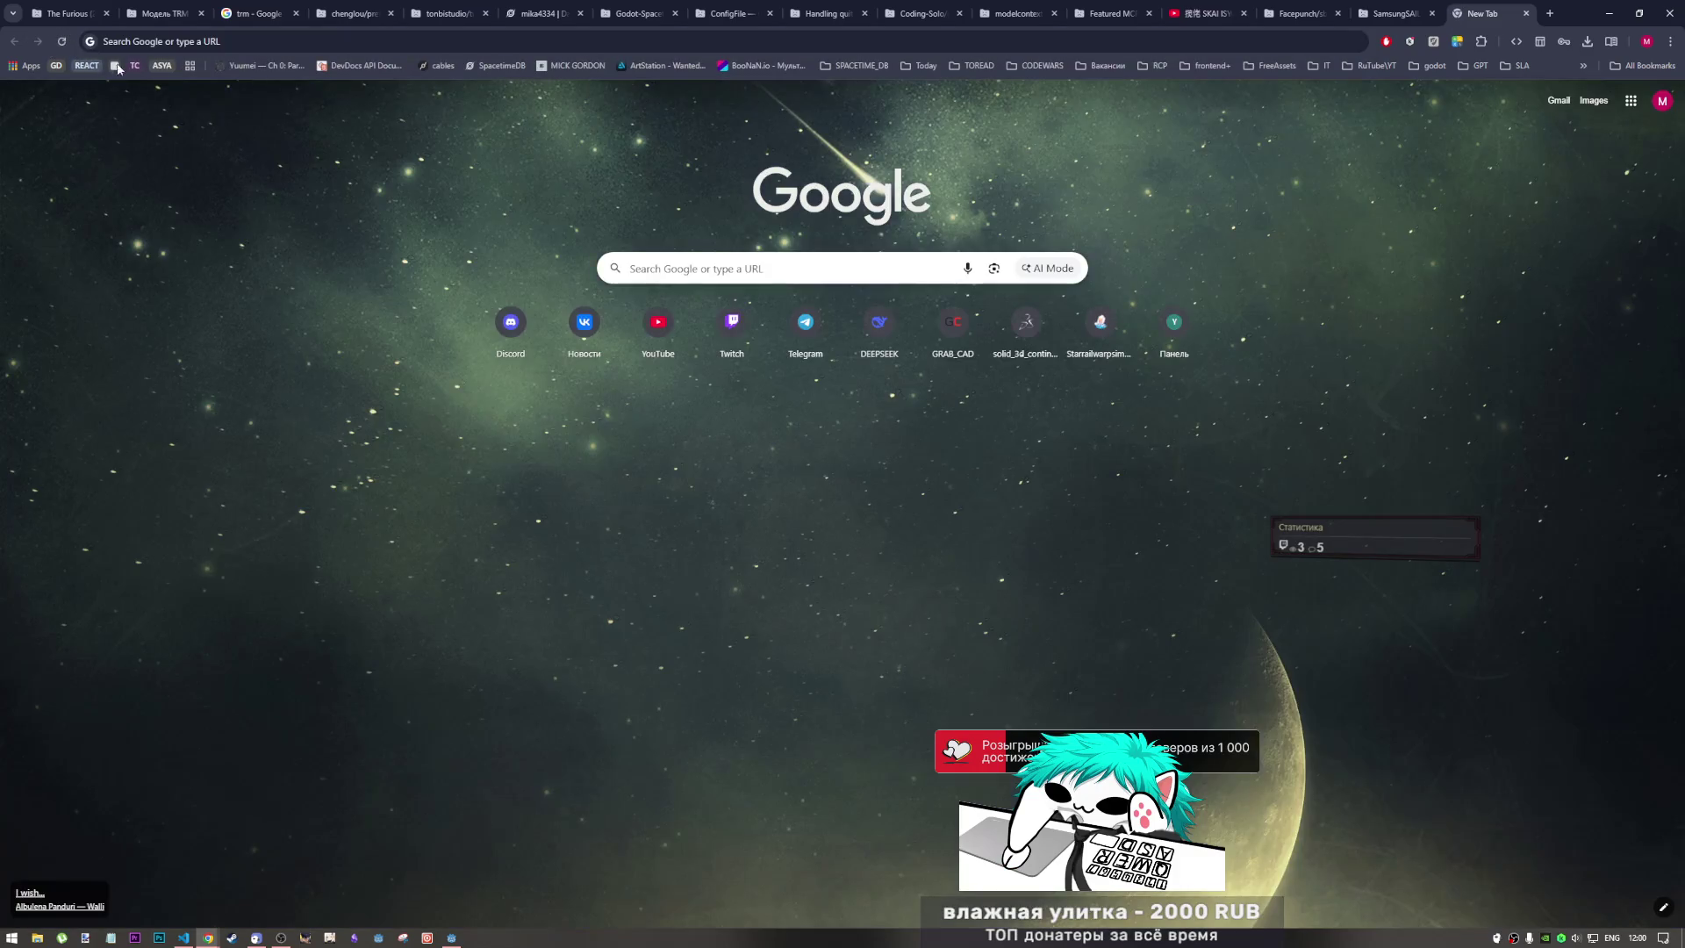
click(164, 45)
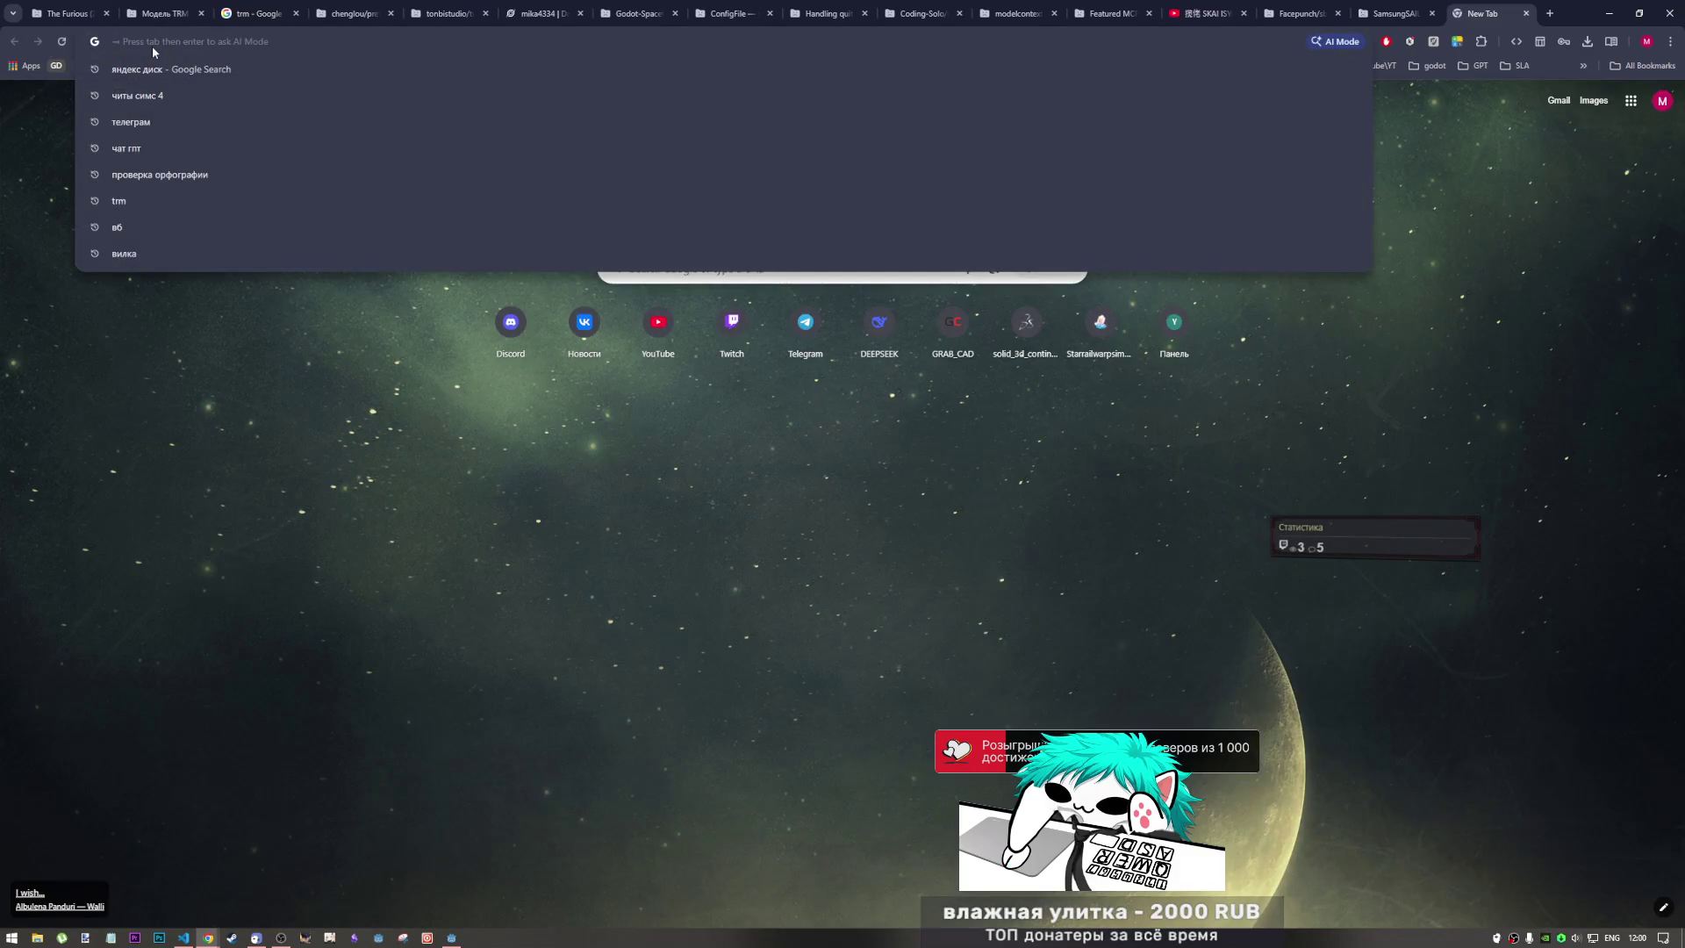
text(ru)
key(Down)
key(Down)
key(Down)
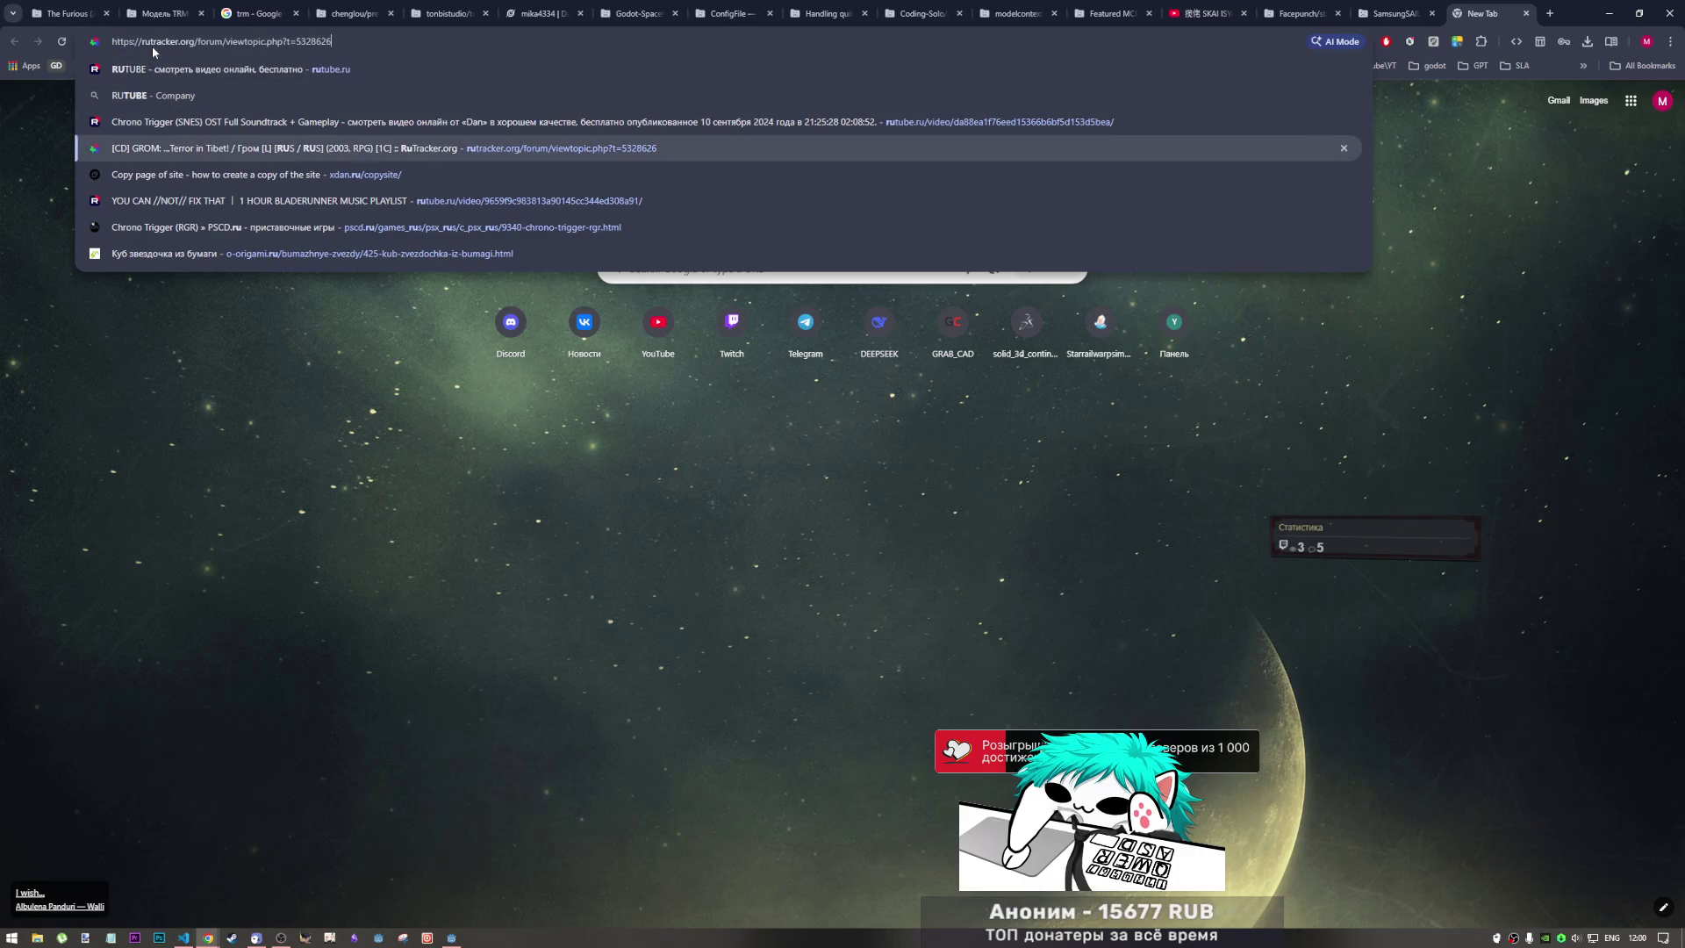
key(Up)
key(Return)
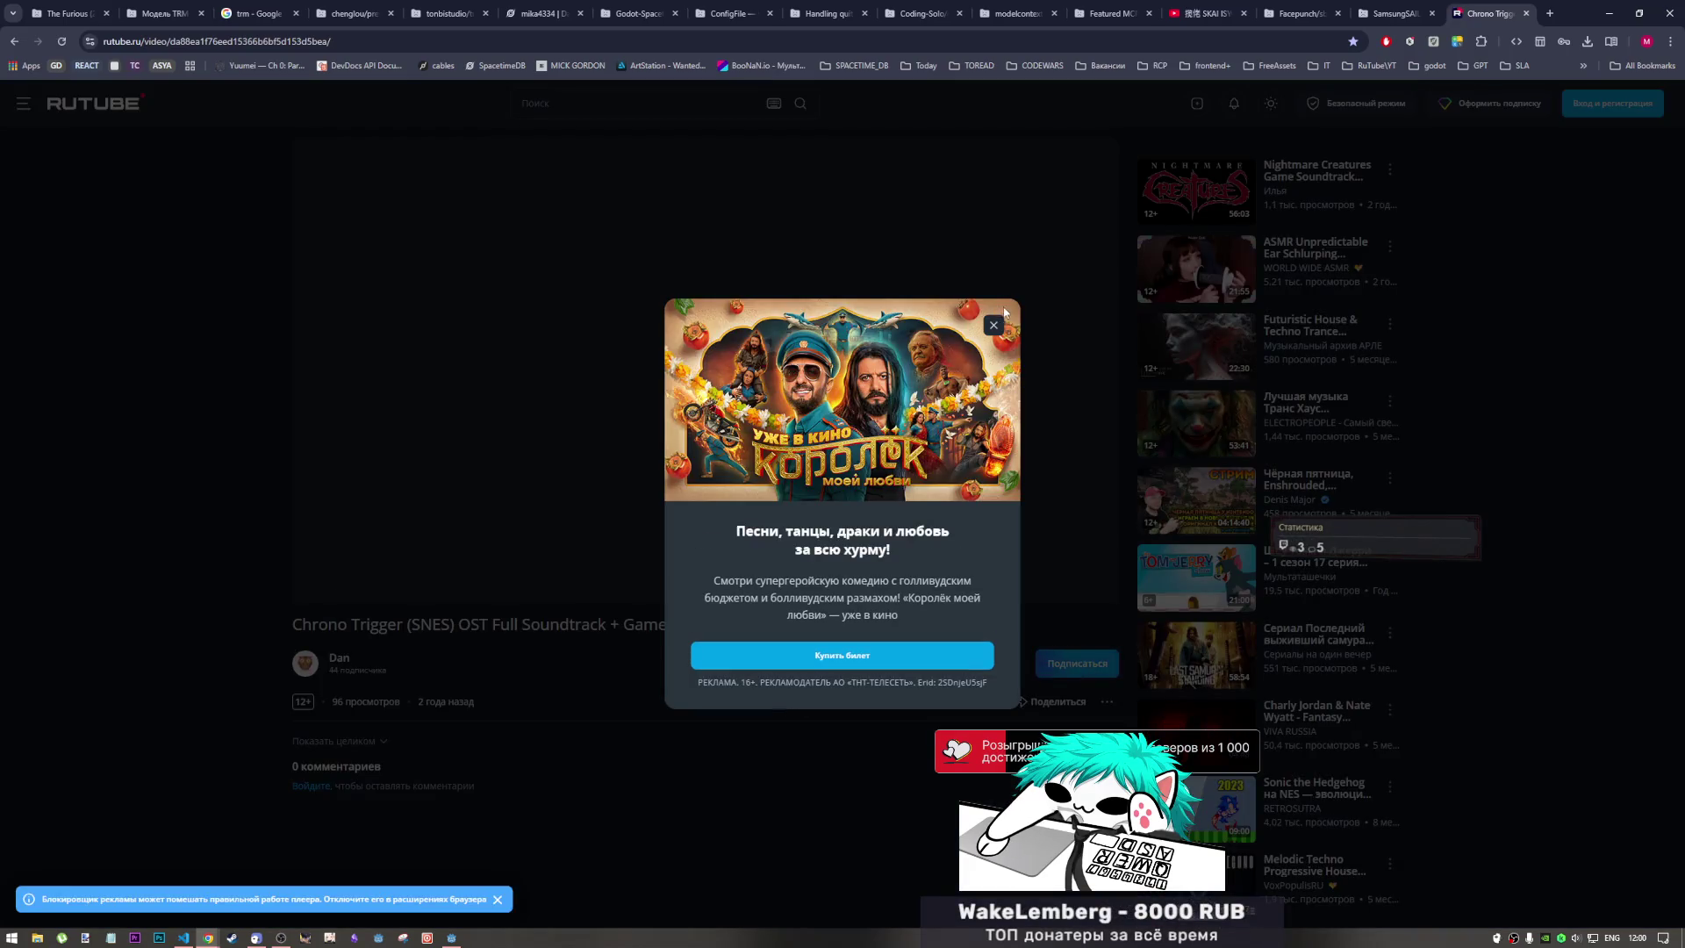
click(333, 597)
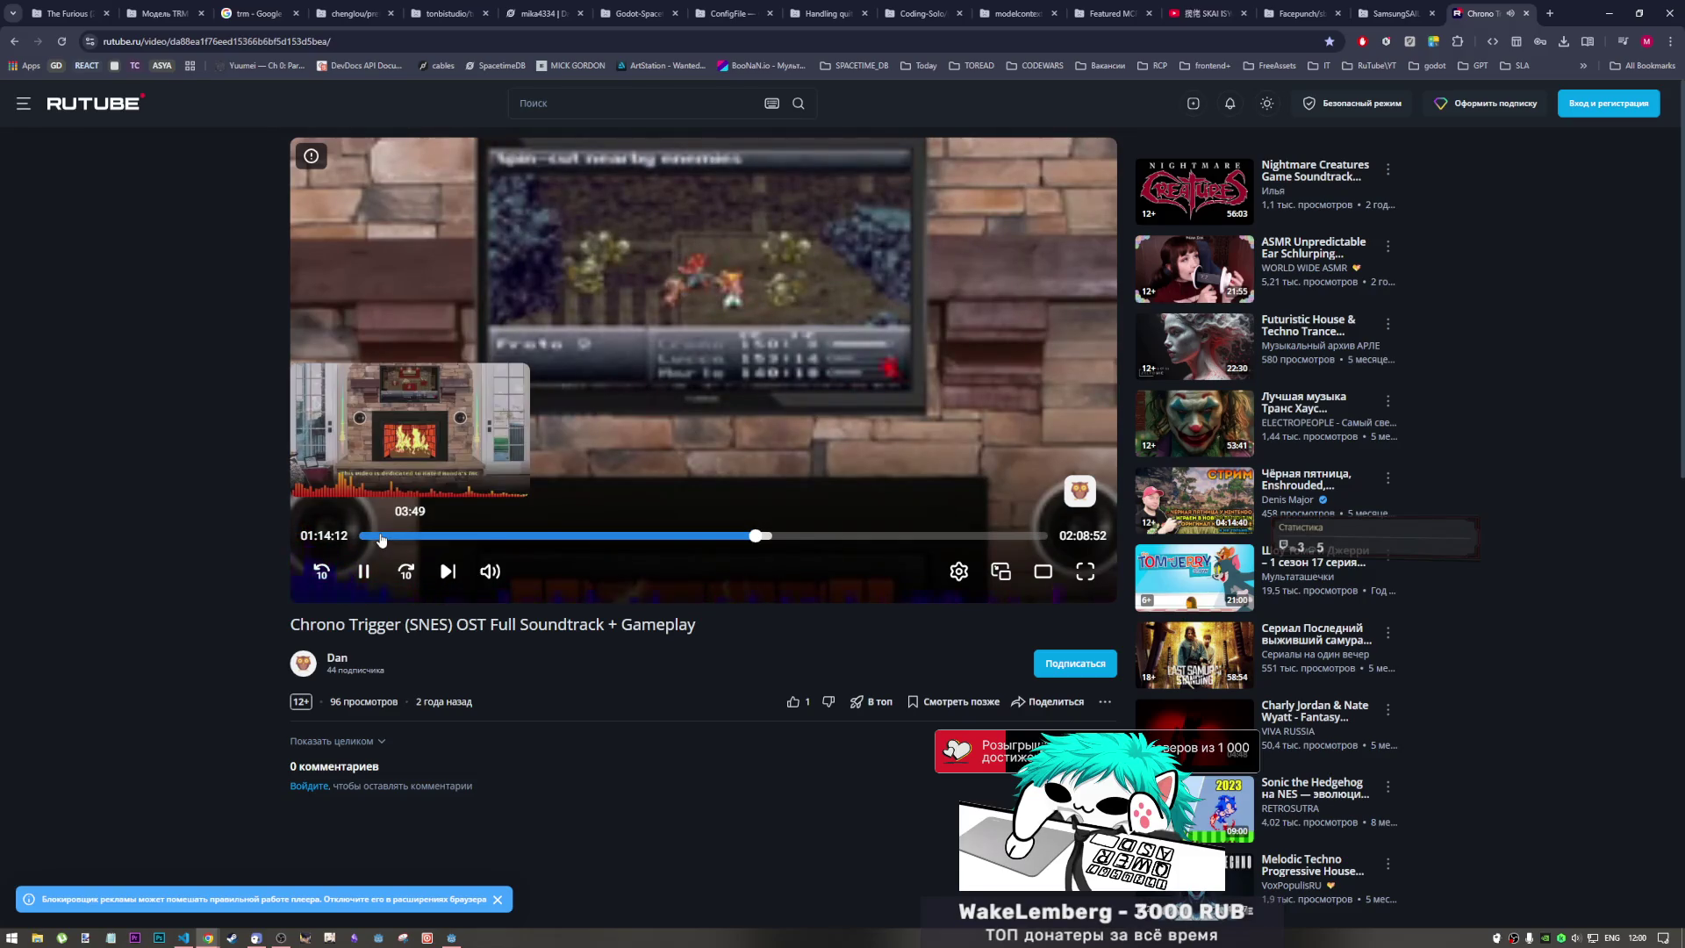
Seek the Chrono Trigger soundtrack back to 00:19:13 on the progress bar
click(816, 538)
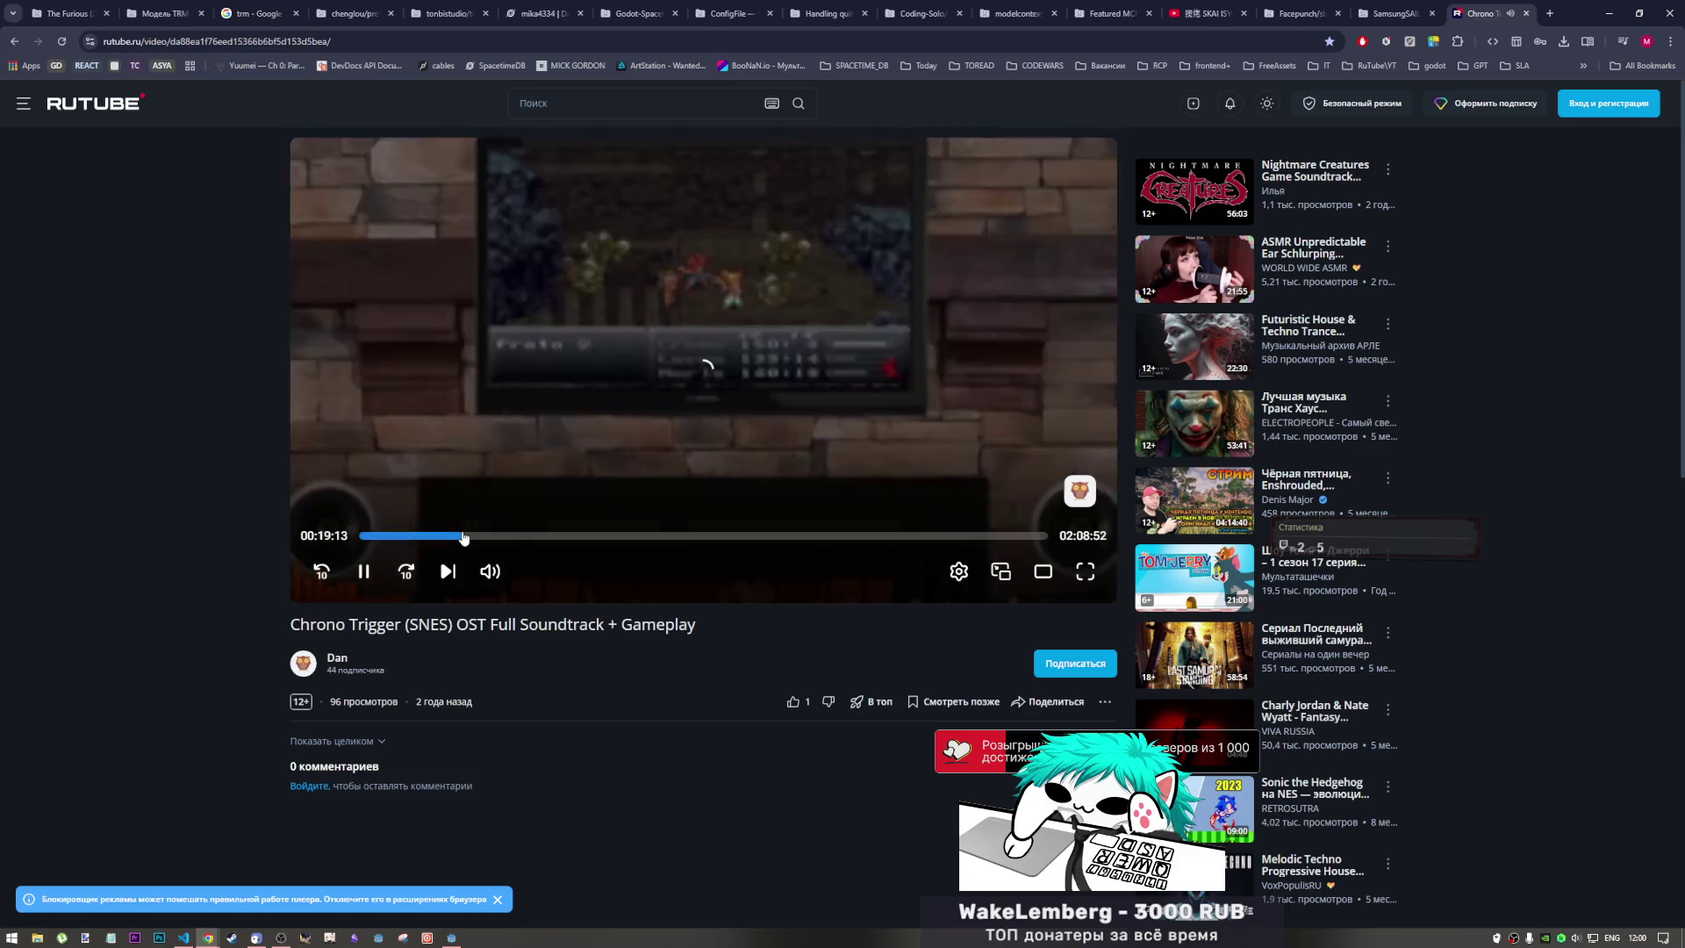